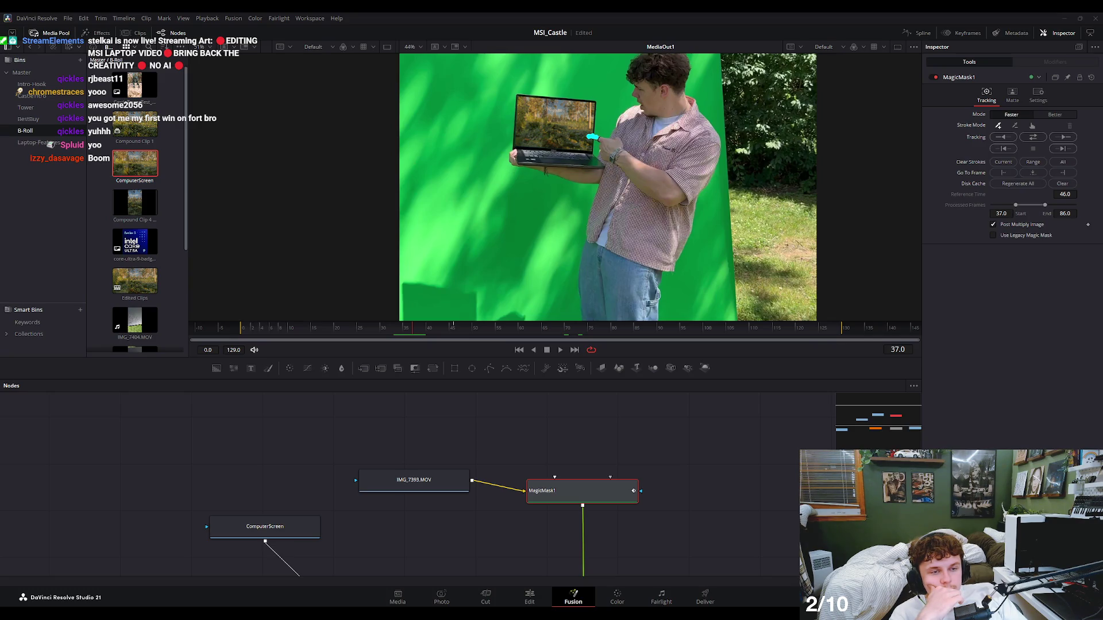
# Save the MSI_Castle project and scrub forward to preview the forest footage on the laptop screen.
pyautogui.hotkey('ctrl', 's')
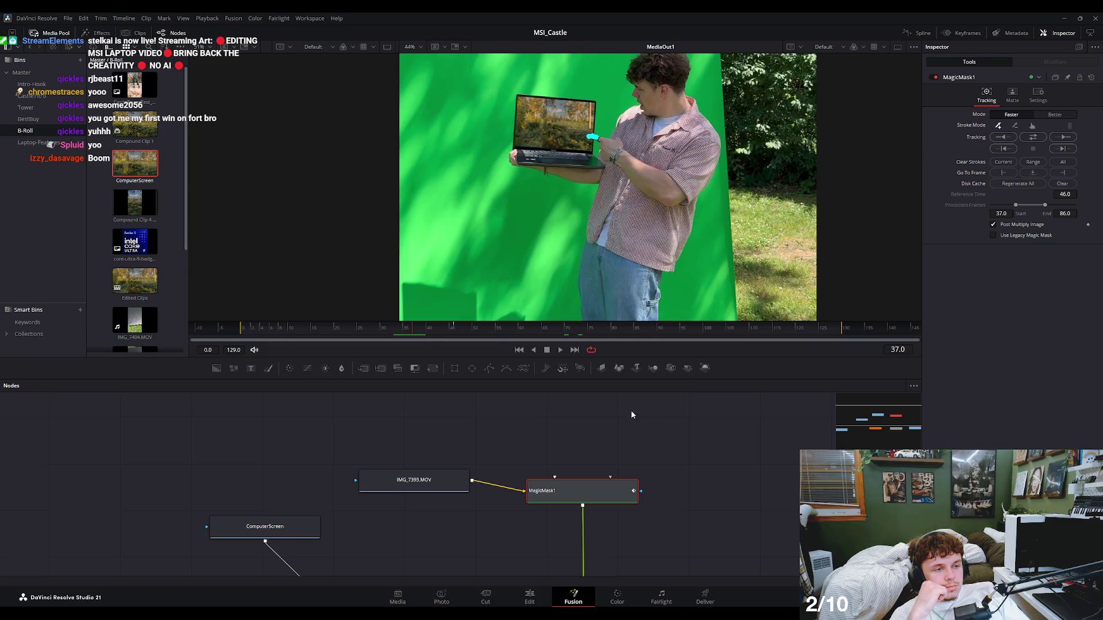
pyautogui.click(460, 408)
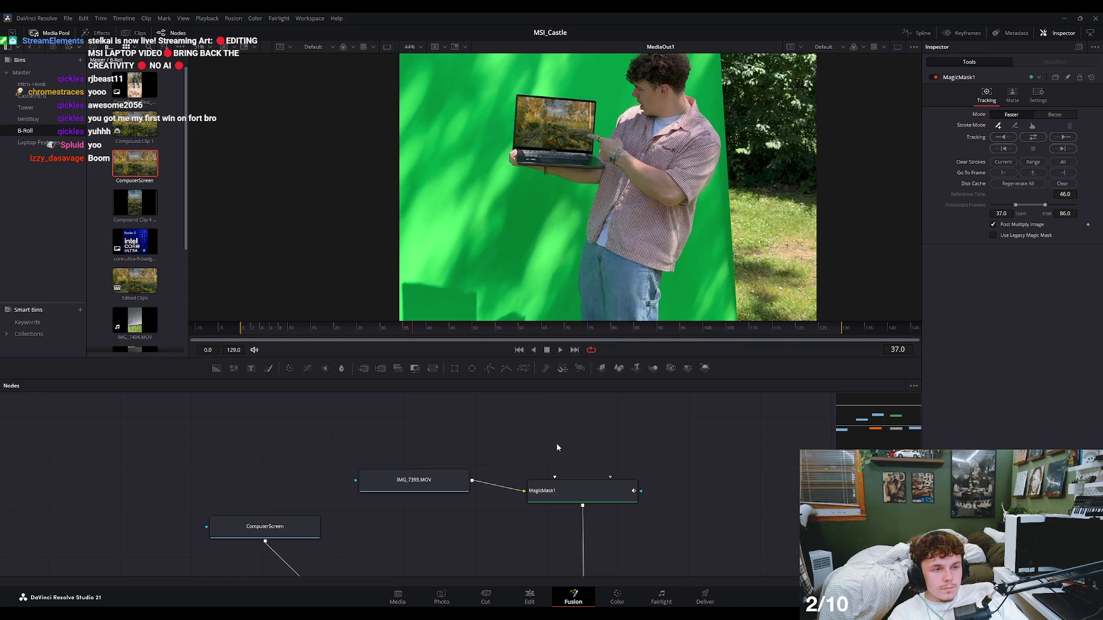
pyautogui.moveTo(470, 328)
pyautogui.mouseDown()
pyautogui.moveTo(474, 347)
pyautogui.moveTo(509, 352)
pyautogui.mouseUp()
pyautogui.scroll(1, 536, 150)
pyautogui.scroll(2, 528, 189)
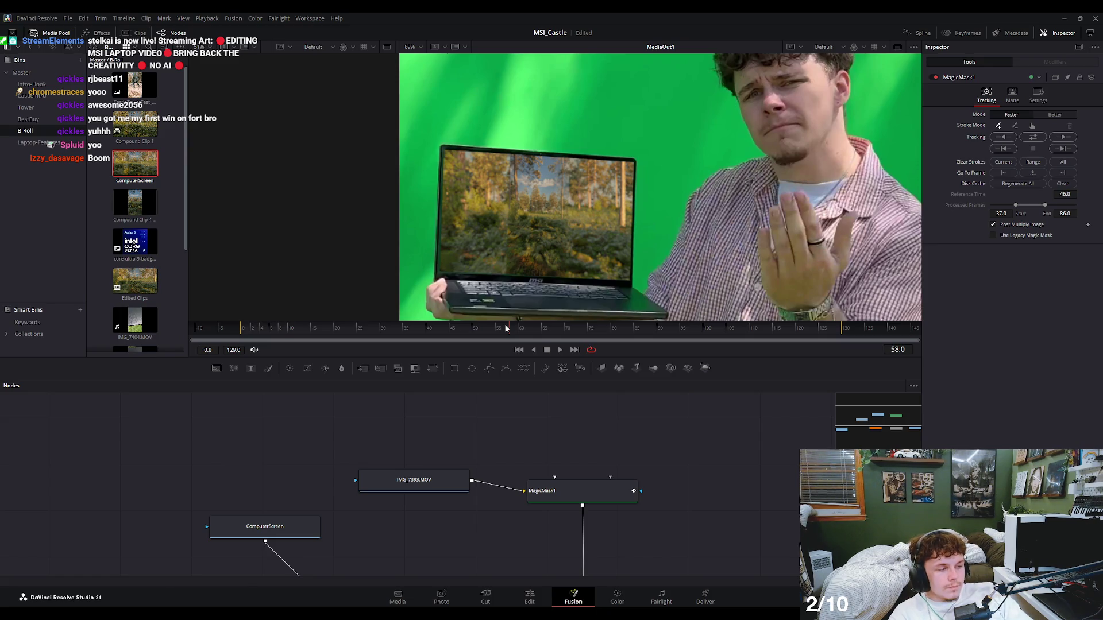
# Scrub back, pan the node graph to show PlanarTracker1, Merge1 and MediaOut1, and paste a TimeStretcher after MagicMask1.
pyautogui.moveTo(493, 327); pyautogui.dragTo(413, 336)
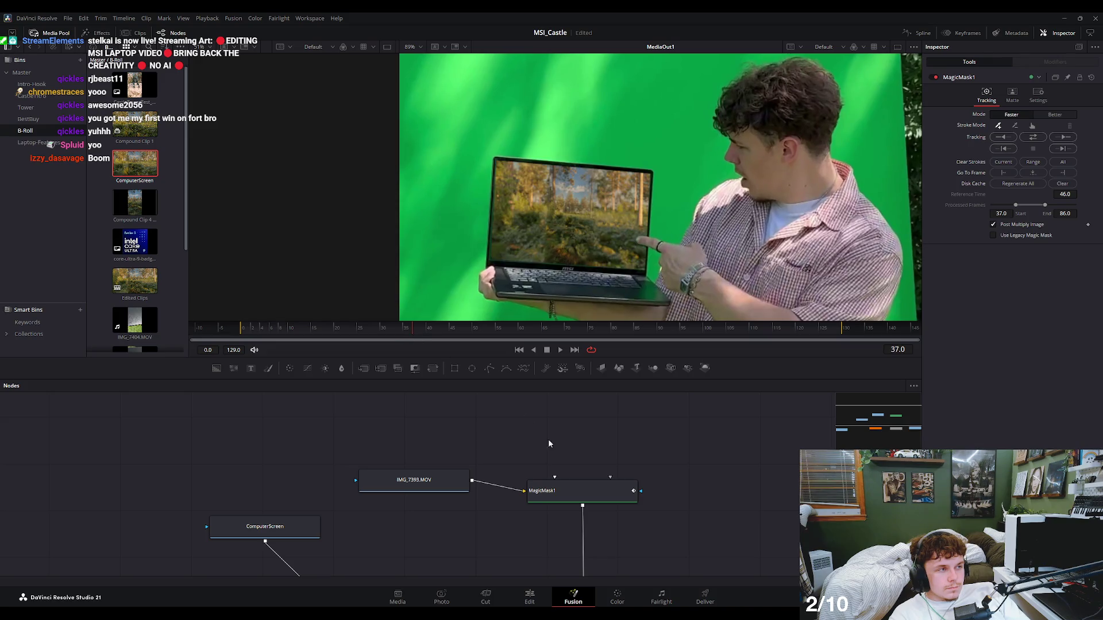
pyautogui.click(560, 485)
pyautogui.moveTo(551, 449); pyautogui.dragTo(545, 399)
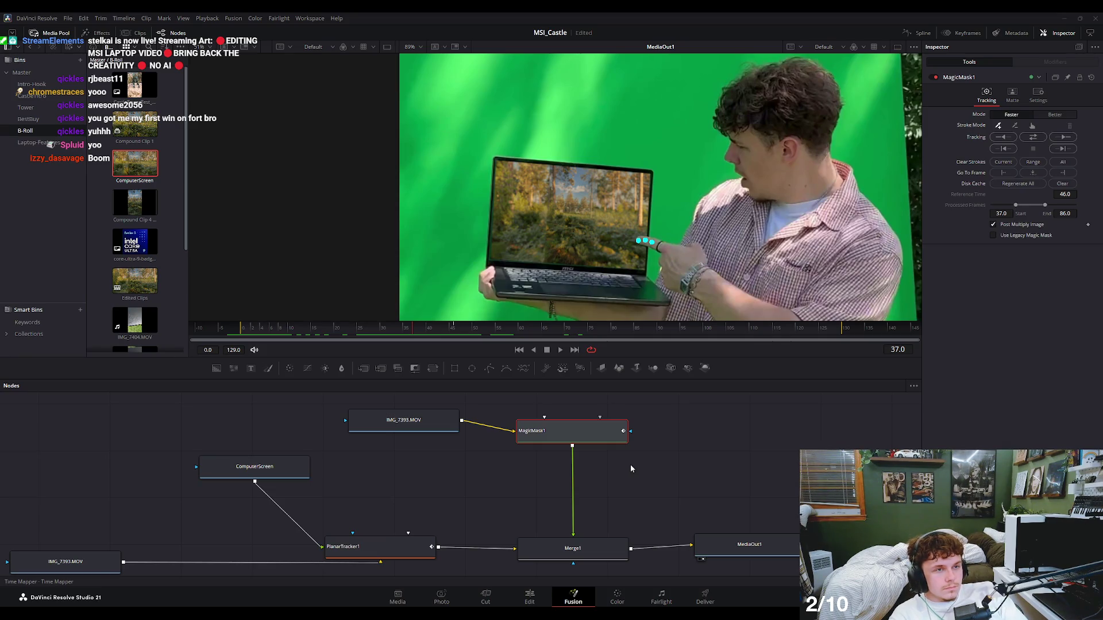
pyautogui.hotkey('ctrl', 'v')
# Wire TimeStretcher1 between MagicMask1 and Merge1 and set its interpolation to Nearest.
pyautogui.moveTo(619, 485); pyautogui.dragTo(593, 483)
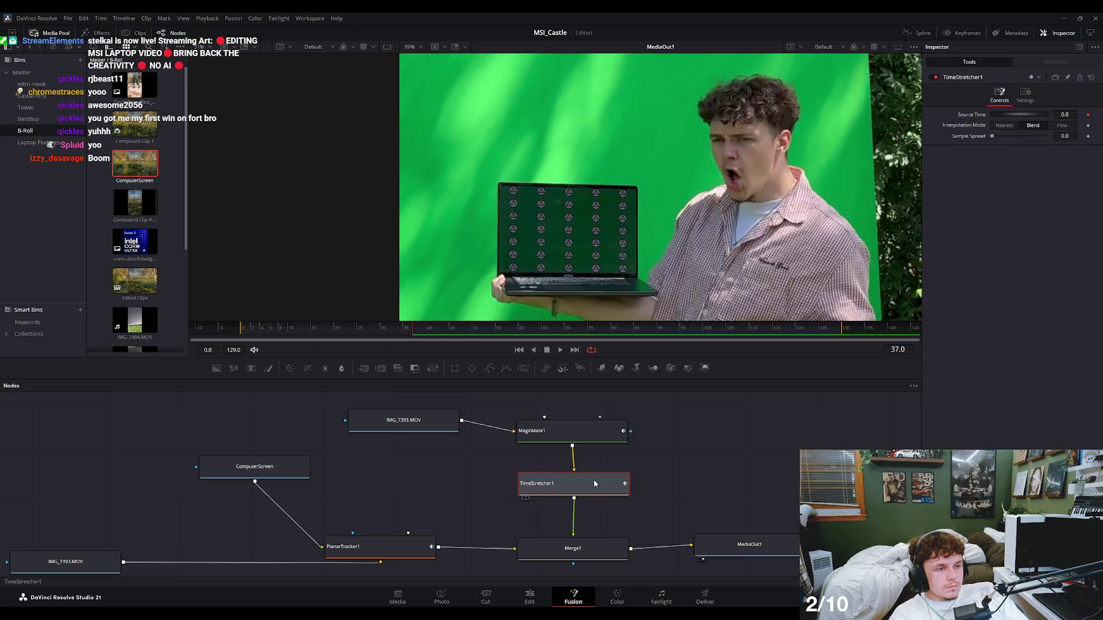
pyautogui.moveTo(1002, 115); pyautogui.dragTo(1031, 118)
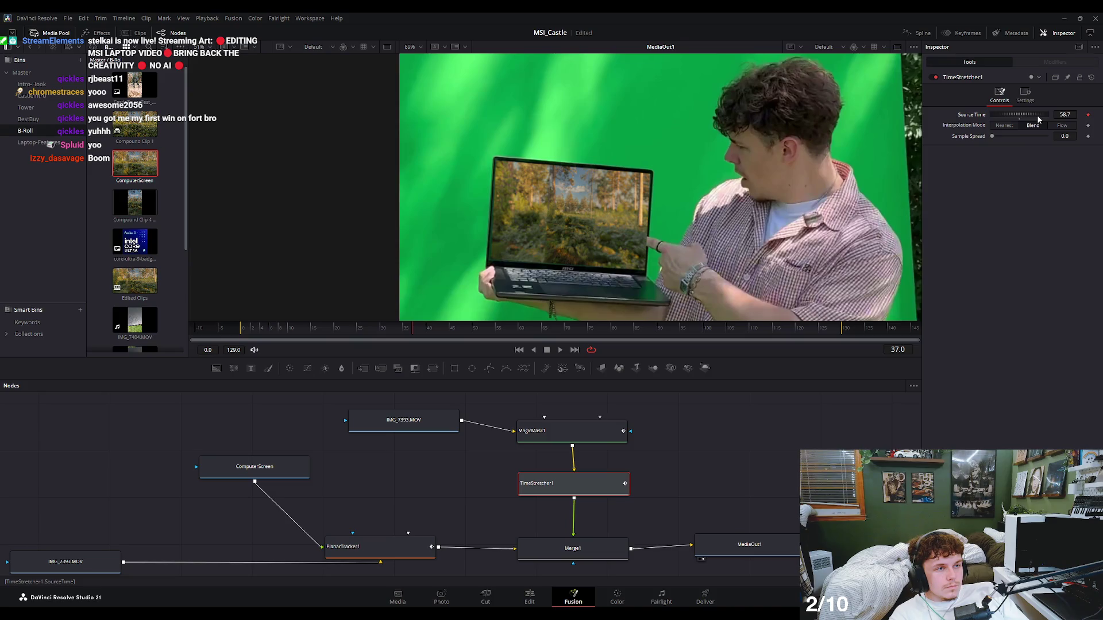
pyautogui.moveTo(1031, 118)
pyautogui.mouseDown()
pyautogui.moveTo(1001, 119)
pyautogui.moveTo(1018, 122)
pyautogui.mouseUp()
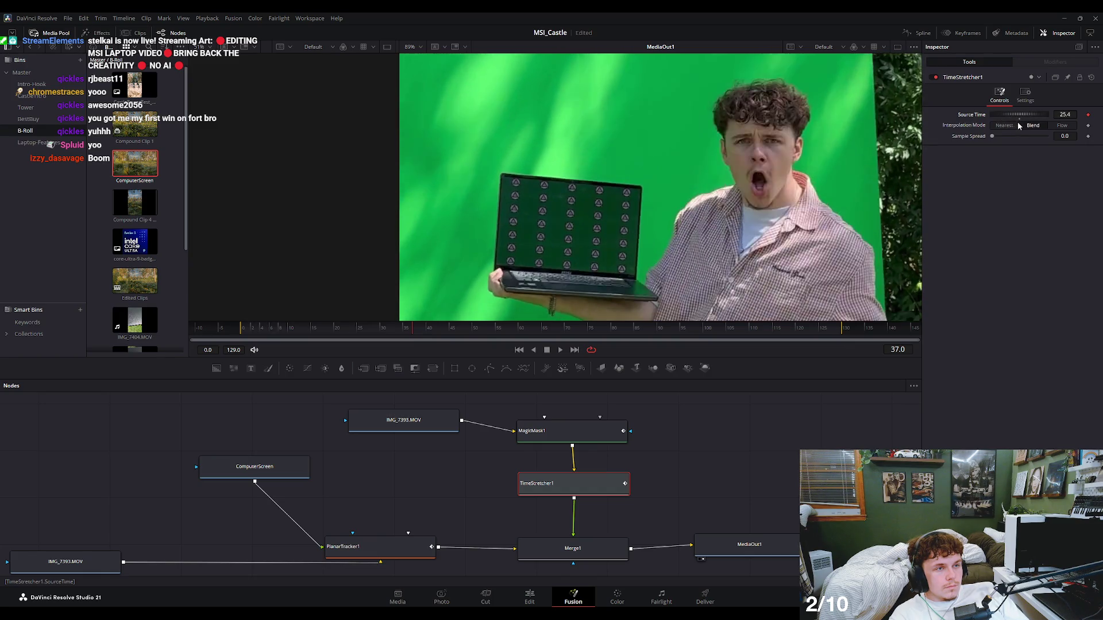
pyautogui.scroll(5, 578, 224)
pyautogui.scroll(-3, 578, 227)
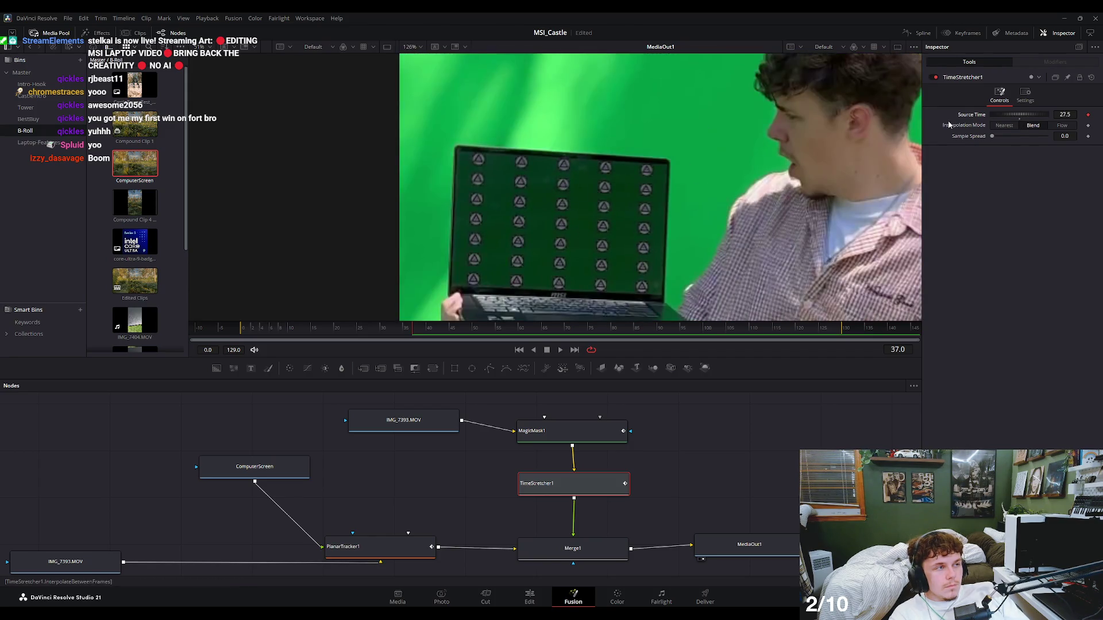
pyautogui.click(1004, 126)
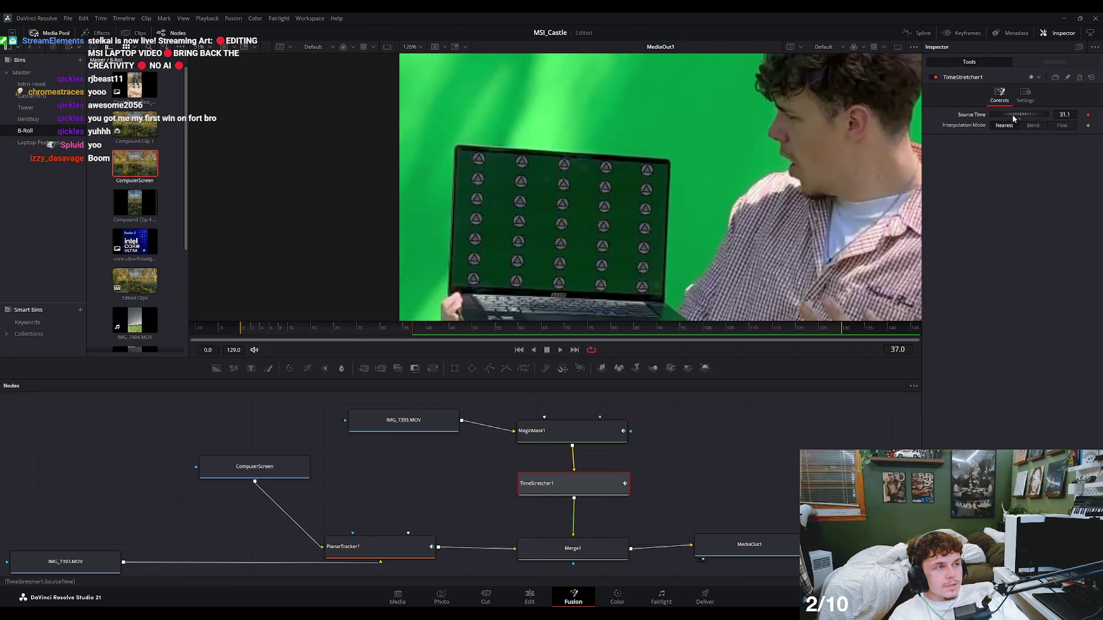
pyautogui.moveTo(1012, 114); pyautogui.dragTo(1016, 115)
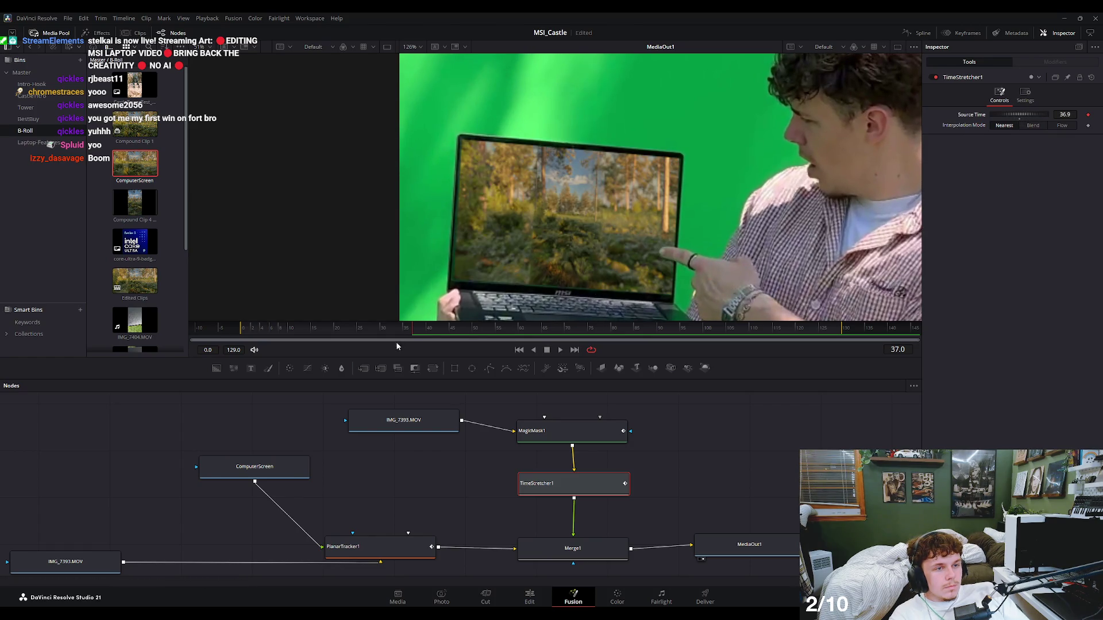
# Keyframe TimeStretcher1's Source Time at 37 on the first frame.
pyautogui.click(244, 332)
pyautogui.click(1064, 114)
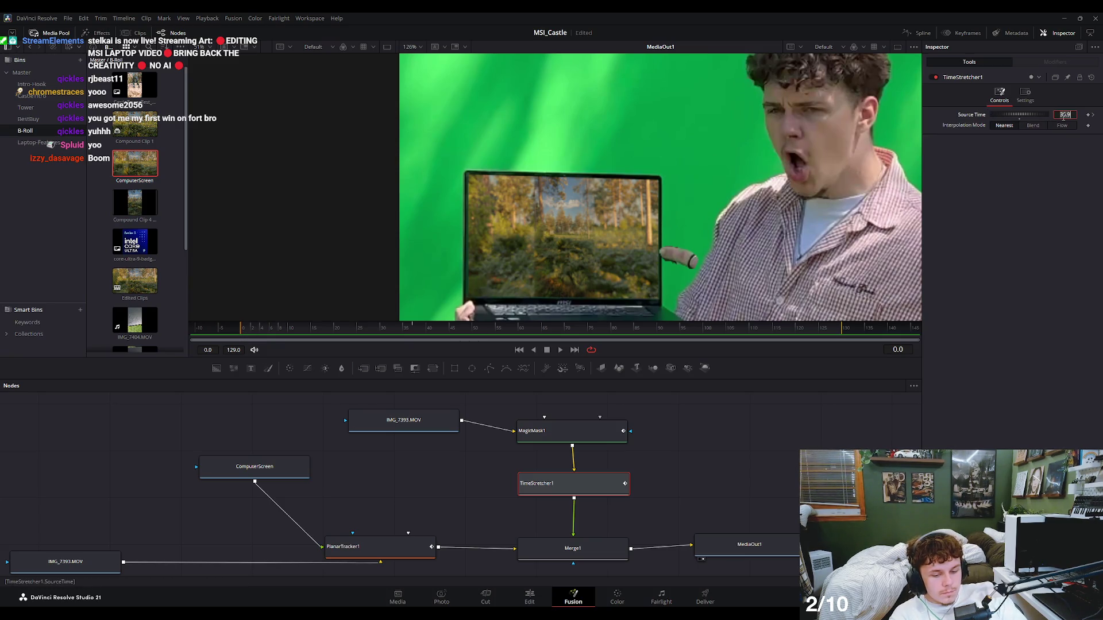
pyautogui.write('37')
pyautogui.press('Return')
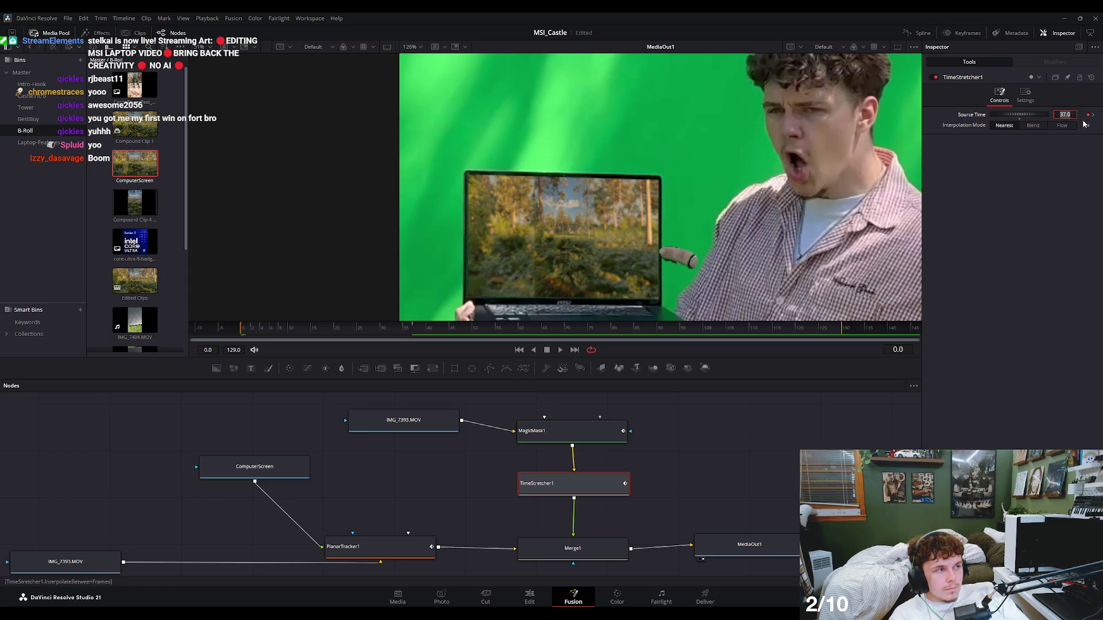
# Scrub through to frame 83 to check the held hand, then delete TimeStretcher1.
pyautogui.click(291, 331)
pyautogui.moveTo(292, 331); pyautogui.dragTo(465, 335)
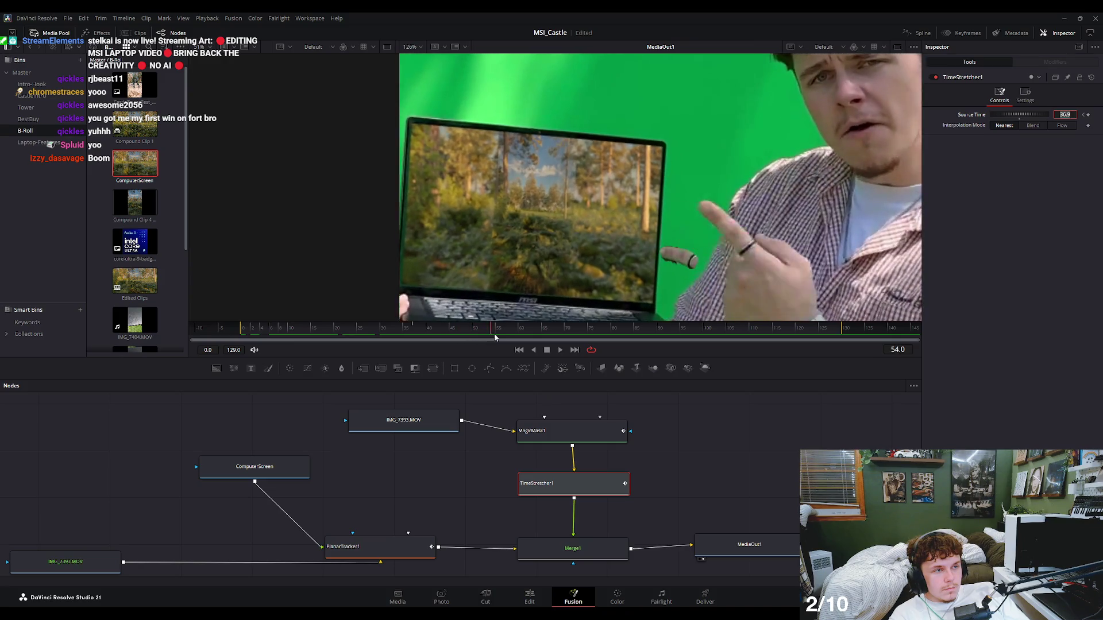
pyautogui.moveTo(465, 336); pyautogui.dragTo(625, 336)
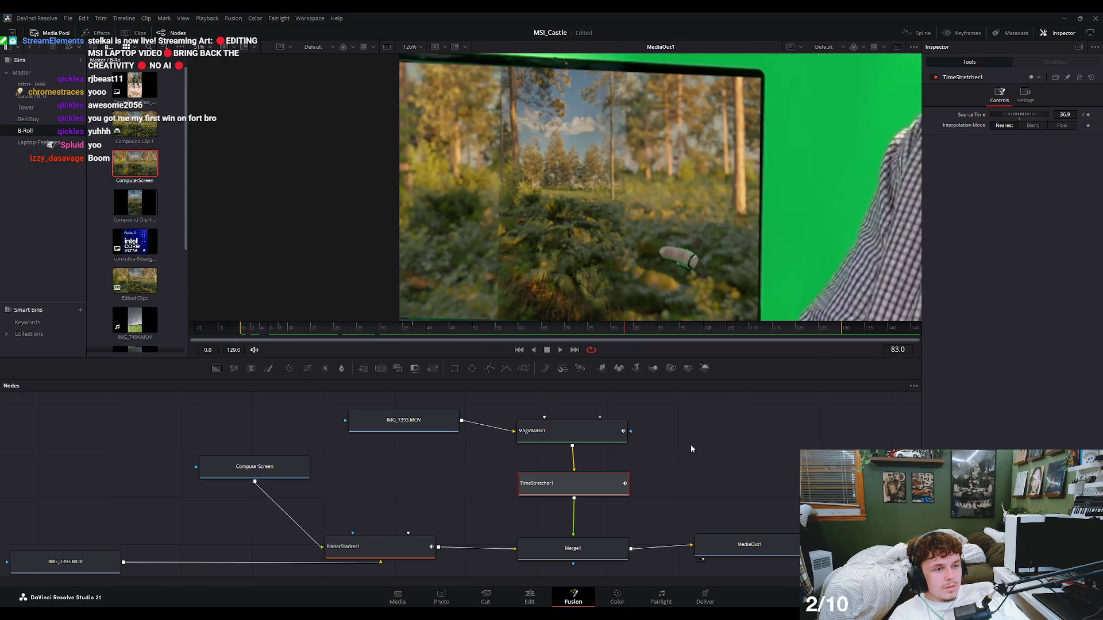
pyautogui.click(584, 482)
pyautogui.press('Delete')
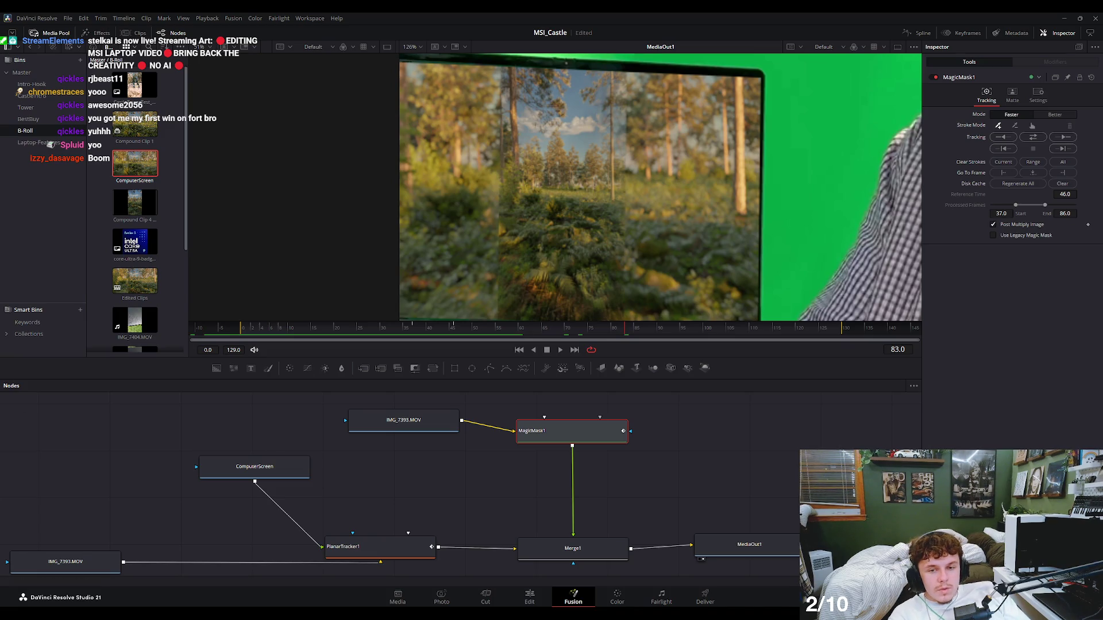
# Save the project, then select MagicMask1 and show its Matte settings in the Inspector.
pyautogui.click(303, 418)
pyautogui.hotkey('ctrl', 's')
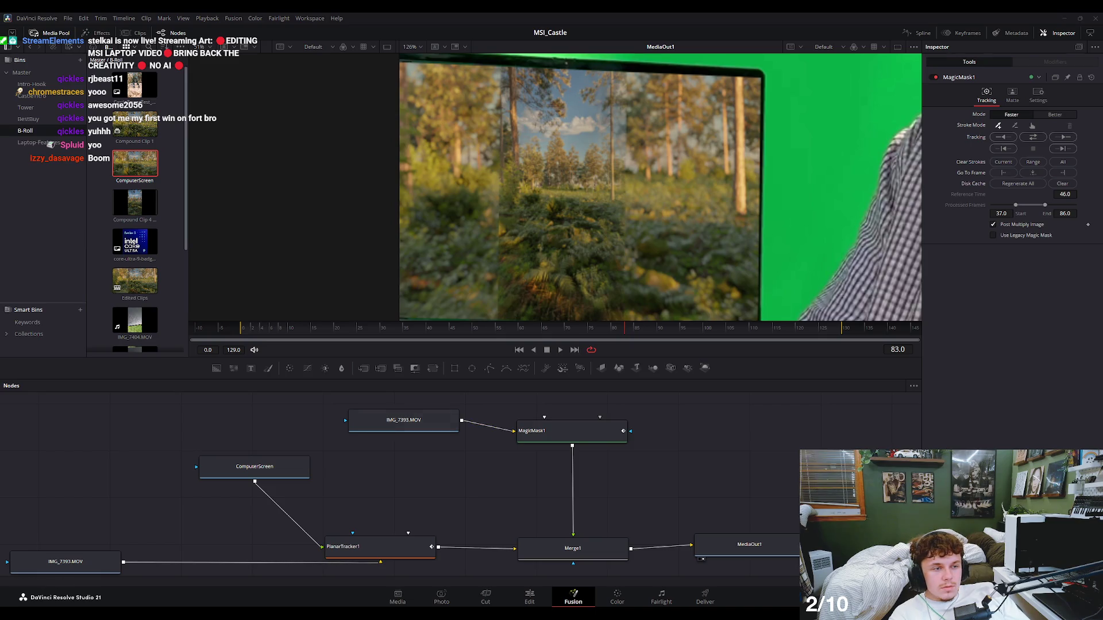
pyautogui.click(569, 432)
pyautogui.click(417, 339)
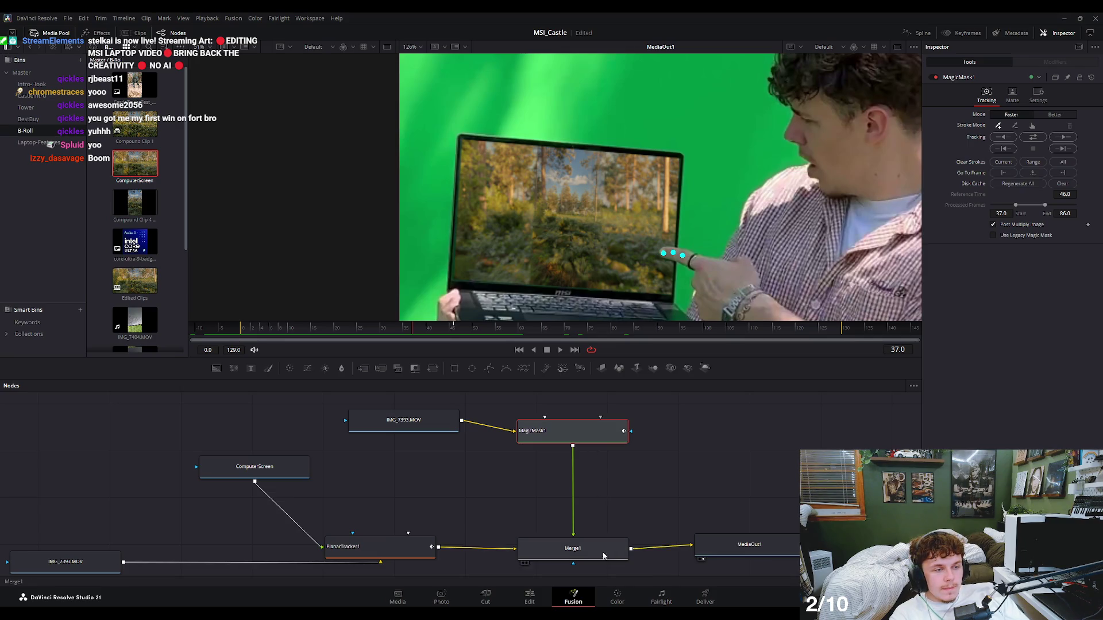
pyautogui.click(650, 481)
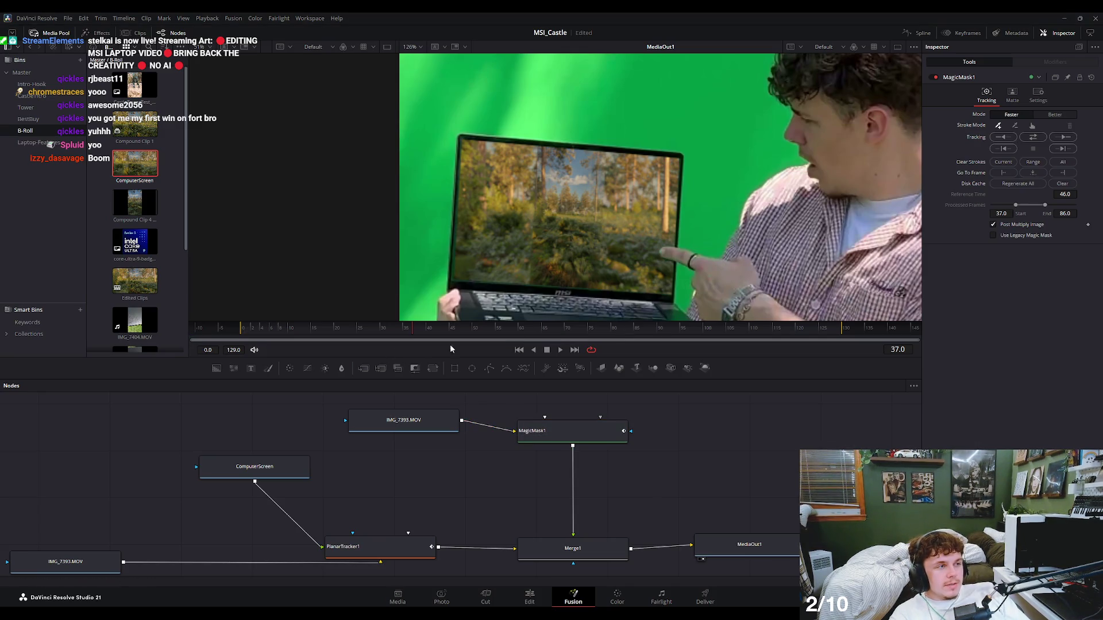
pyautogui.click(1012, 95)
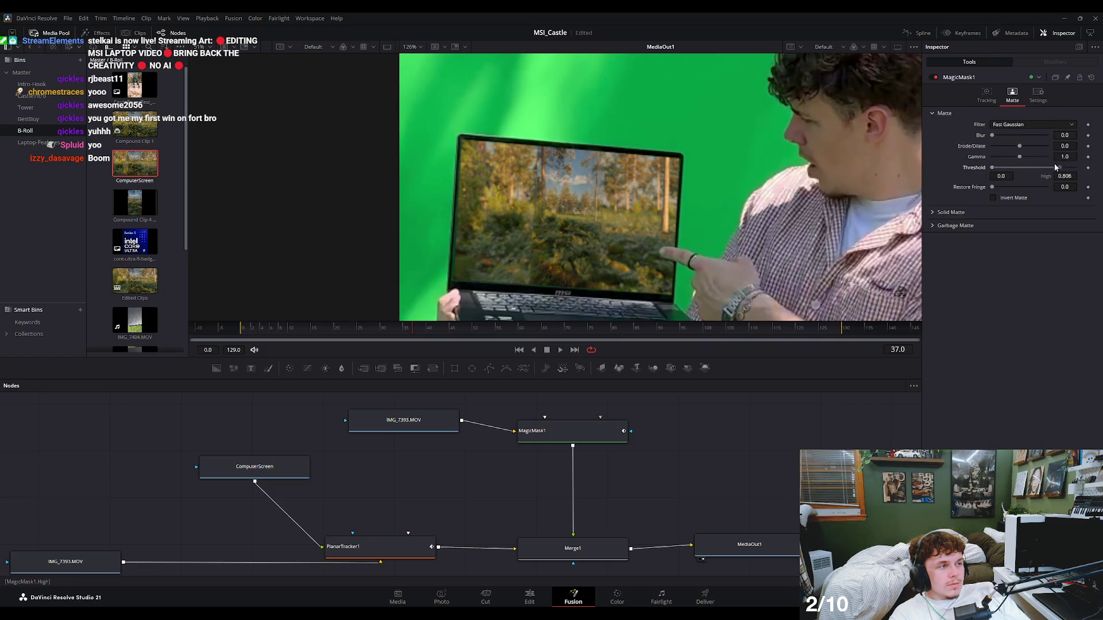
# Play the shot and compare MagicMask1 Blend at 0.0 versus 1.0, ending back at 1.0.
pyautogui.press('space')
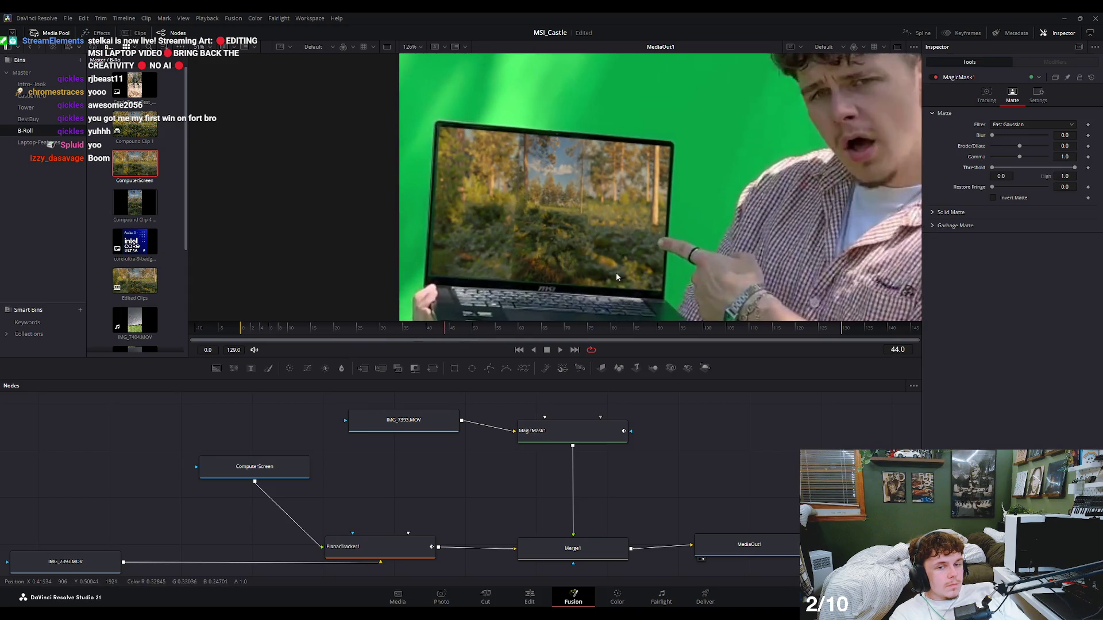
pyautogui.click(1038, 96)
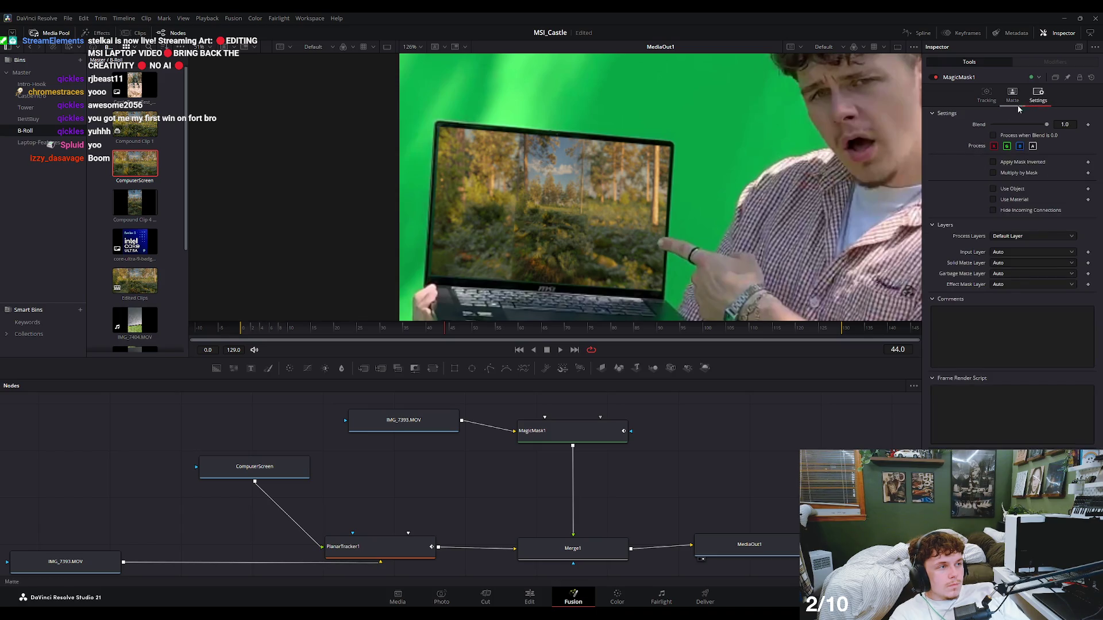
pyautogui.click(356, 340)
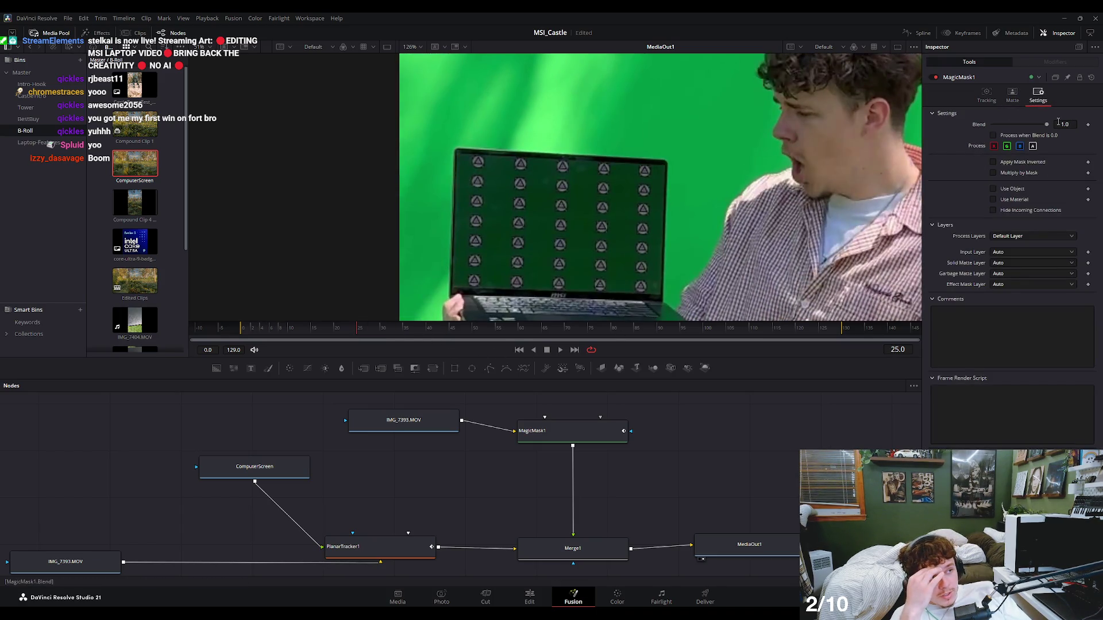
pyautogui.moveTo(1046, 124); pyautogui.dragTo(991, 125)
pyautogui.click(414, 333)
pyautogui.moveTo(414, 333); pyautogui.dragTo(451, 330)
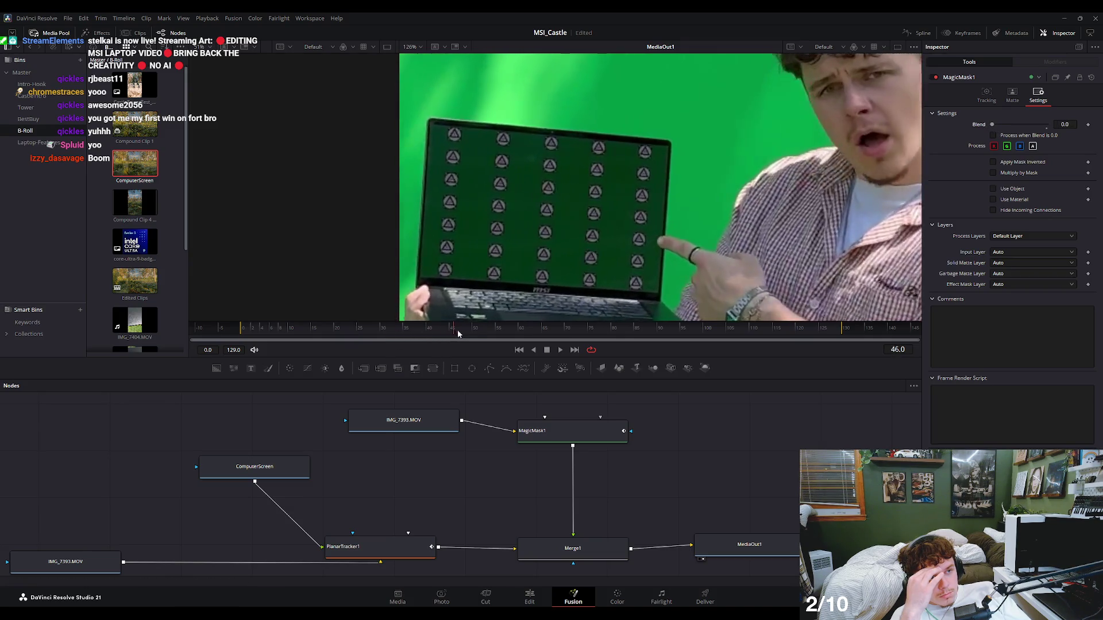
pyautogui.moveTo(992, 125)
pyautogui.mouseDown()
pyautogui.moveTo(1053, 127)
pyautogui.moveTo(968, 132)
pyautogui.mouseUp()
pyautogui.hotkey('ctrl', 'z')
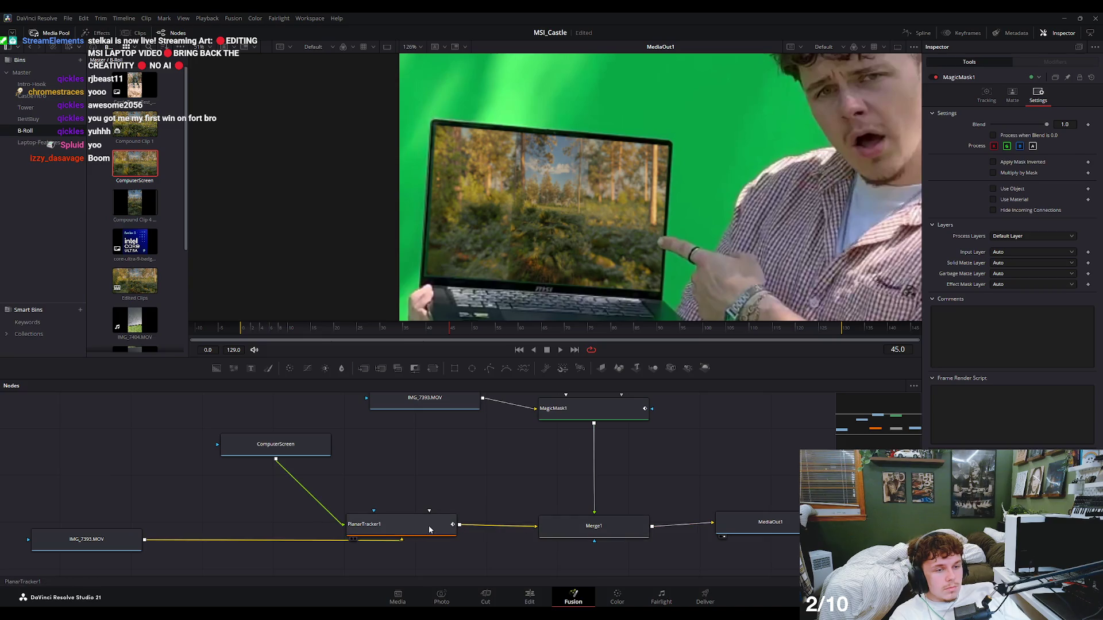
# View the Merge1 result and the PlanarTracker1 output at frames 23 and 31.
pyautogui.click(575, 527)
pyautogui.press('1')
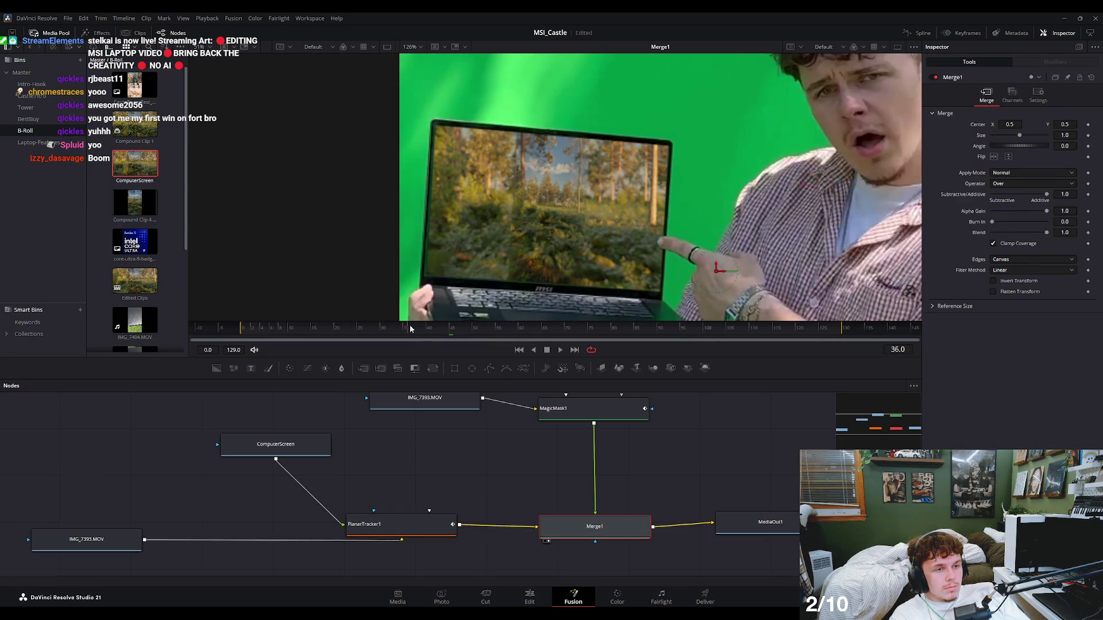
pyautogui.moveTo(410, 329); pyautogui.dragTo(347, 329)
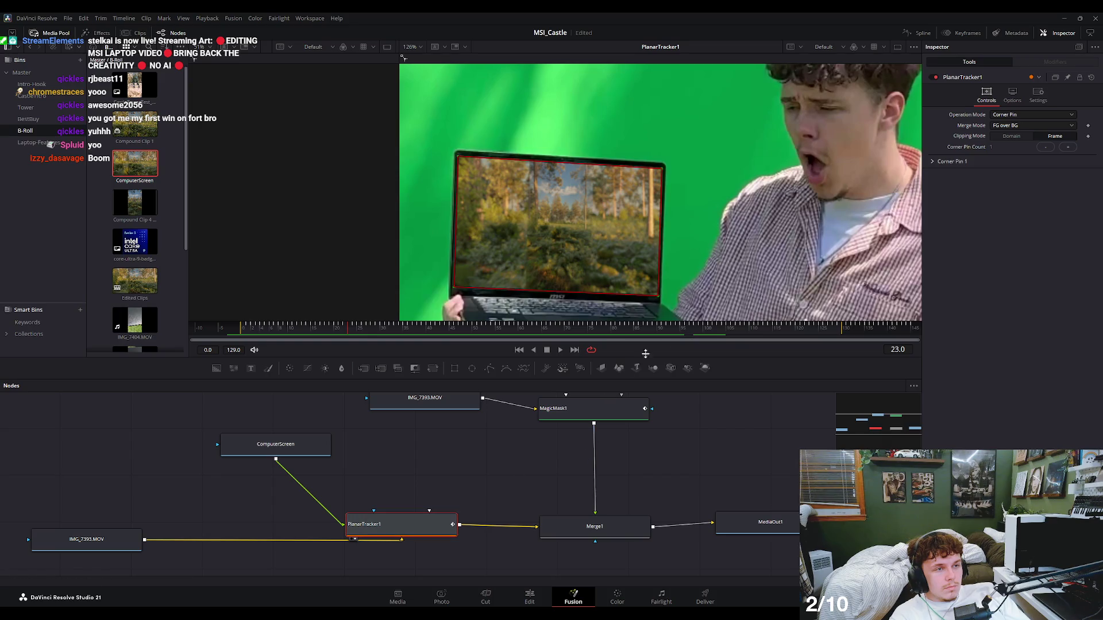
pyautogui.click(574, 408)
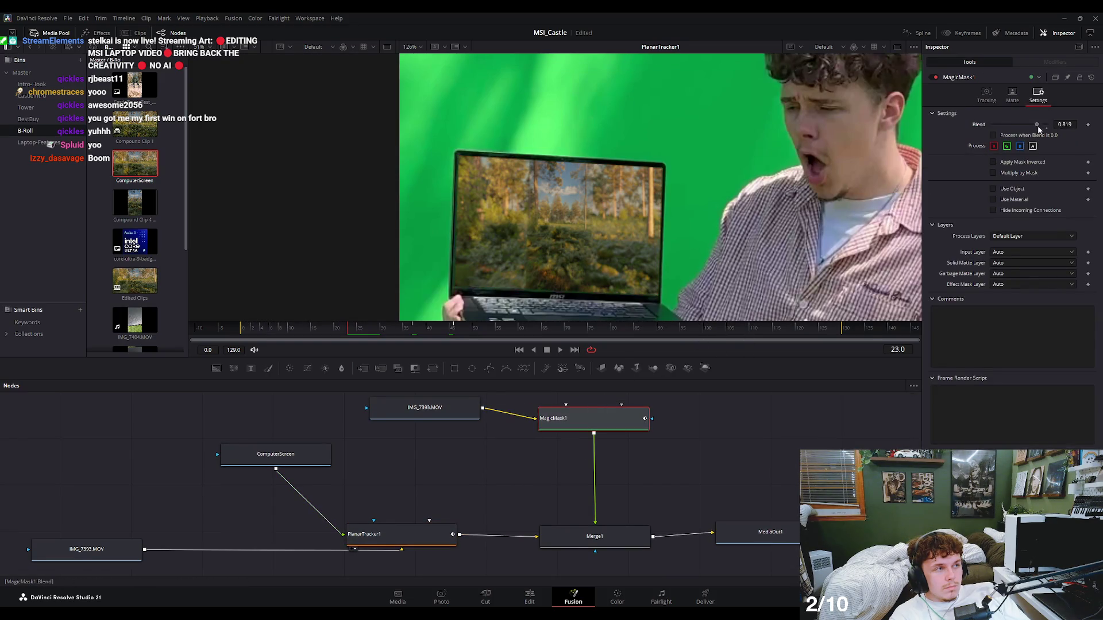
pyautogui.click(627, 543)
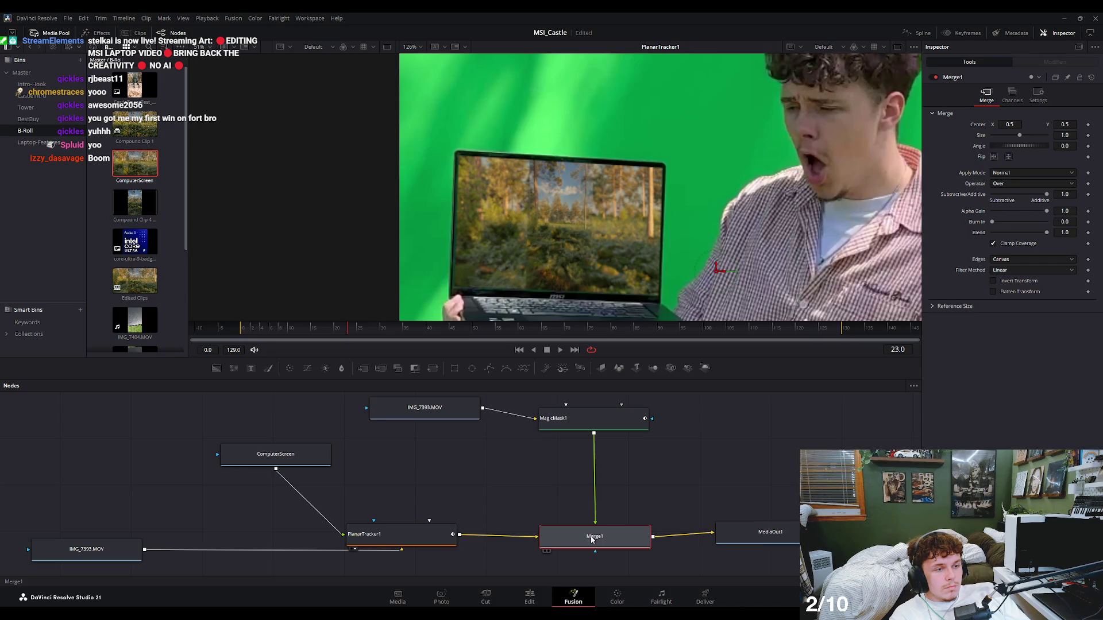
pyautogui.press('1')
pyautogui.click(388, 331)
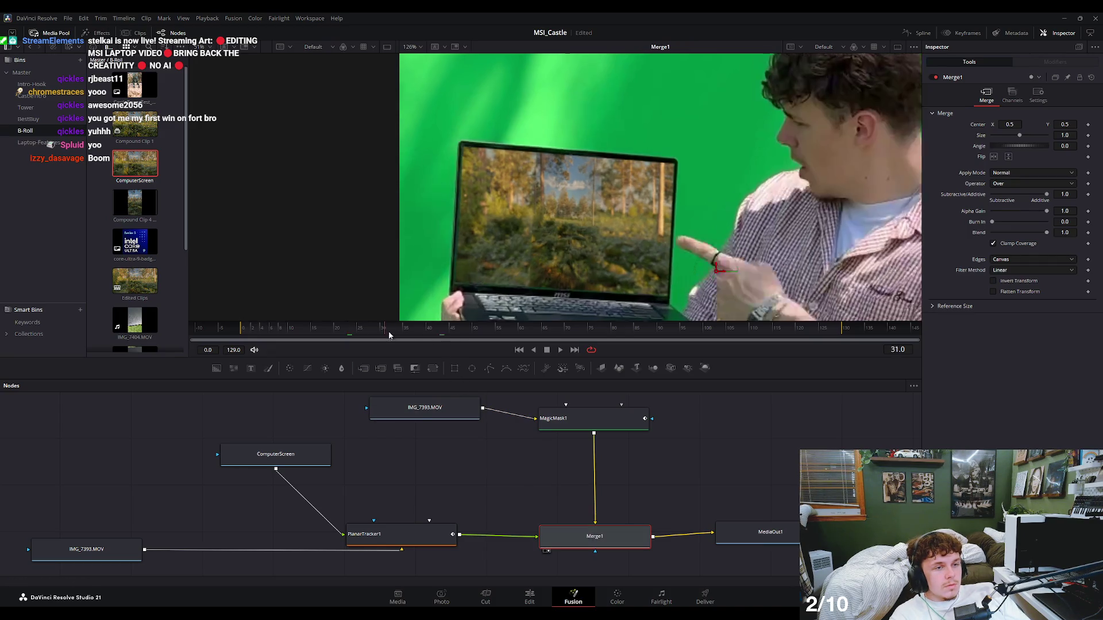
pyautogui.click(411, 526)
pyautogui.press('1')
# At frame 68, view Merge1 and fade its hand overlay blend out and back in.
pyautogui.click(425, 332)
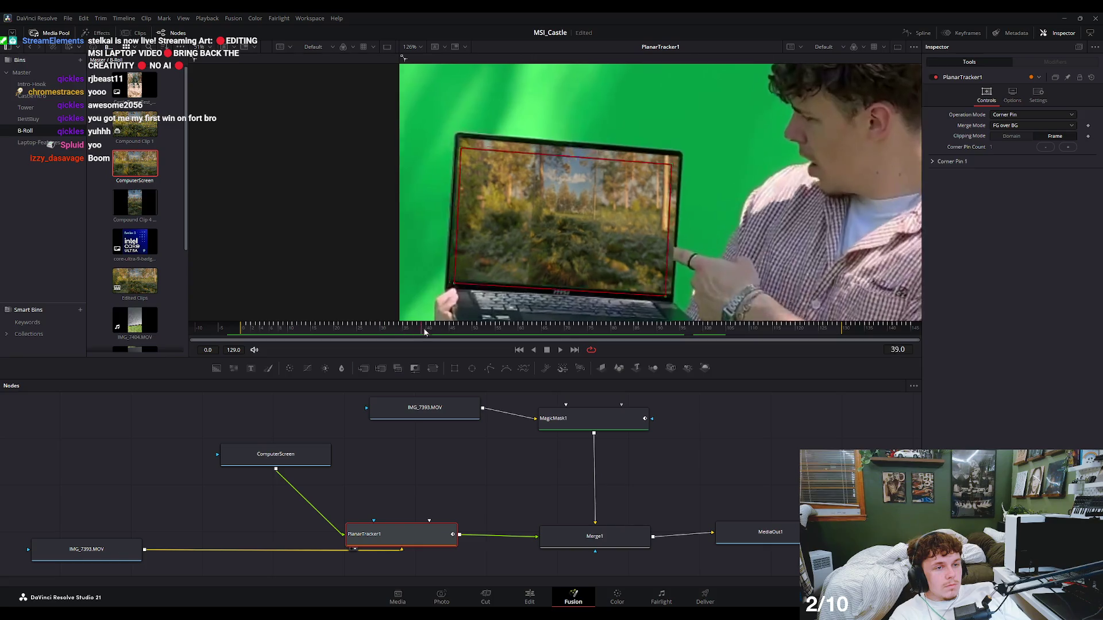
pyautogui.moveTo(425, 332)
pyautogui.mouseDown()
pyautogui.moveTo(559, 332)
pyautogui.moveTo(443, 329)
pyautogui.mouseUp()
pyautogui.click(595, 537)
pyautogui.press('1')
pyautogui.click(1038, 94)
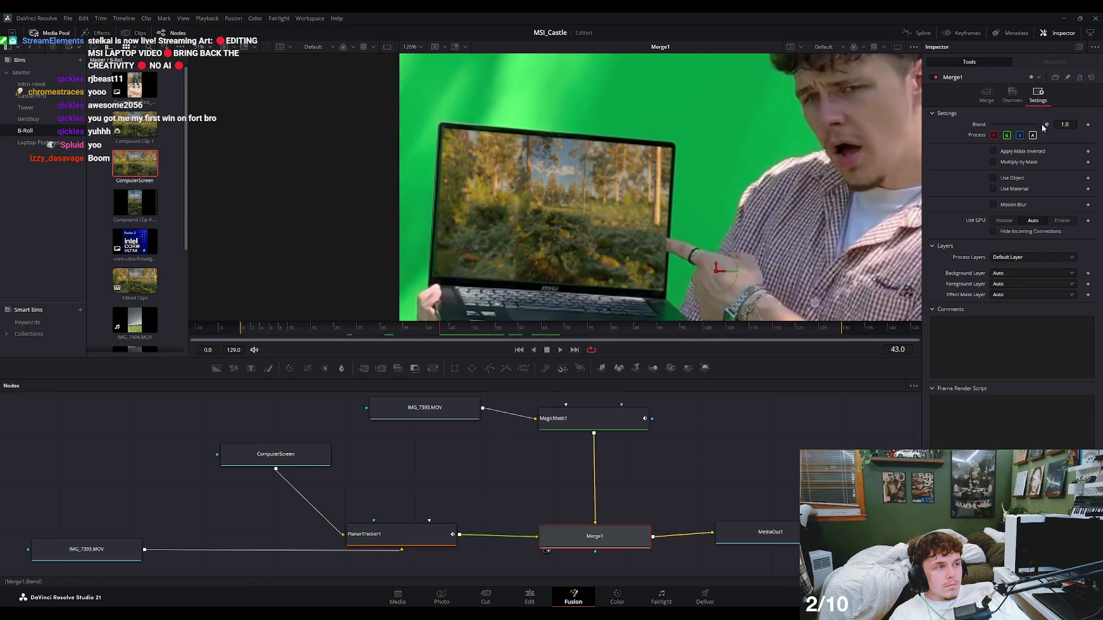
pyautogui.moveTo(1045, 124)
pyautogui.mouseDown()
pyautogui.moveTo(980, 129)
pyautogui.moveTo(1052, 124)
pyautogui.mouseUp()
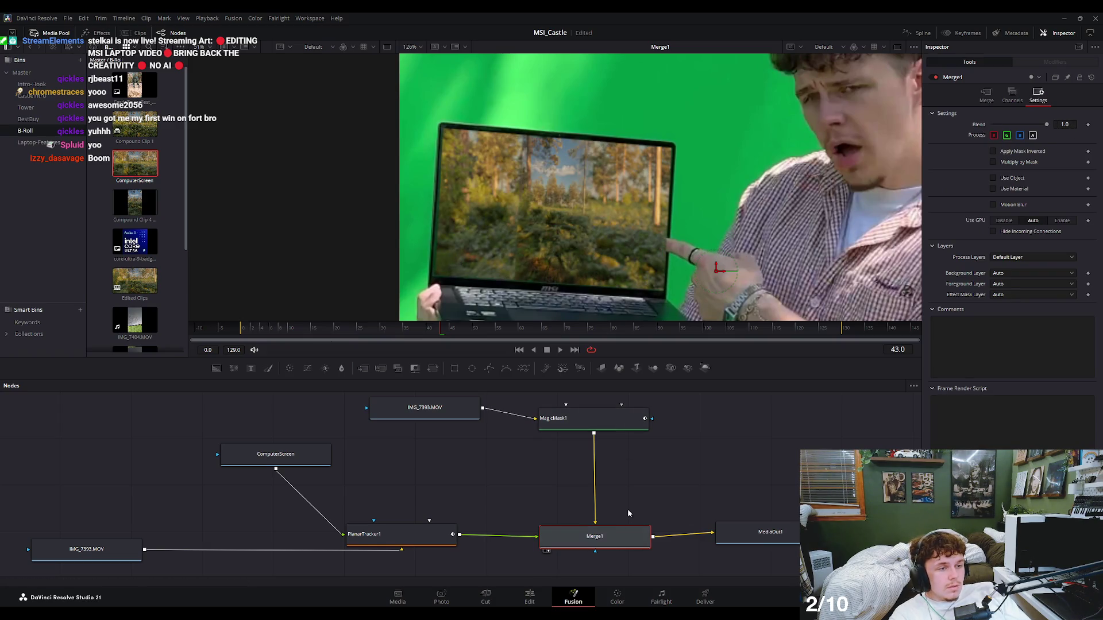
# Swap Merge1's foreground and background inputs, then compare Blend 0 and 1.0 around frame 38.
pyautogui.hotkey('ctrl', 't')
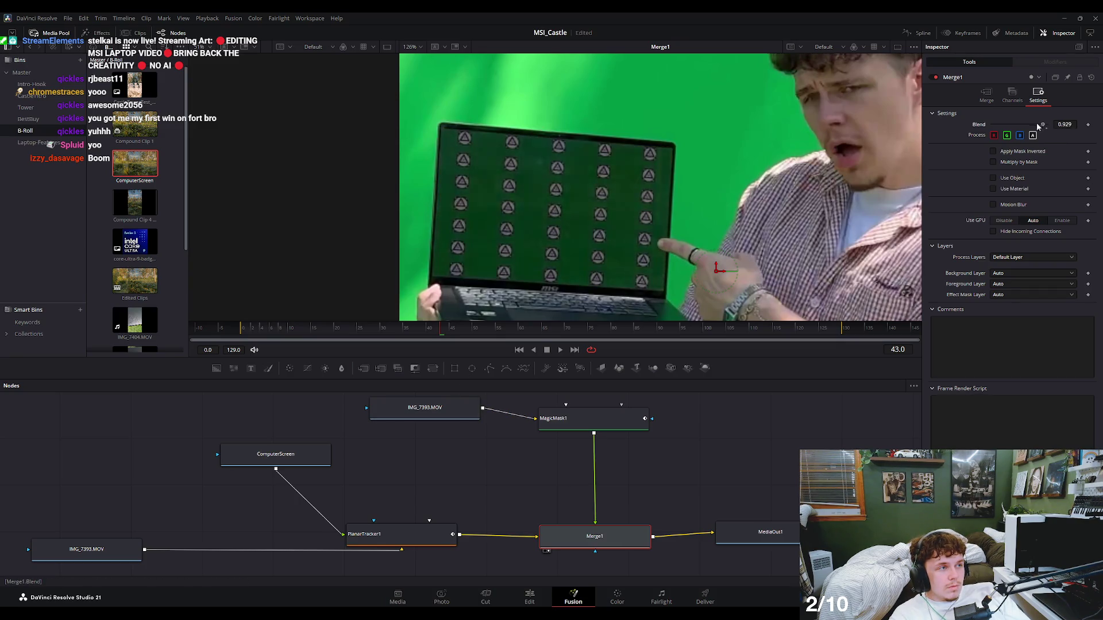
pyautogui.moveTo(1038, 126); pyautogui.dragTo(985, 127)
pyautogui.moveTo(419, 332)
pyautogui.mouseDown()
pyautogui.moveTo(308, 337)
pyautogui.moveTo(484, 337)
pyautogui.moveTo(378, 340)
pyautogui.moveTo(392, 340)
pyautogui.mouseUp()
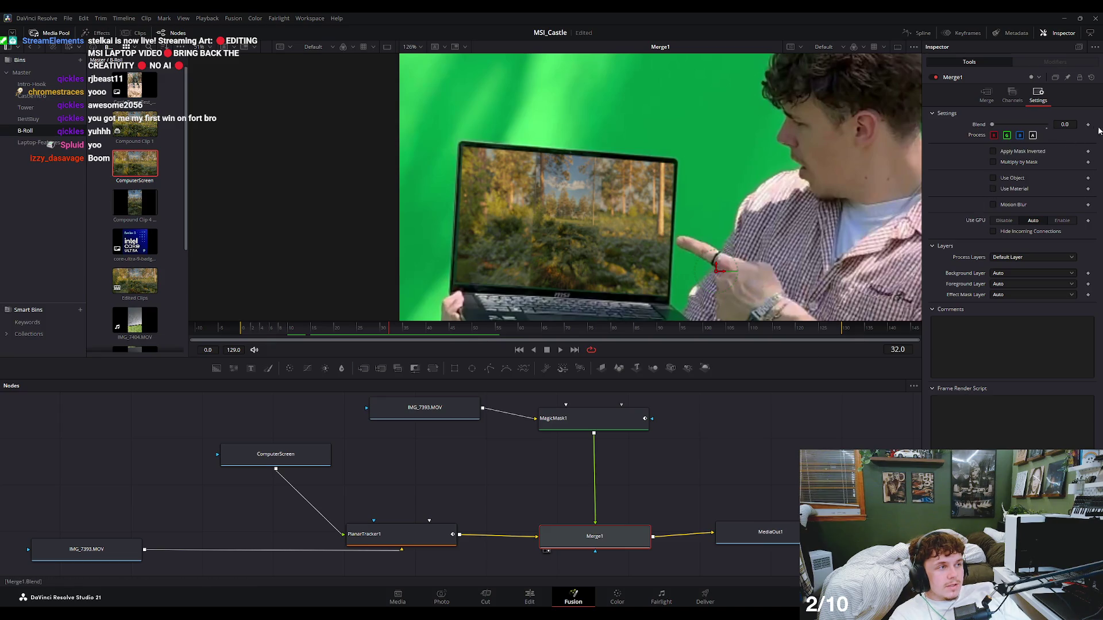
pyautogui.press('Right')
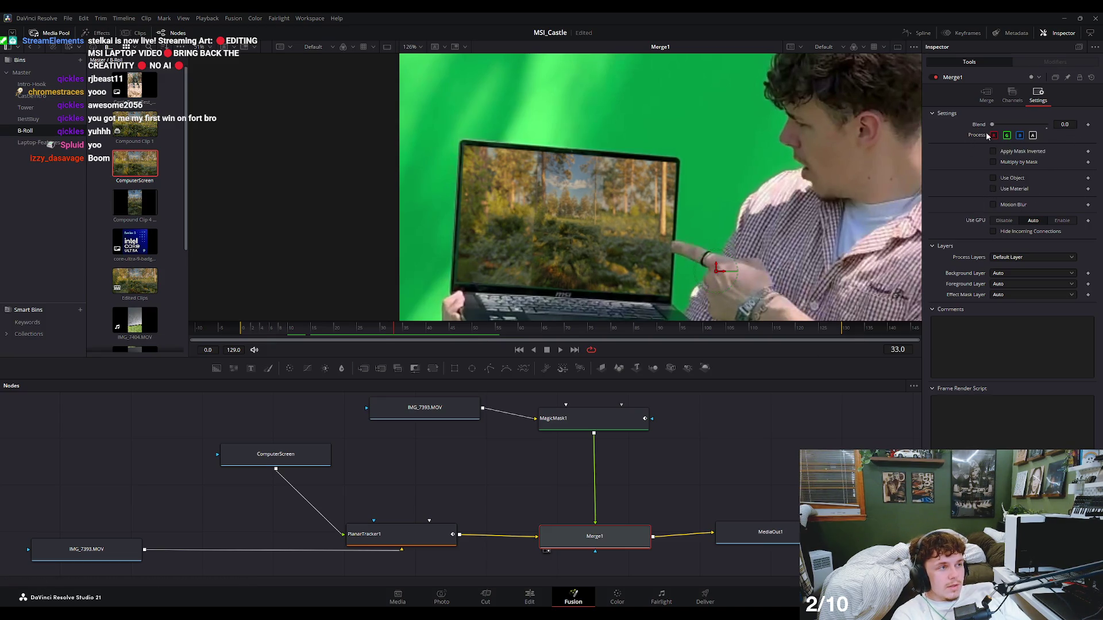
pyautogui.moveTo(992, 124); pyautogui.dragTo(1046, 124)
pyautogui.moveTo(394, 329); pyautogui.dragTo(431, 322)
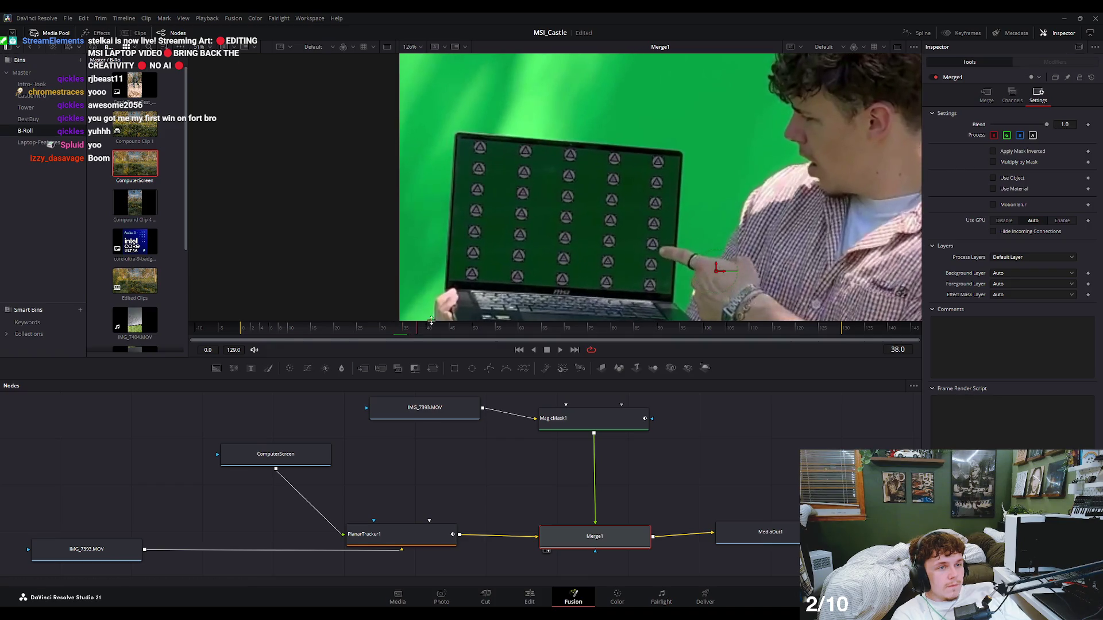
pyautogui.press('j')
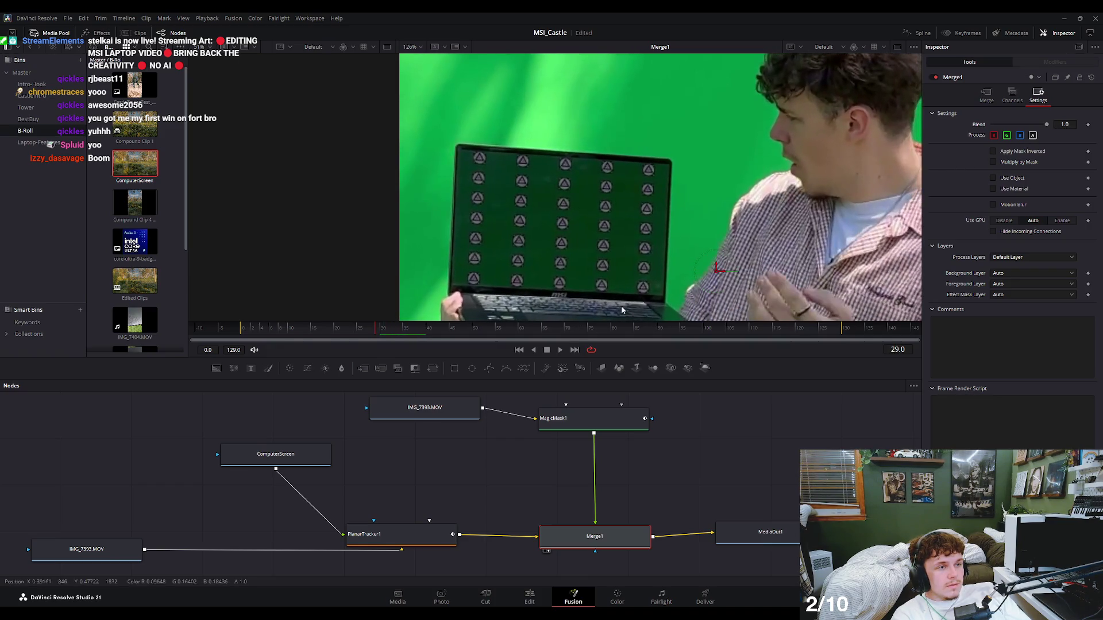
pyautogui.press('Left')
# Play from frame 11 with Merge1 Blend at 0, then restore Blend 1.0 and swap inputs back.
pyautogui.moveTo(1047, 124); pyautogui.dragTo(969, 133)
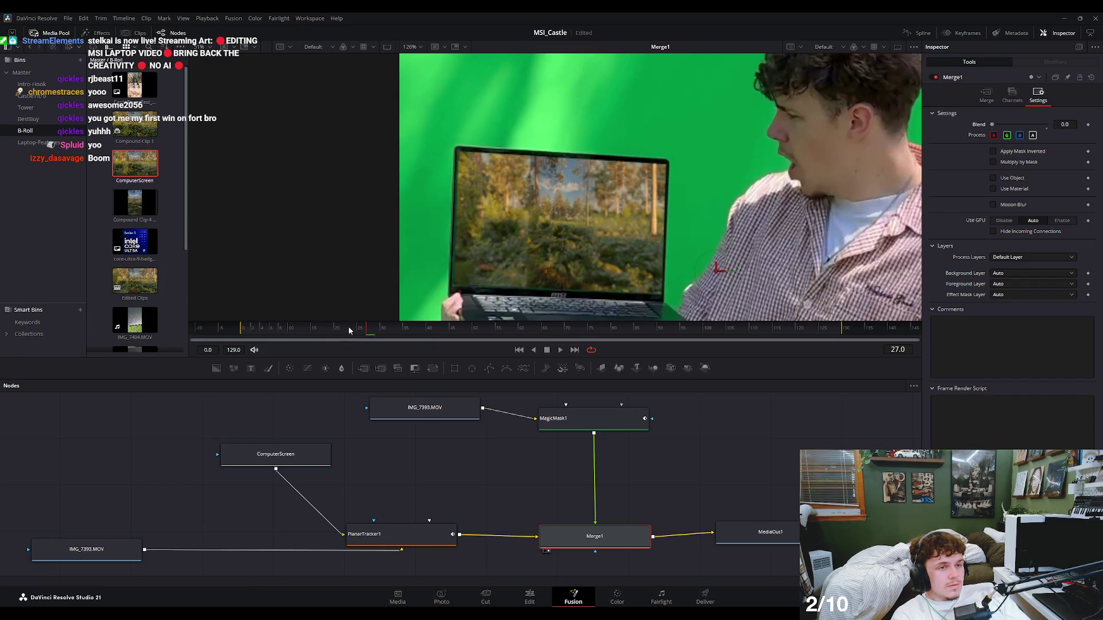
pyautogui.click(293, 332)
pyautogui.press('space')
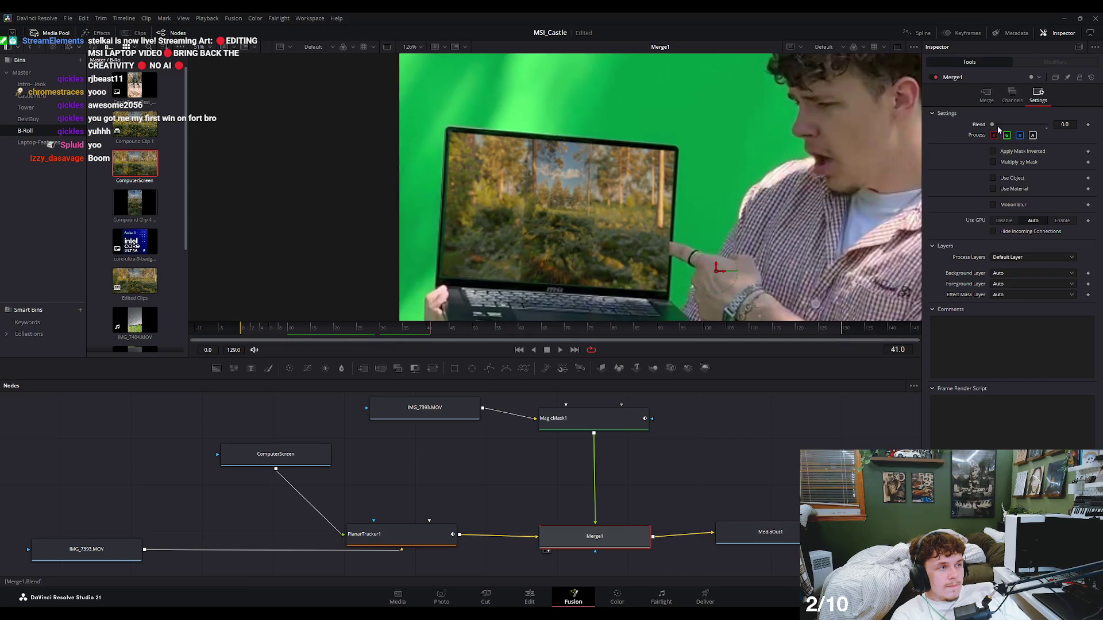
pyautogui.moveTo(997, 126); pyautogui.dragTo(1061, 126)
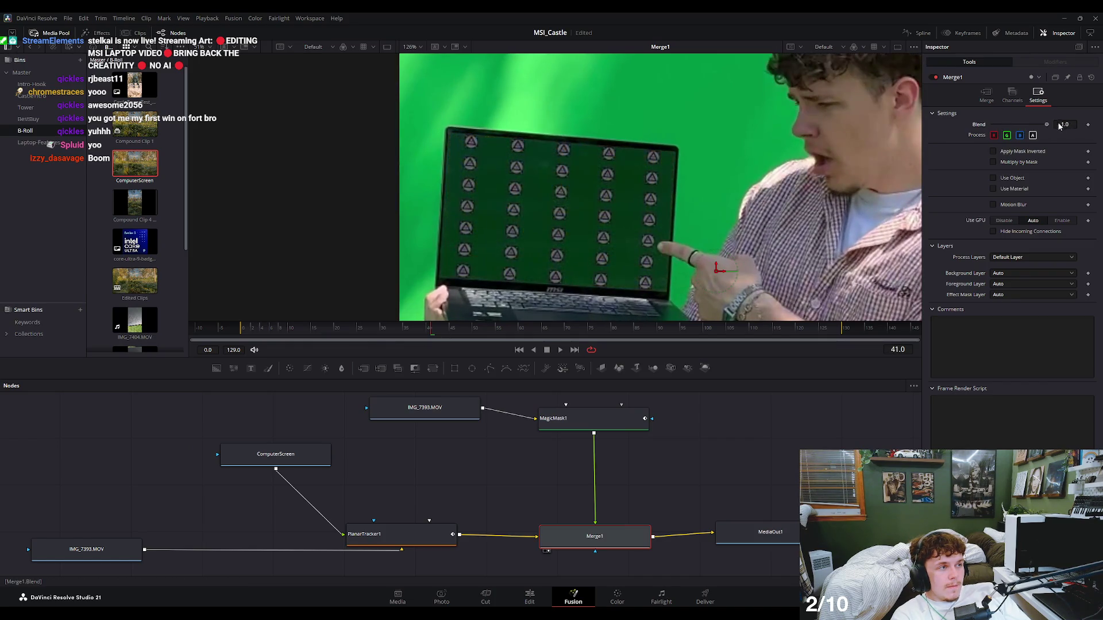
pyautogui.hotkey('ctrl', 't')
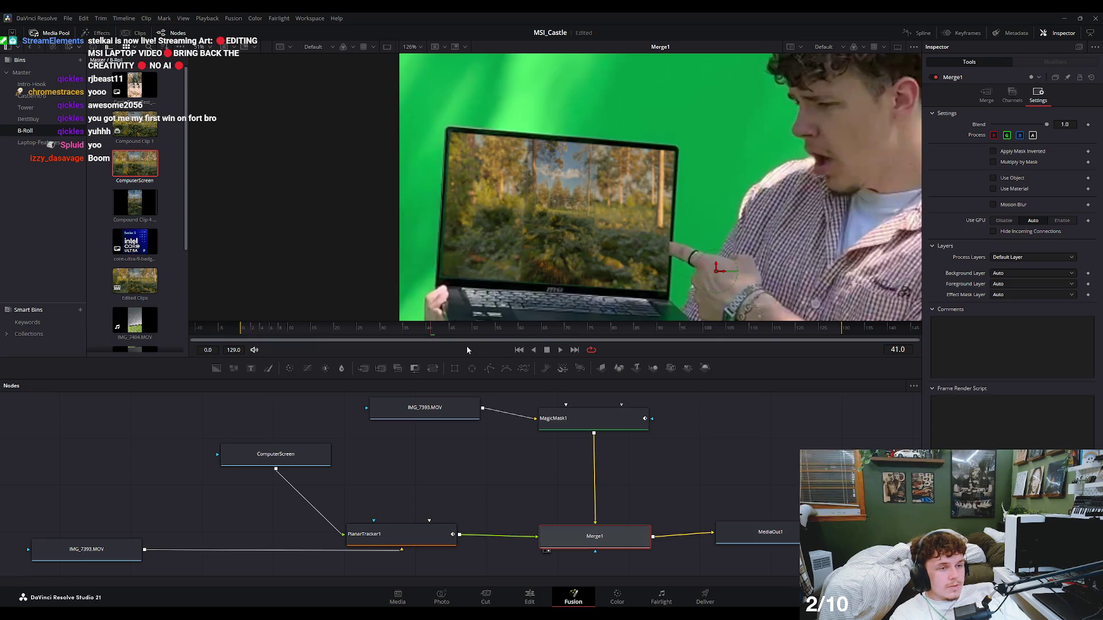
pyautogui.press('Left')
pyautogui.press('Left')
pyautogui.press('Left')
pyautogui.press('Left')
pyautogui.press('Left')
pyautogui.press('Left')
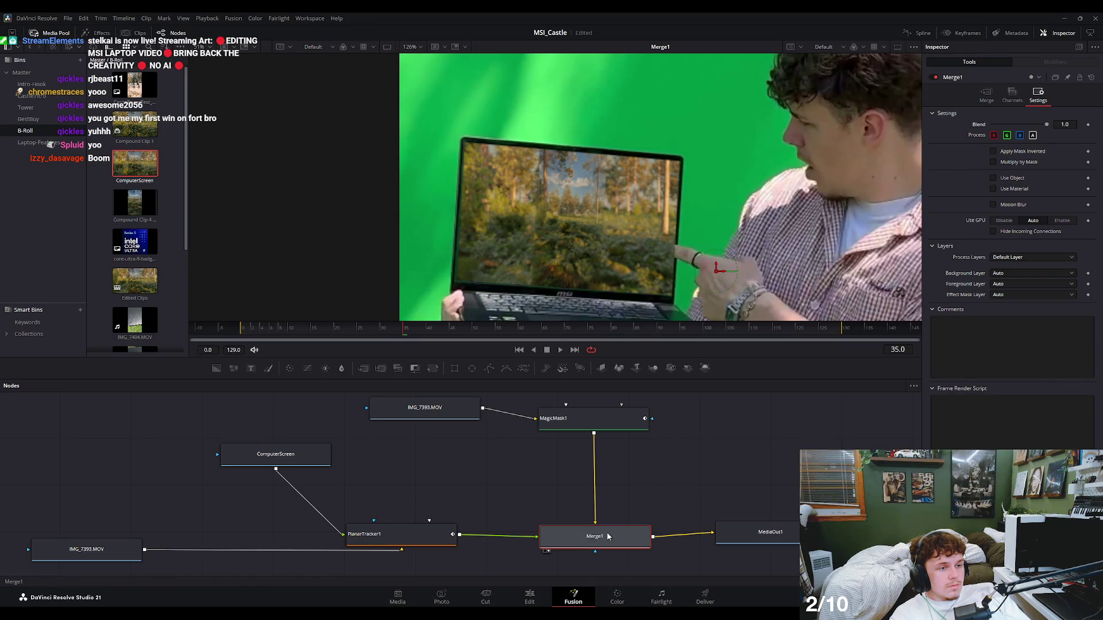
# Review the PlanarTracker1 corner pin and the final output composite, scrubbing forward to check.
pyautogui.click(403, 537)
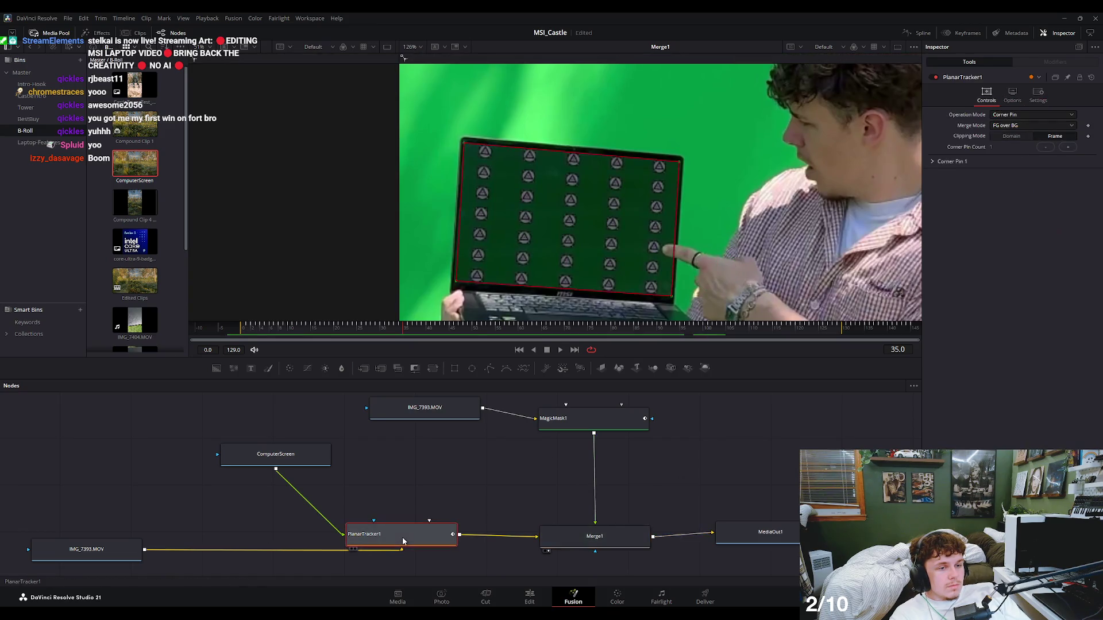
pyautogui.click(575, 540)
pyautogui.click(740, 529)
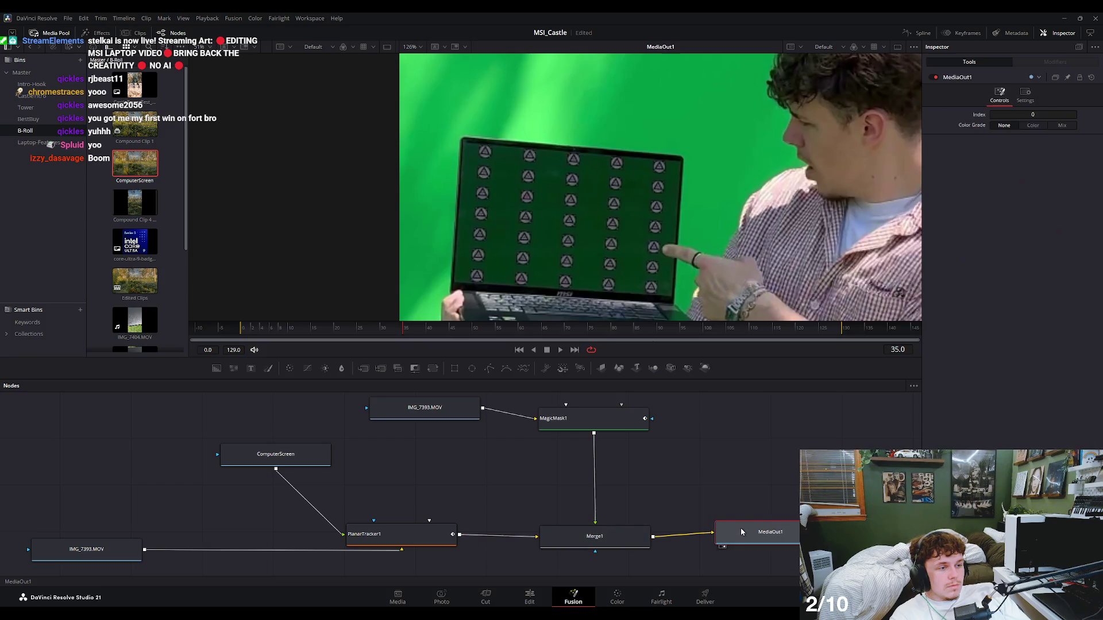
pyautogui.click(603, 548)
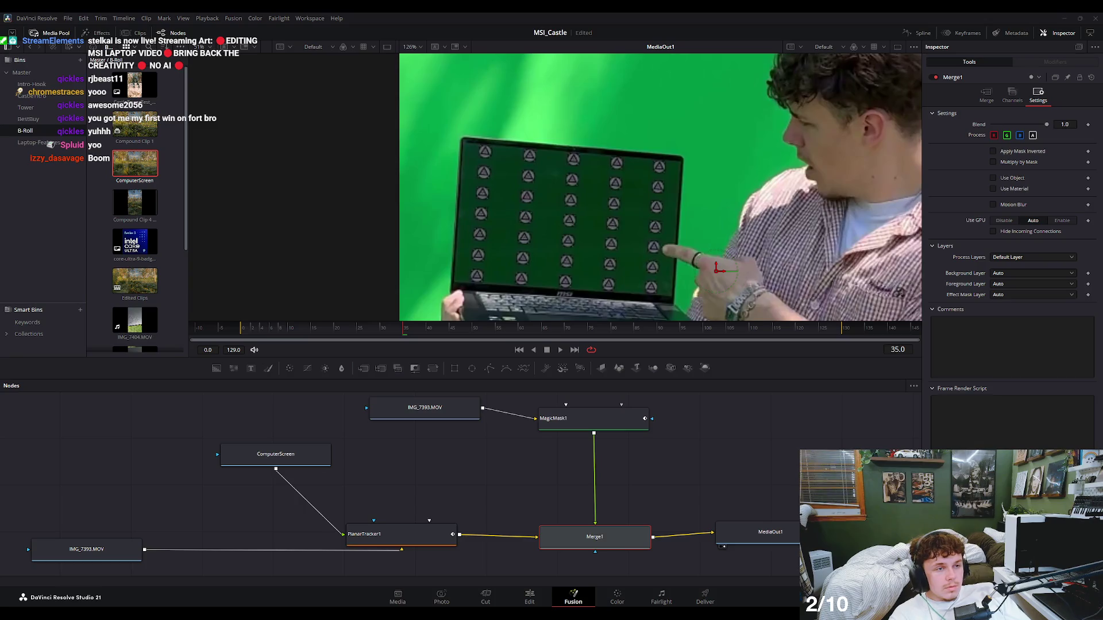
pyautogui.moveTo(374, 336)
pyautogui.mouseDown()
pyautogui.moveTo(447, 337)
pyautogui.moveTo(384, 357)
pyautogui.mouseUp()
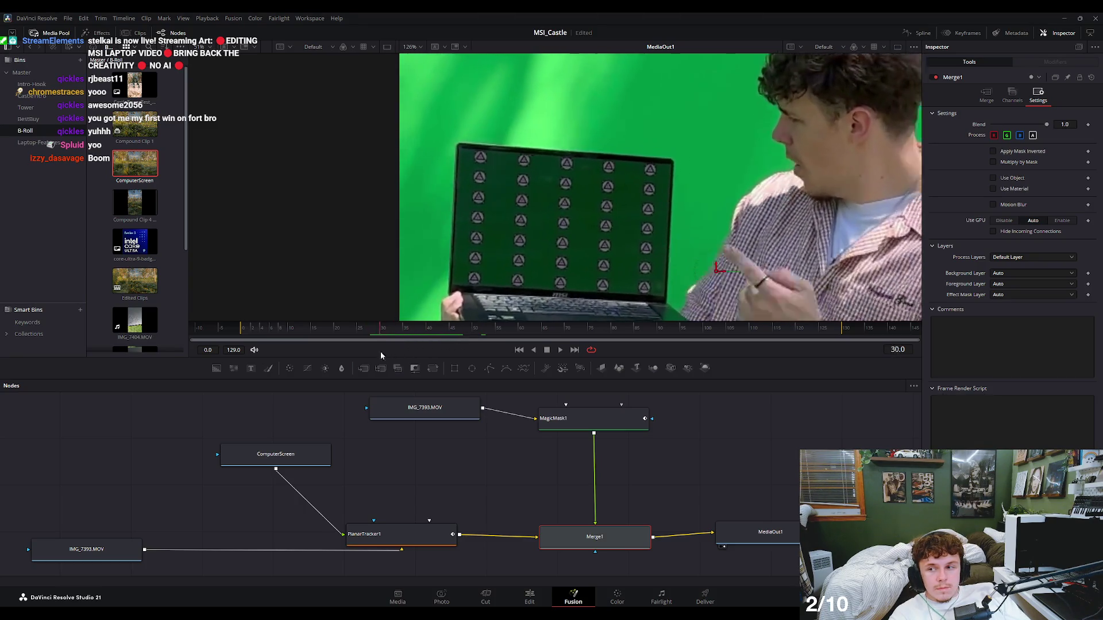
pyautogui.click(600, 416)
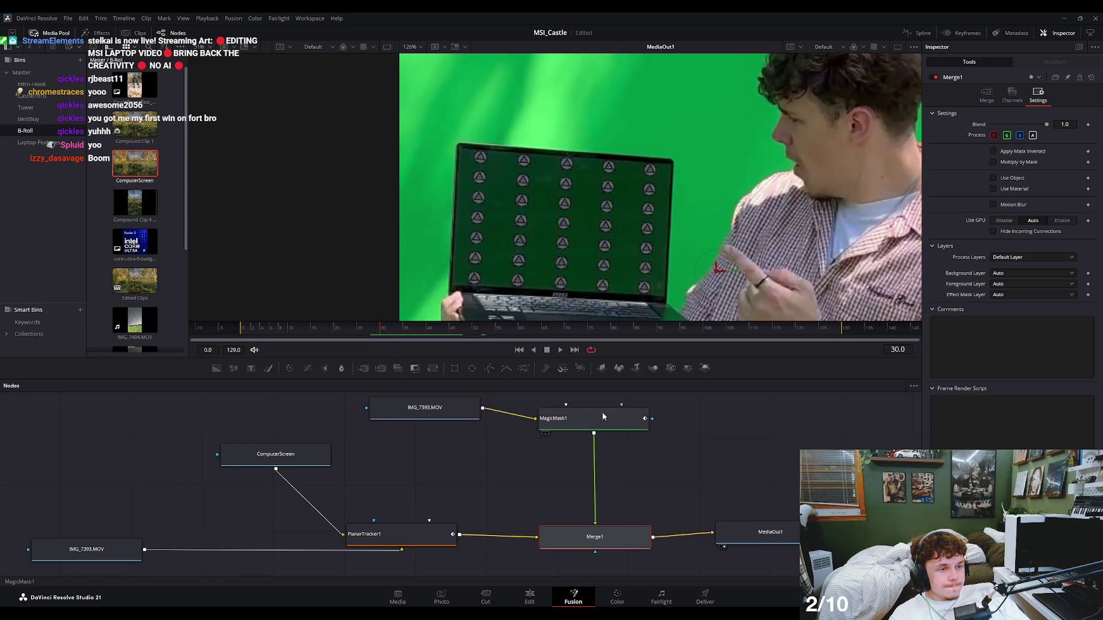
# Nudge MagicMask1's Blend, toggle 'Process when Blend is 0.0', and review the composite up to frame 43.
pyautogui.moveTo(1022, 130); pyautogui.dragTo(1026, 127)
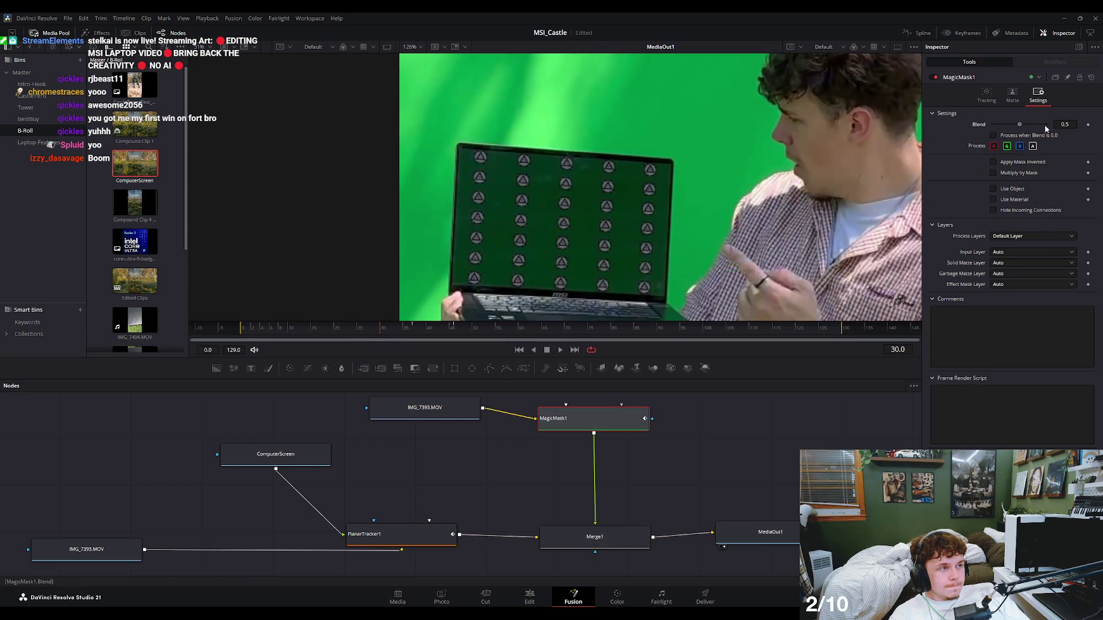
pyautogui.click(1050, 135)
pyautogui.click(580, 537)
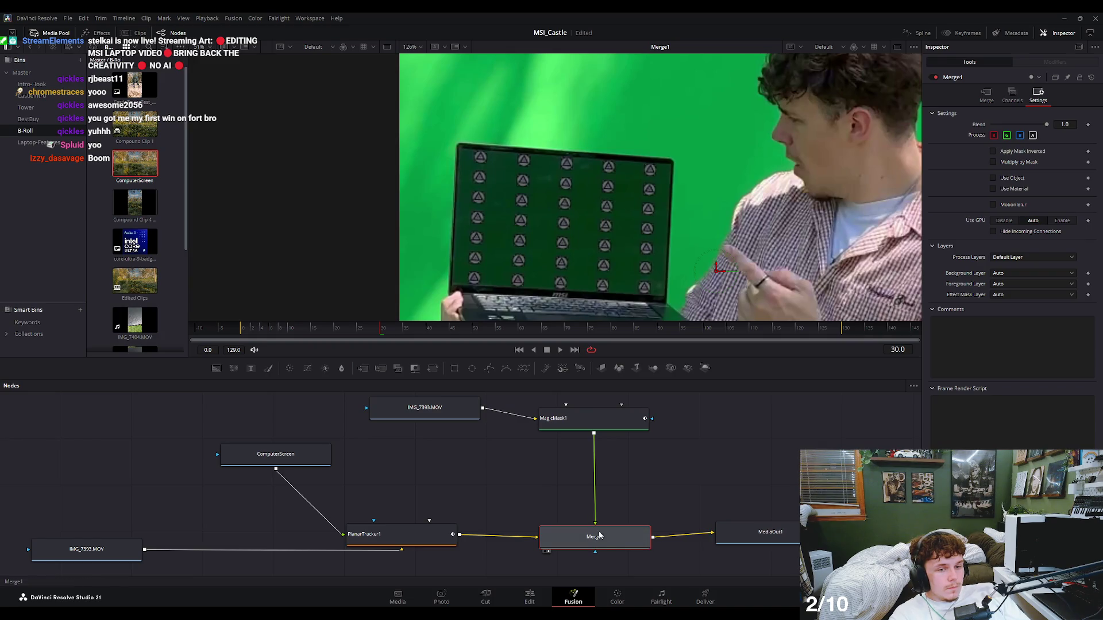
pyautogui.moveTo(501, 337)
pyautogui.mouseDown()
pyautogui.moveTo(275, 344)
pyautogui.moveTo(777, 341)
pyautogui.moveTo(377, 345)
pyautogui.mouseUp()
pyautogui.click(549, 416)
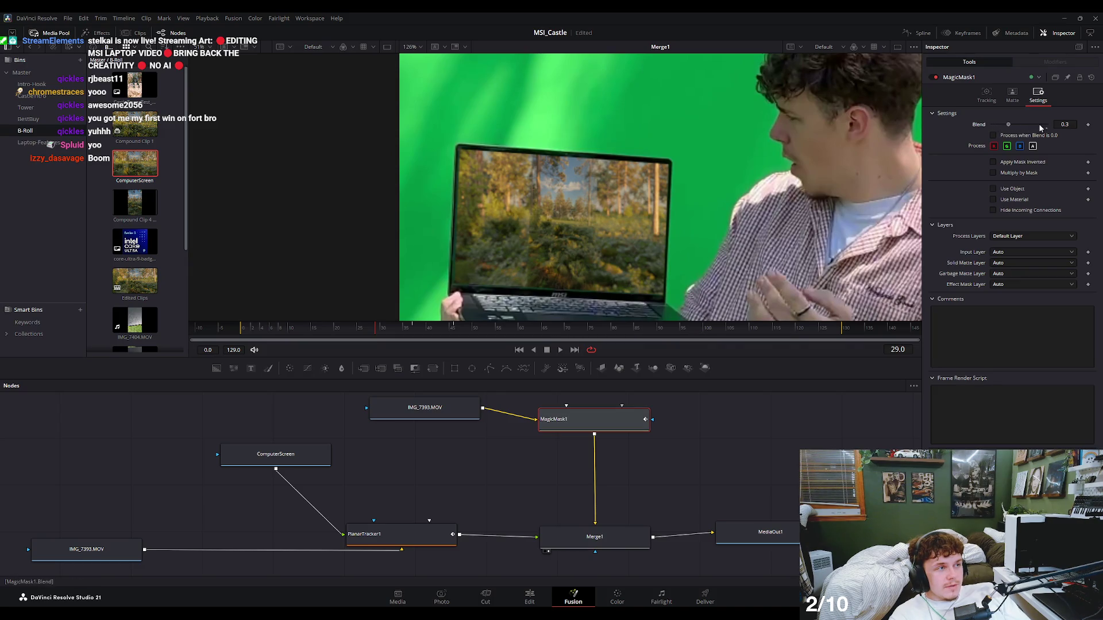
pyautogui.moveTo(395, 334)
pyautogui.mouseDown()
pyautogui.moveTo(440, 333)
pyautogui.moveTo(332, 340)
pyautogui.moveTo(684, 360)
pyautogui.moveTo(438, 351)
pyautogui.mouseUp()
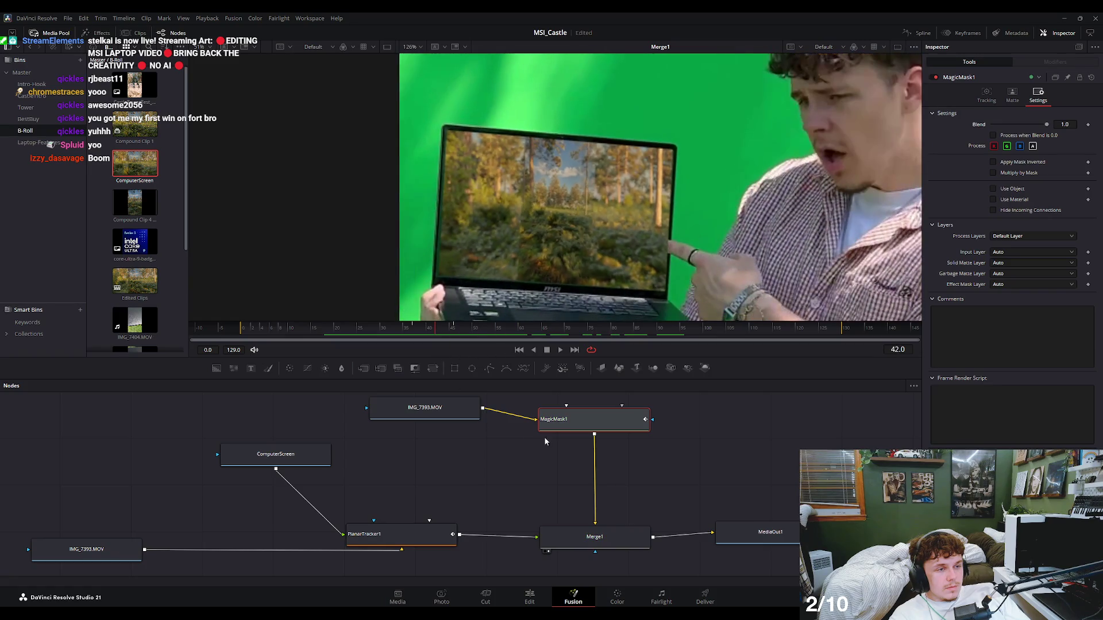
# At frame 36, set MagicMask1 Blend to 0.3 and uncheck 'Process when Blend is 0.0'.
pyautogui.click(605, 537)
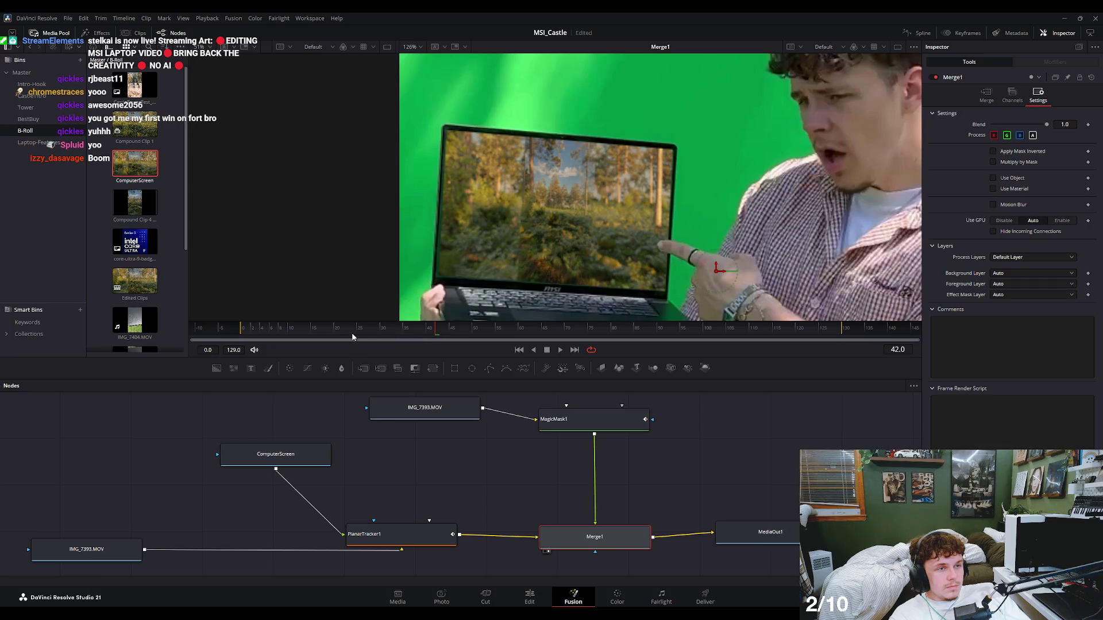
pyautogui.moveTo(353, 337); pyautogui.dragTo(414, 339)
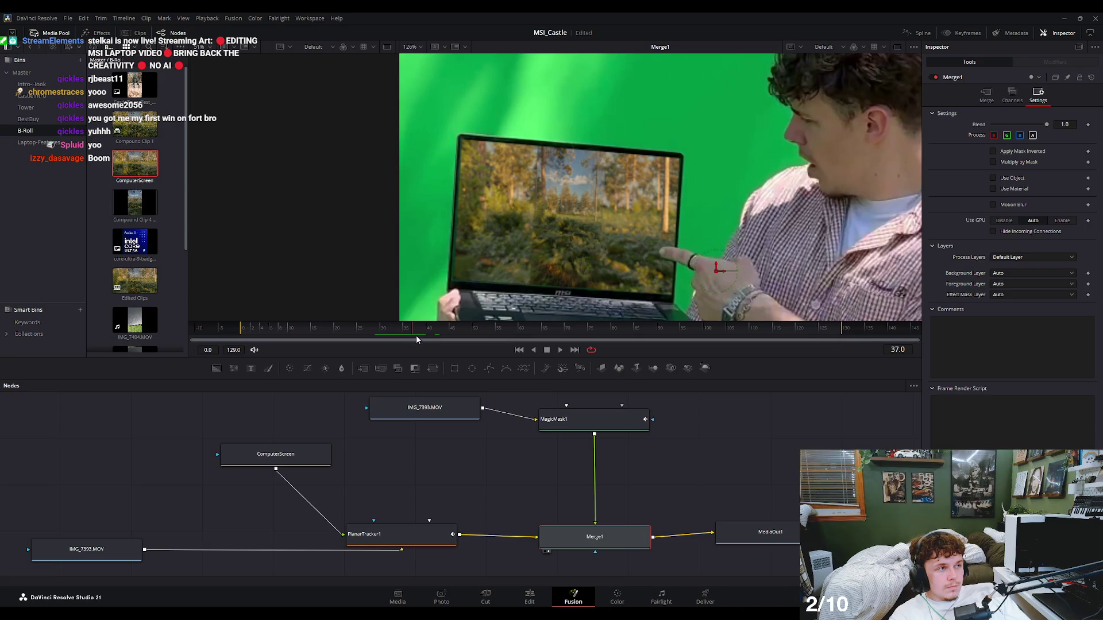
pyautogui.moveTo(416, 339); pyautogui.dragTo(411, 339)
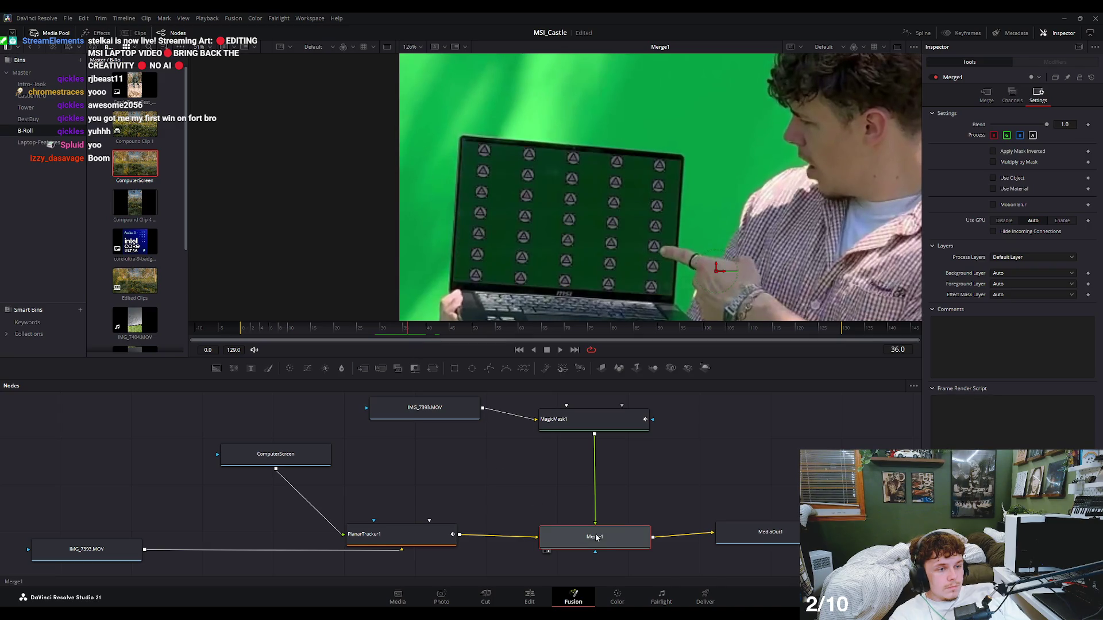
pyautogui.click(591, 414)
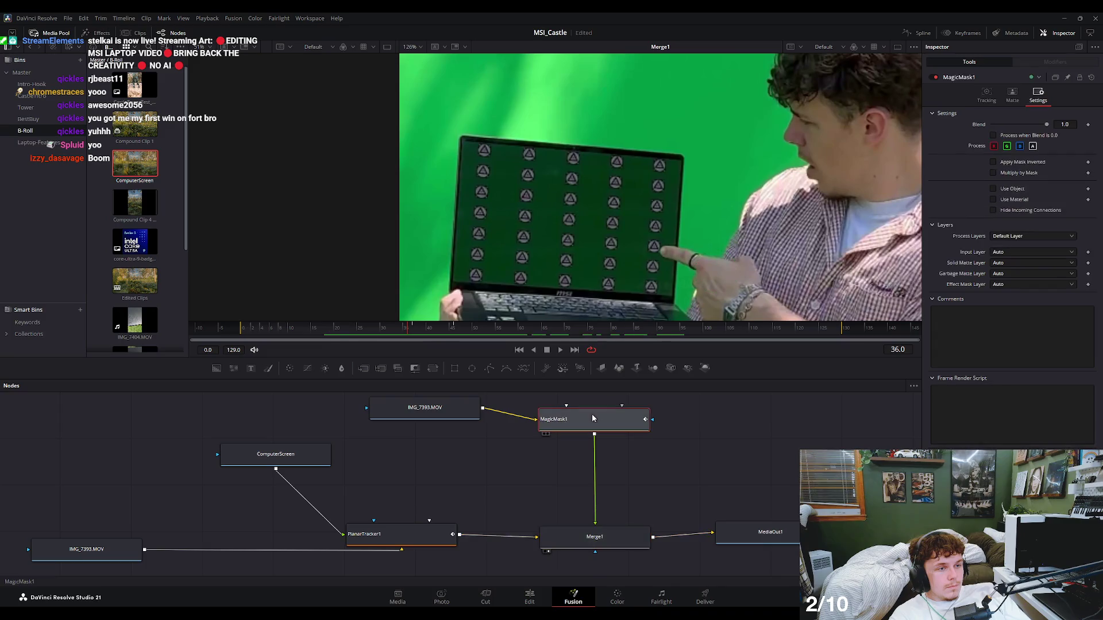
pyautogui.moveTo(1043, 124); pyautogui.dragTo(1009, 125)
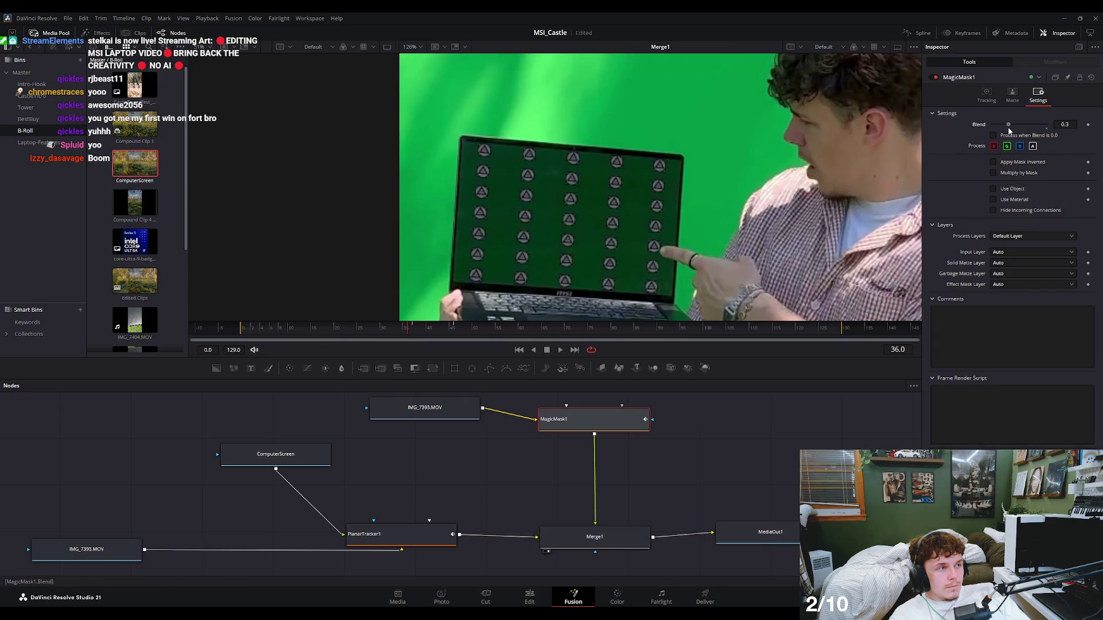
pyautogui.click(1041, 137)
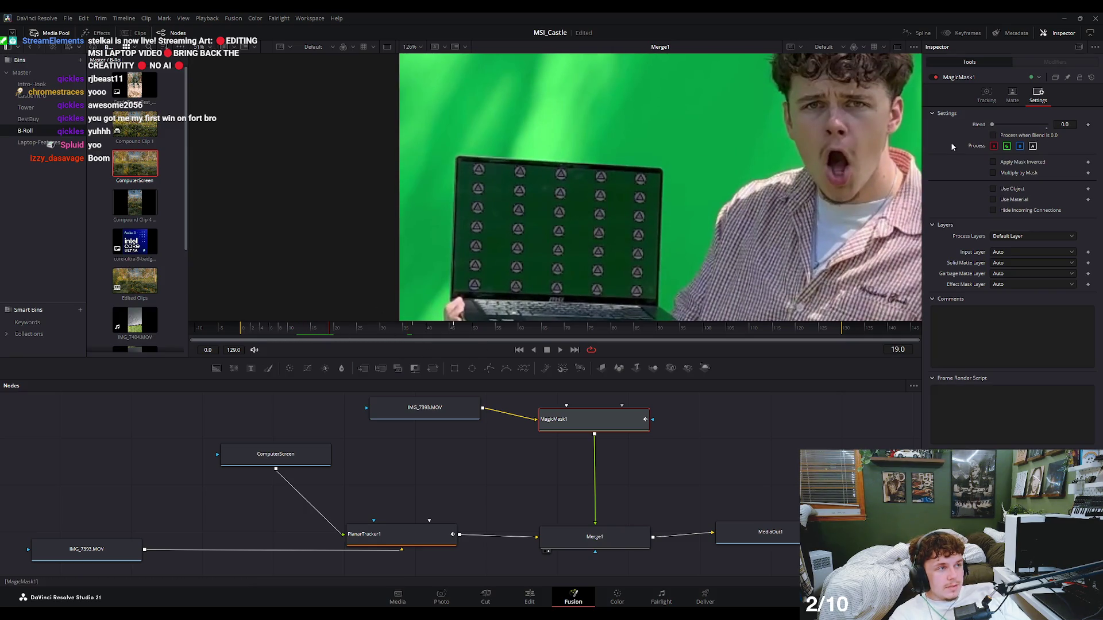
# View MagicMask1 alone around frames 49–53, comparing Blend 0 and full, and fit the vertical frame.
pyautogui.click(473, 328)
pyautogui.press('1')
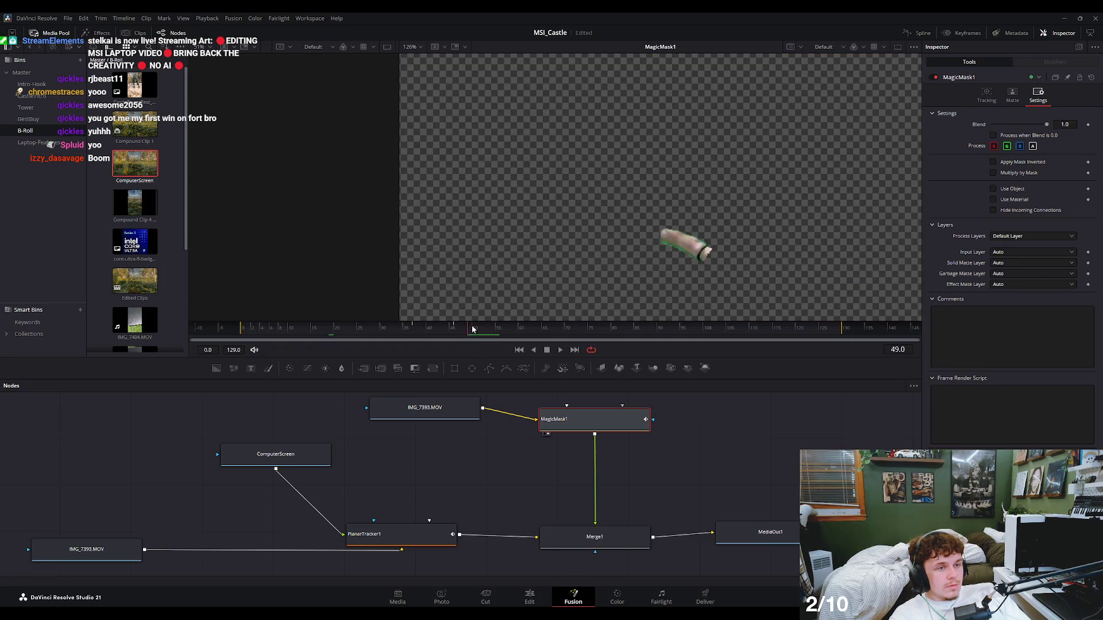
pyautogui.press('space')
pyautogui.moveTo(1046, 125); pyautogui.dragTo(991, 128)
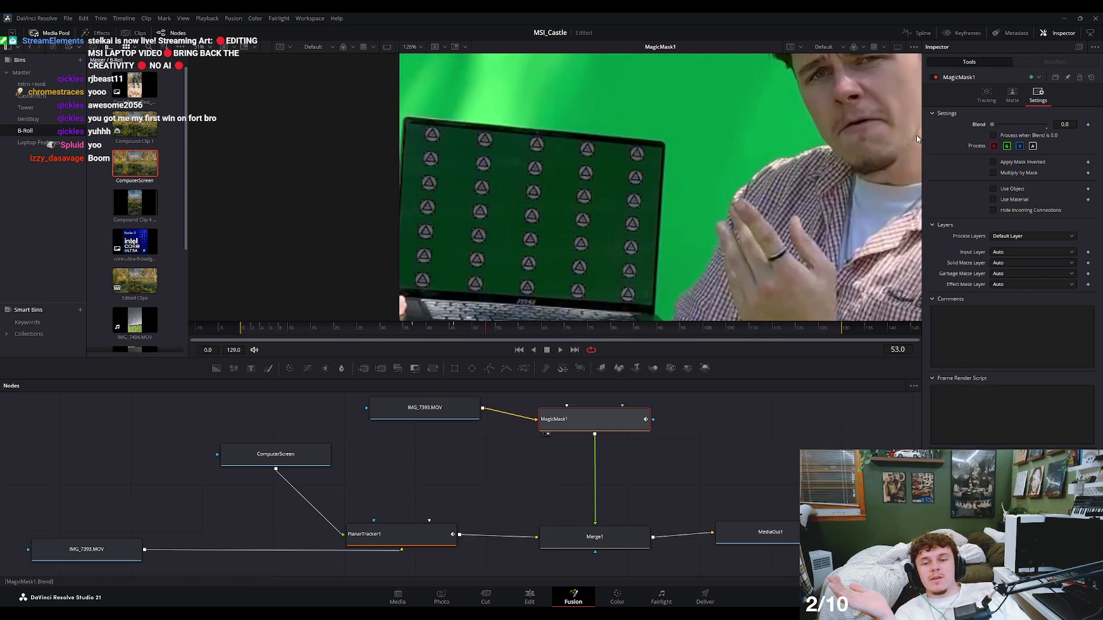
pyautogui.moveTo(992, 124); pyautogui.dragTo(1077, 131)
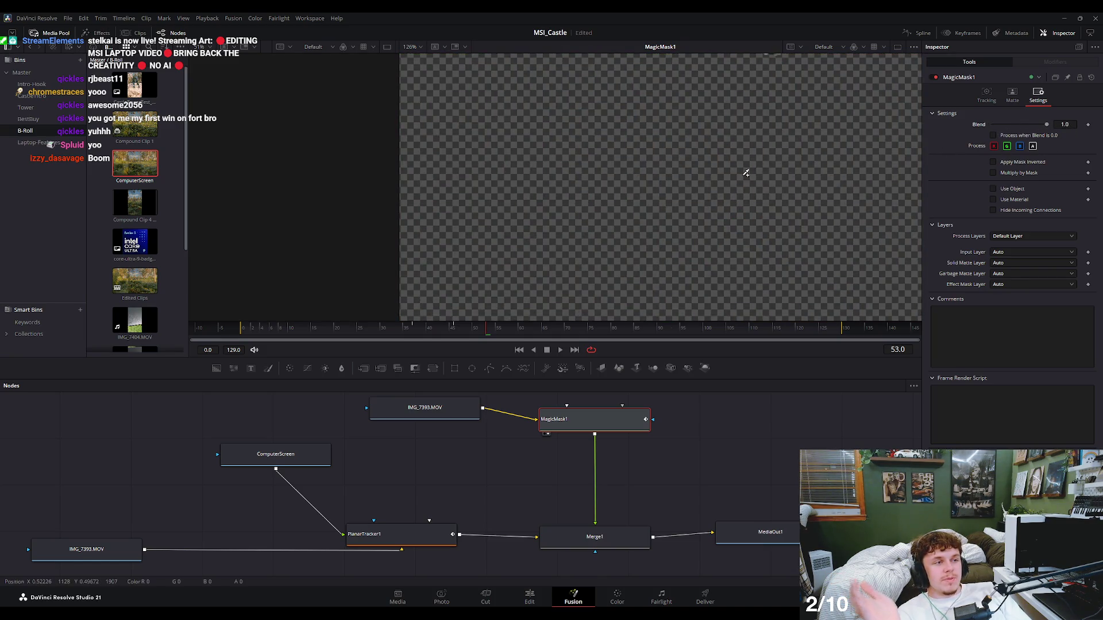
pyautogui.hotkey('shift', 'z')
pyautogui.scroll(2, 746, 174)
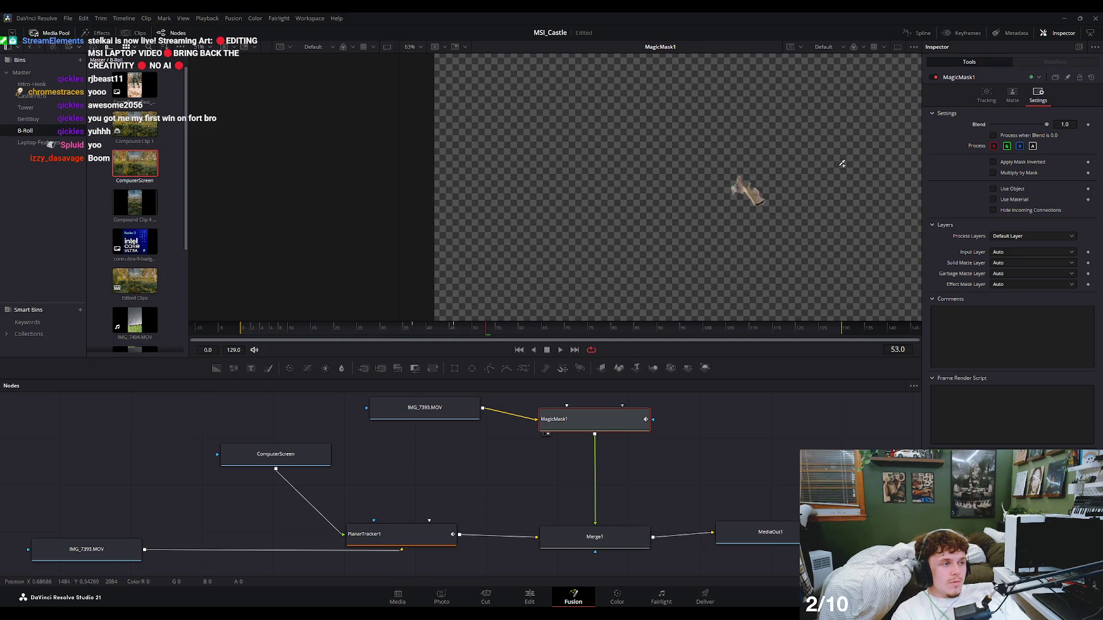
pyautogui.scroll(-1, 781, 169)
pyautogui.scroll(1, 813, 159)
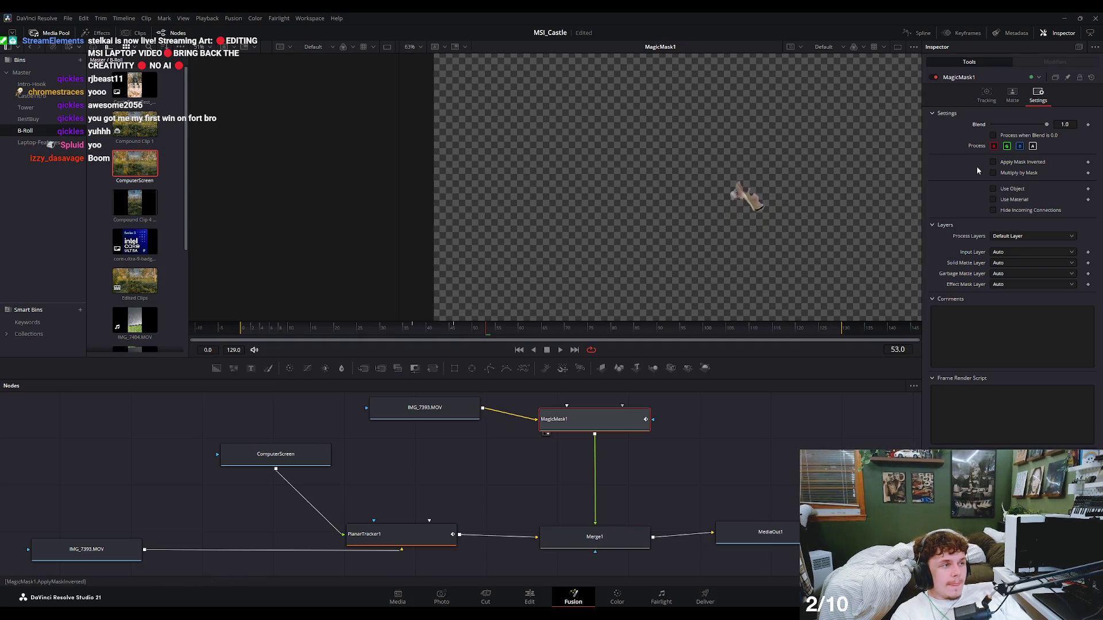
# Uncheck Multiply by Mask, check the Matte tab, and compare the masked and unmasked hand.
pyautogui.click(1009, 173)
pyautogui.click(1012, 95)
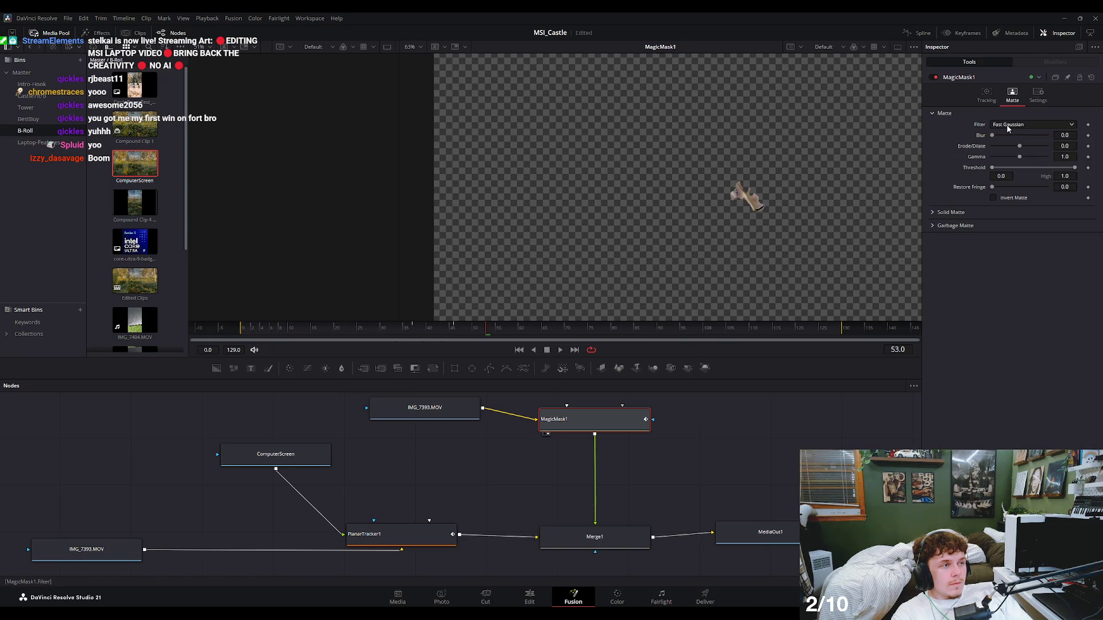
pyautogui.click(1039, 97)
pyautogui.moveTo(1040, 127)
pyautogui.mouseDown()
pyautogui.moveTo(987, 128)
pyautogui.moveTo(1097, 138)
pyautogui.mouseUp()
pyautogui.click(595, 537)
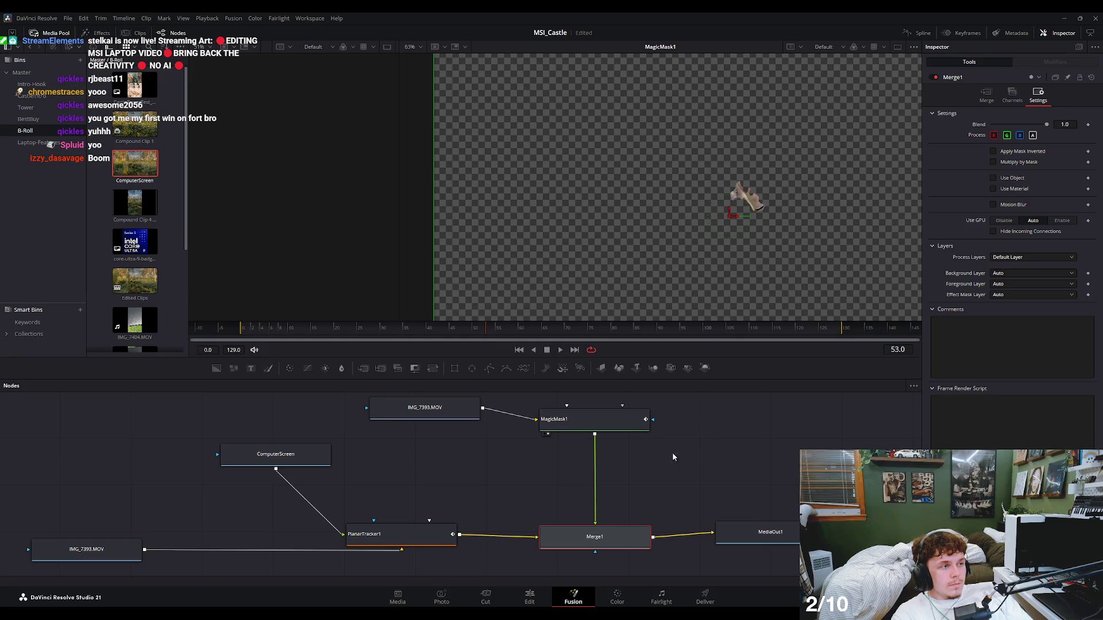
# View the Merge1 composite at an earlier frame with its position and size controls, framing the laptop.
pyautogui.press('1')
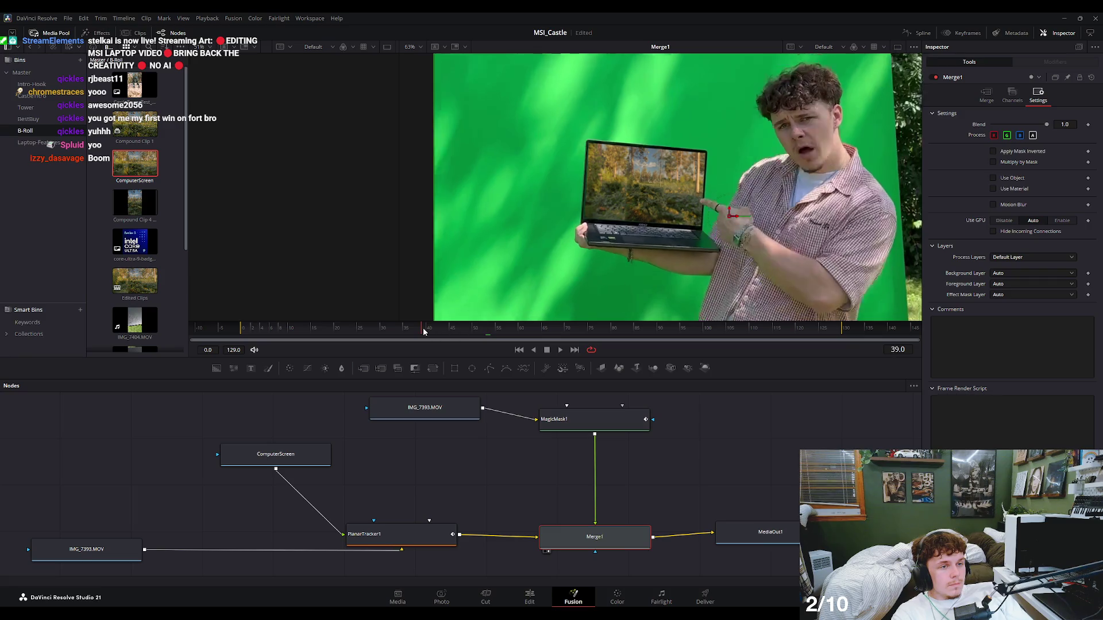
pyautogui.moveTo(485, 332)
pyautogui.mouseDown()
pyautogui.moveTo(366, 334)
pyautogui.moveTo(378, 333)
pyautogui.mouseUp()
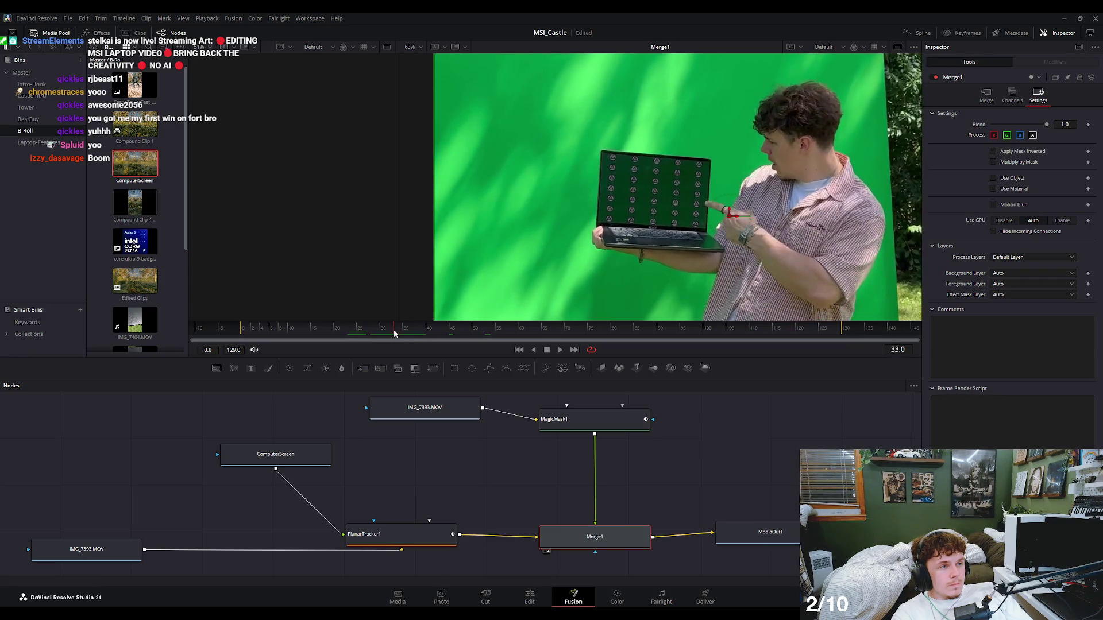
pyautogui.click(986, 97)
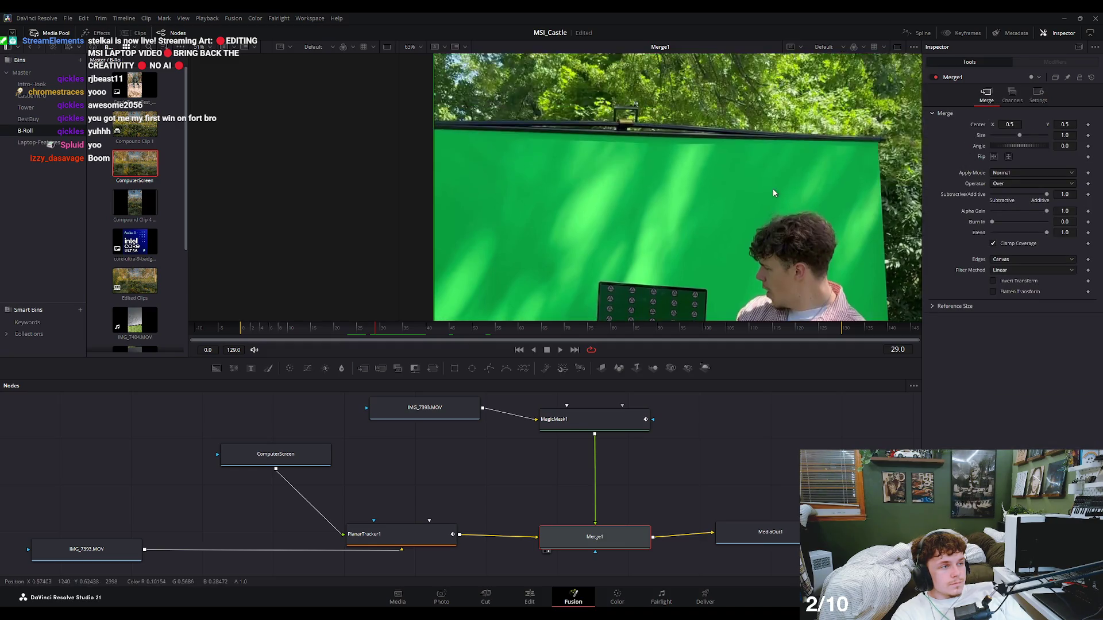
pyautogui.scroll(2, 743, 187)
pyautogui.moveTo(752, 171); pyautogui.dragTo(754, 208)
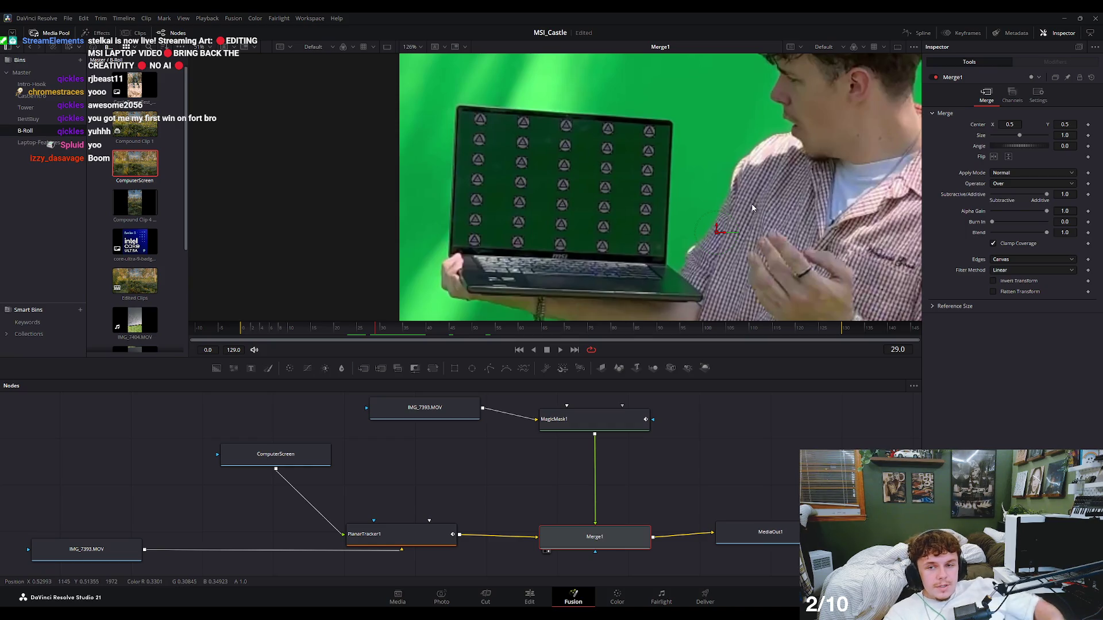
pyautogui.click(590, 417)
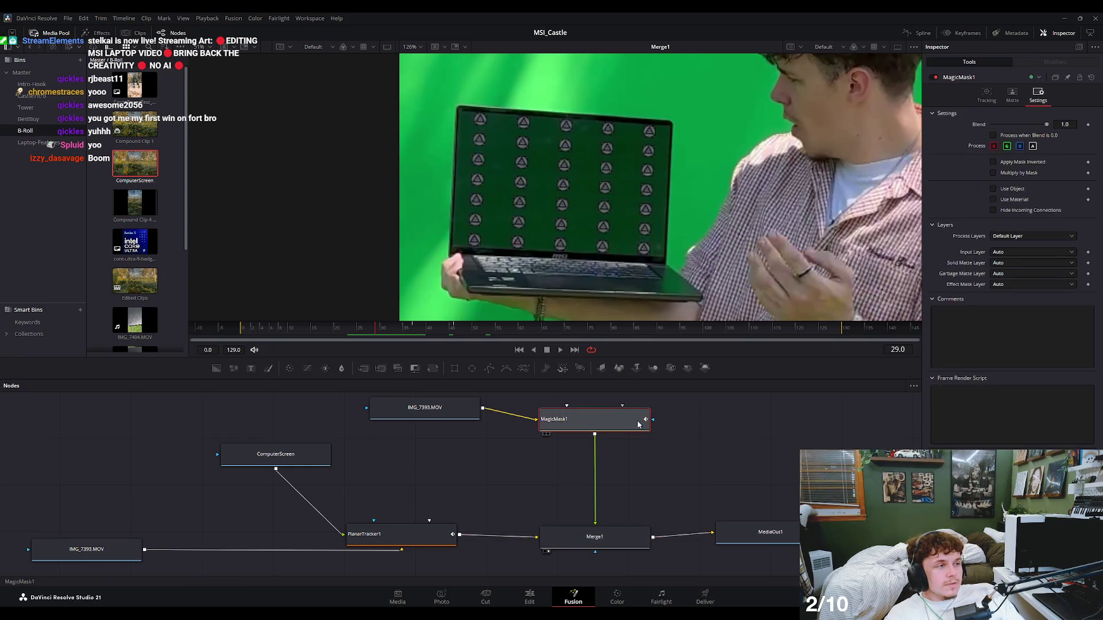
# Open MagicMask1's Tracking tab, then scrub the Rough_Layout timeline on the Edit page.
pyautogui.click(985, 95)
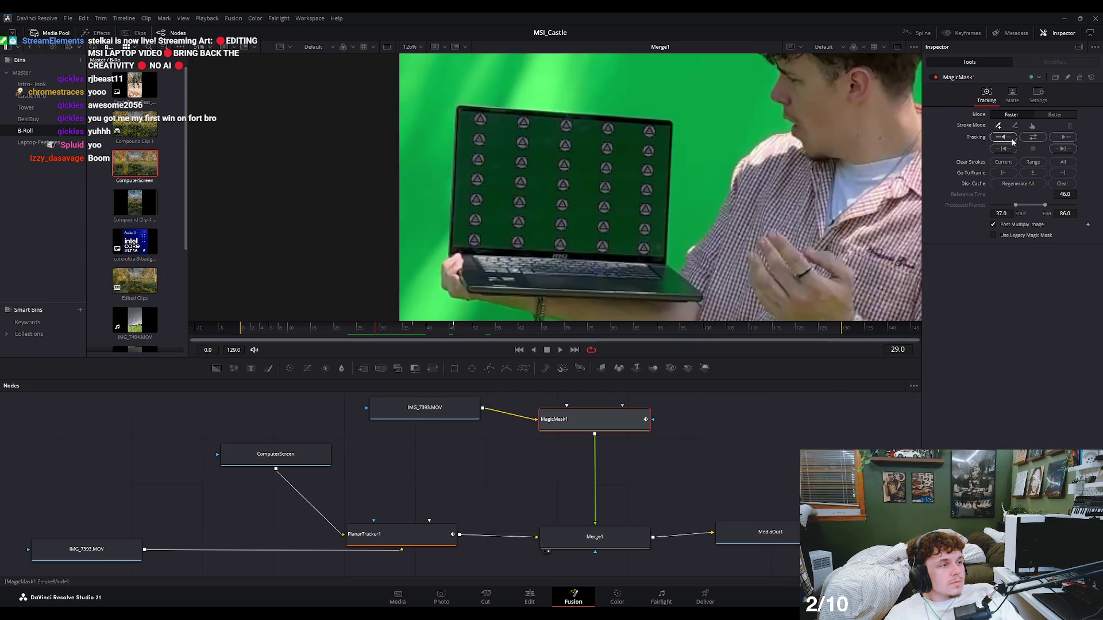
pyautogui.scroll(2, 787, 443)
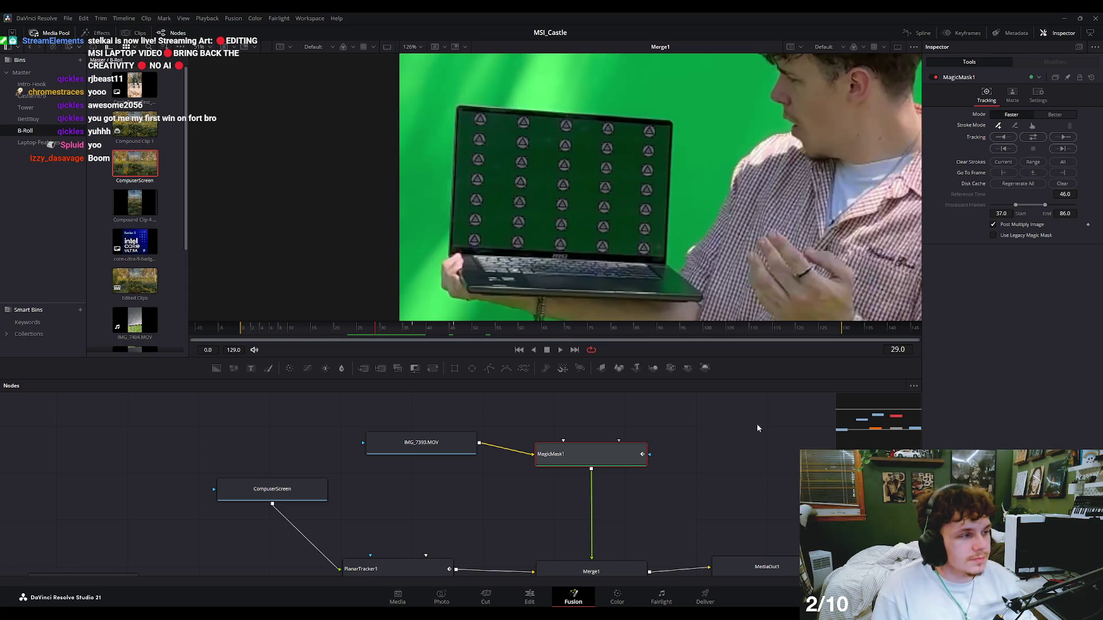
pyautogui.click(533, 591)
pyautogui.moveTo(359, 394); pyautogui.dragTo(381, 418)
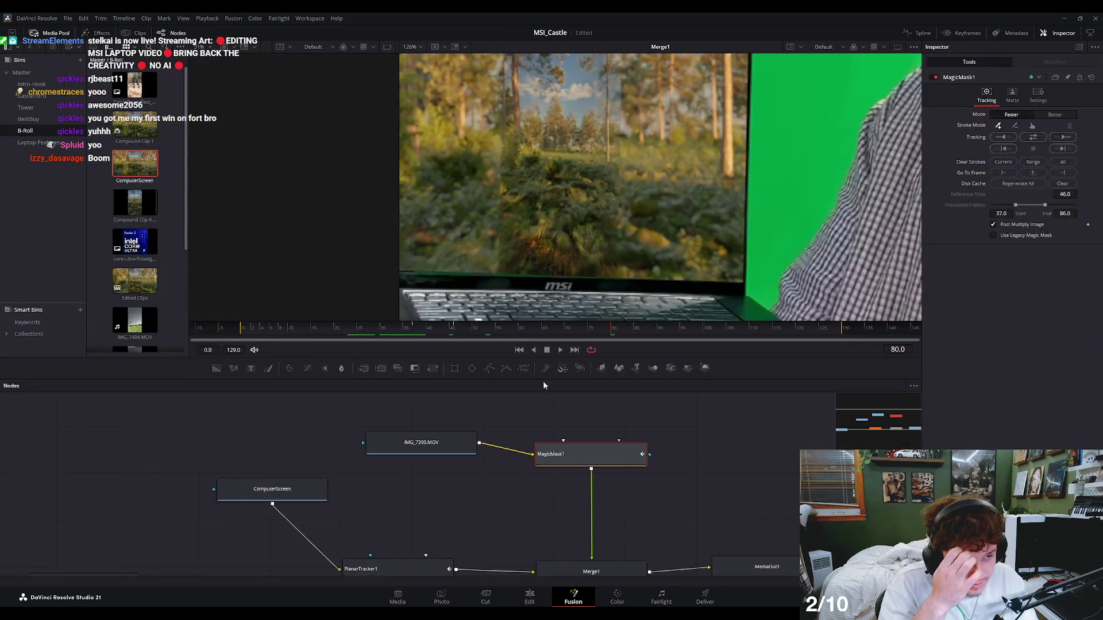
# Delete the clip and hand mask nodes from the composite and preview the ComputerScreen source clip.
pyautogui.moveTo(646, 508); pyautogui.dragTo(434, 442)
pyautogui.press('Delete')
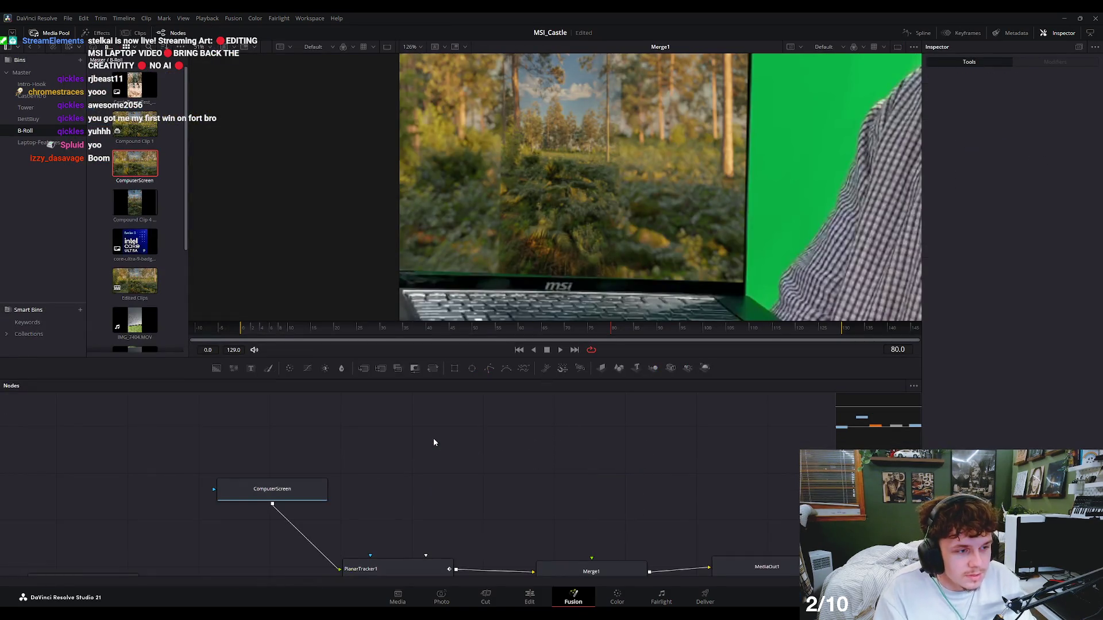
pyautogui.click(529, 597)
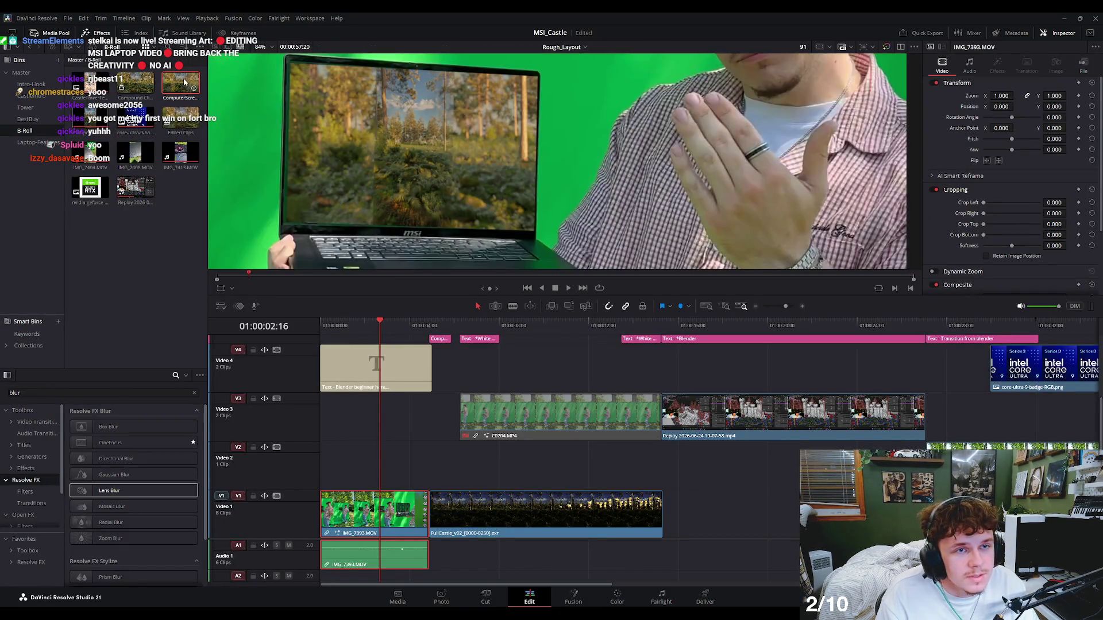
pyautogui.click(167, 87)
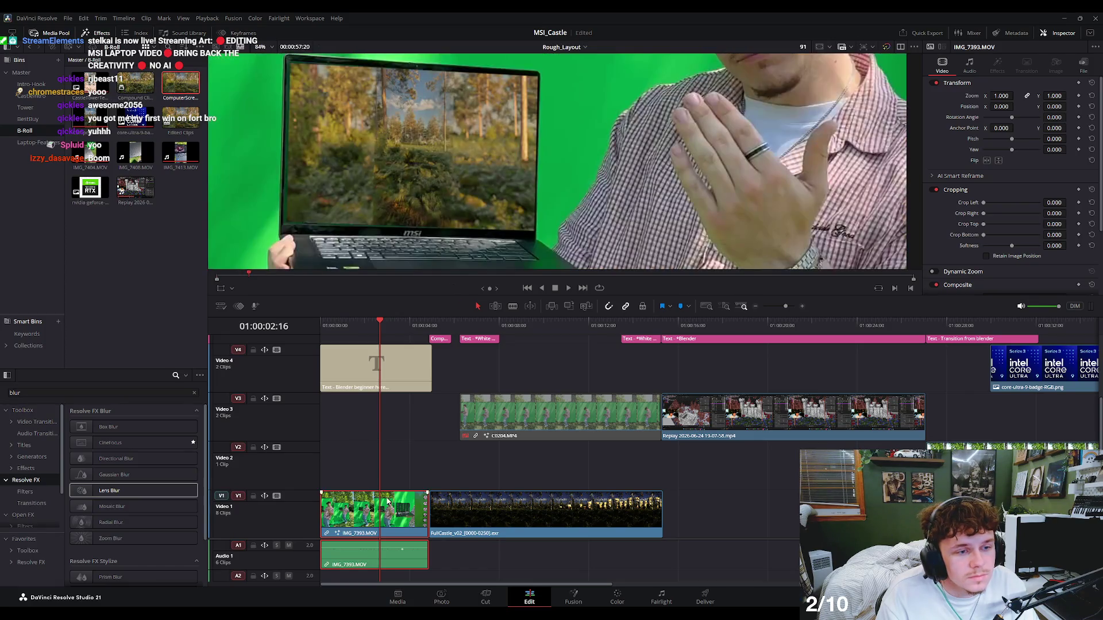
pyautogui.click(394, 487)
# Unlink and delete the green-screen clip's A1 audio, then Alt-drag a copy onto V2.
pyautogui.click(404, 501)
pyautogui.hotkey('ctrl', 'alt', 'l')
pyautogui.click(414, 555)
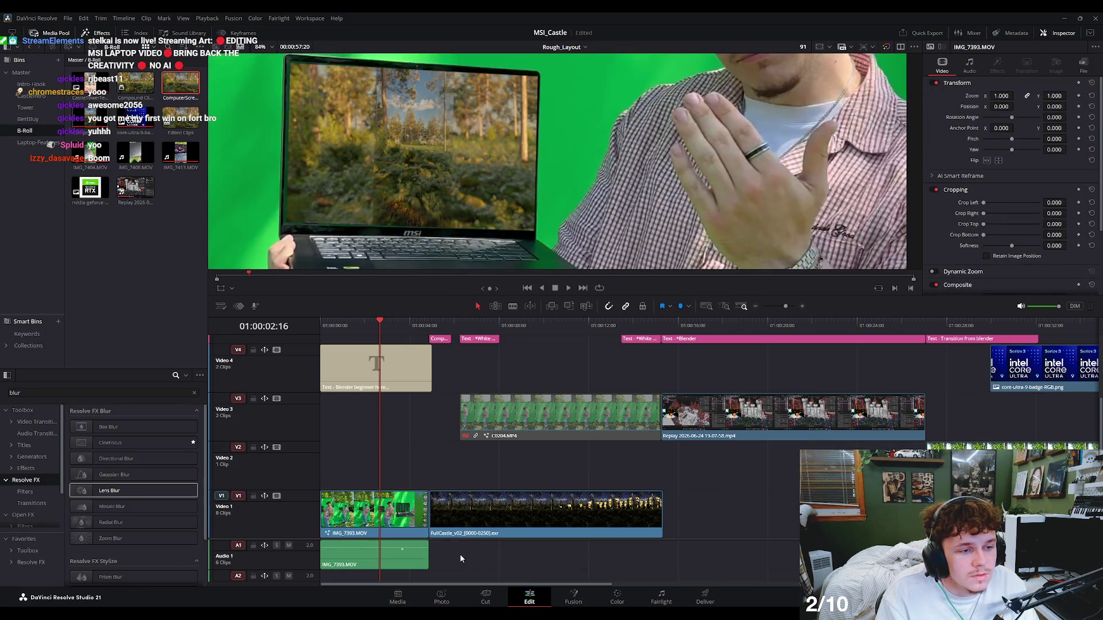
pyautogui.press('Delete')
pyautogui.moveTo(390, 505); pyautogui.dragTo(390, 456)
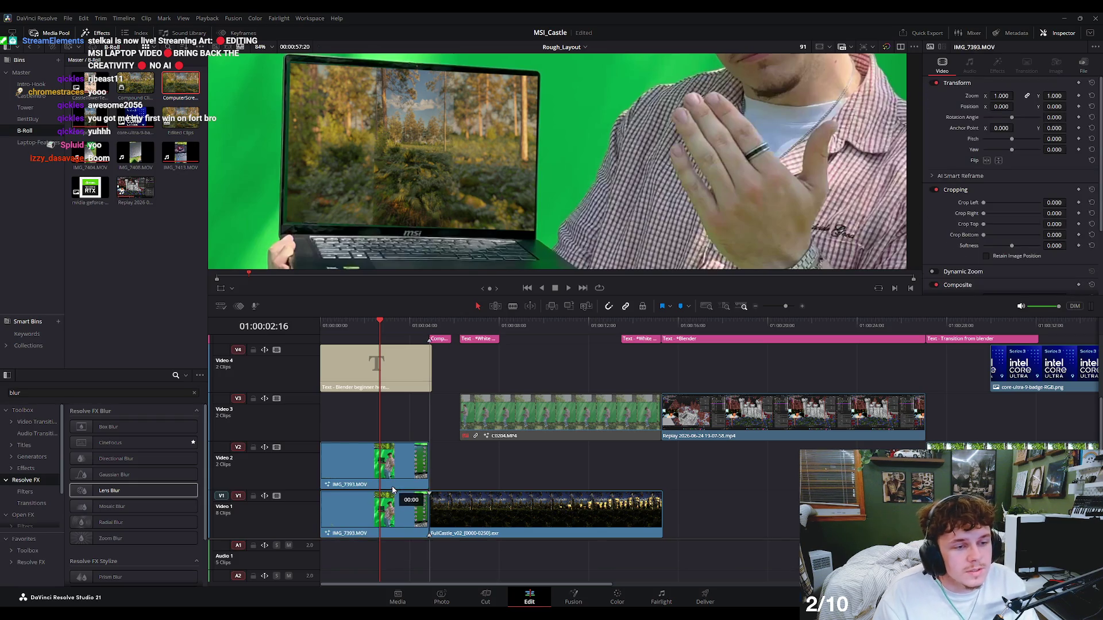
# In the V2 copy's Fusion composite, delete the Merge1, PlanarTracker1 and ComputerScreen nodes.
pyautogui.click(574, 596)
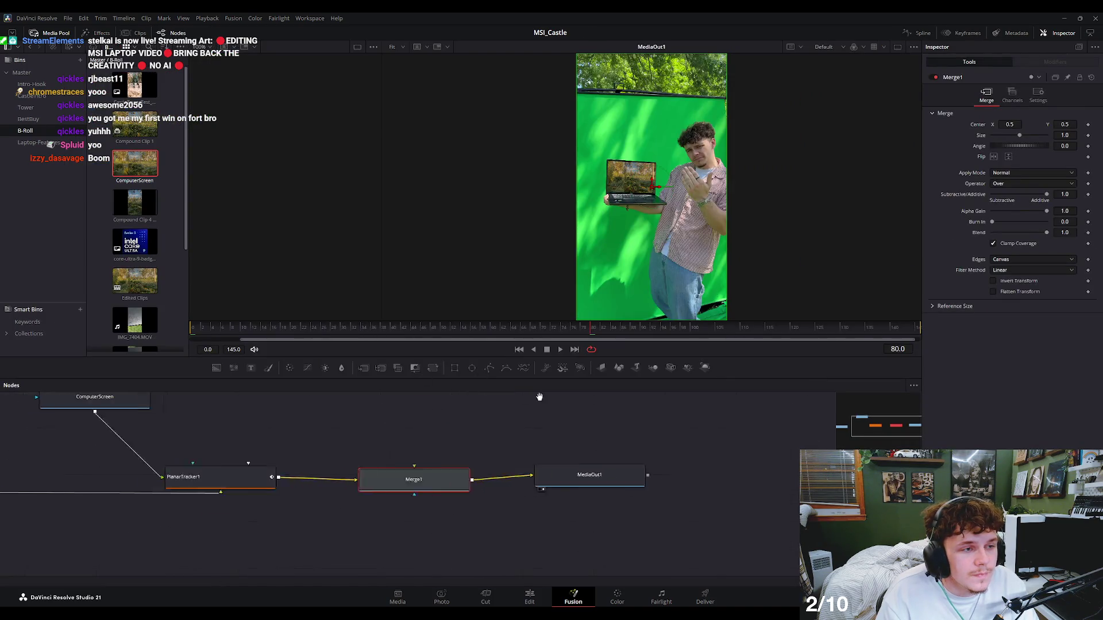
pyautogui.press('Delete')
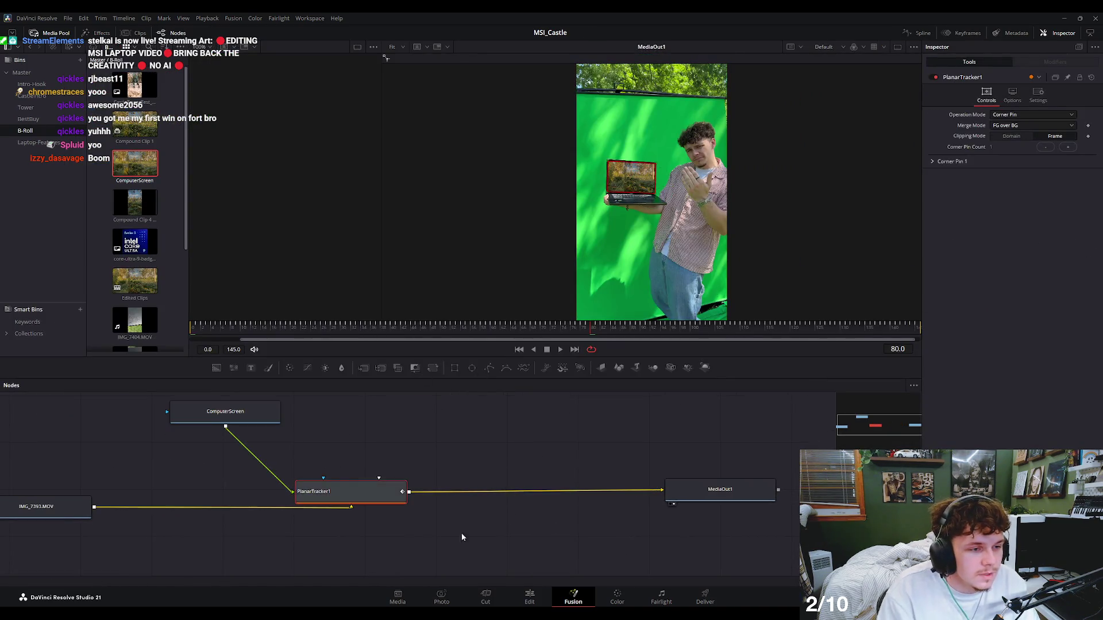
pyautogui.click(529, 598)
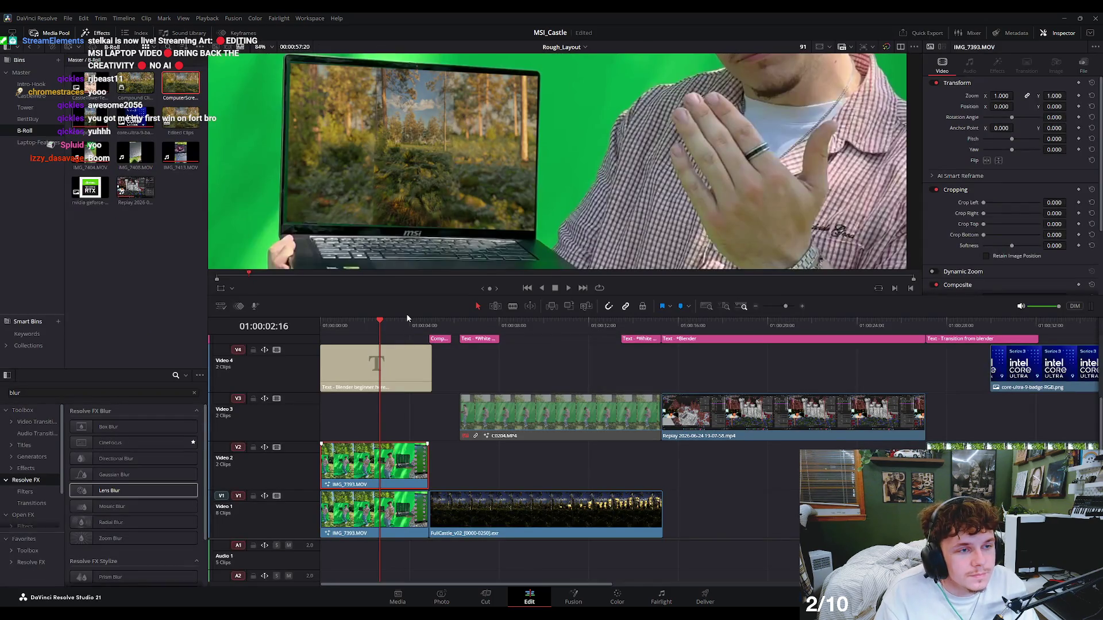
pyautogui.hotkey('shift', '5')
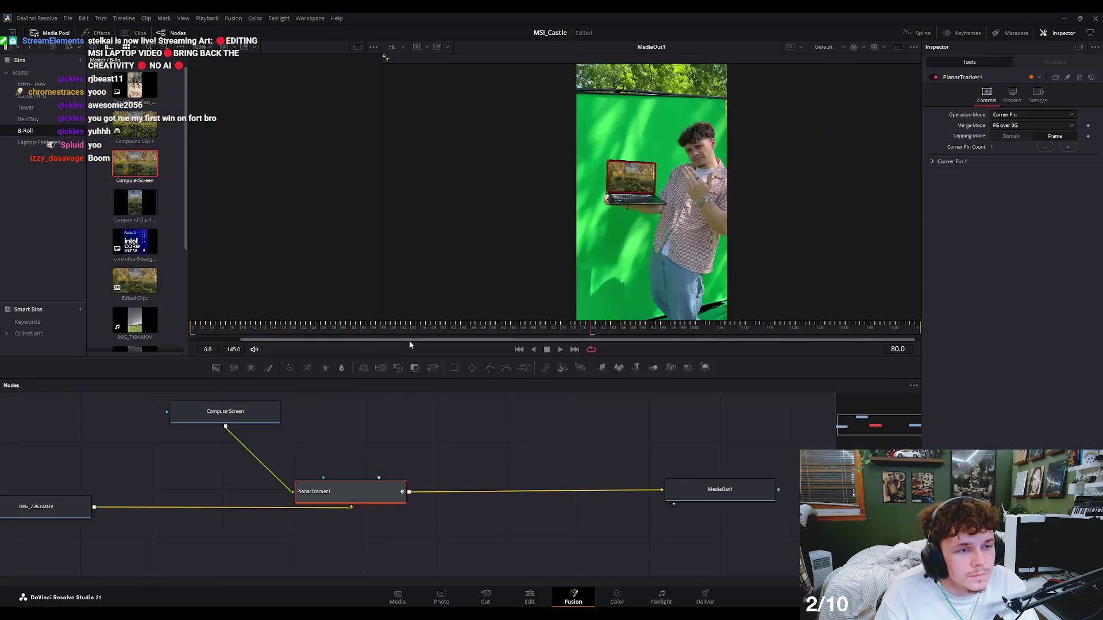
pyautogui.moveTo(508, 328); pyautogui.dragTo(420, 329)
pyautogui.moveTo(510, 421); pyautogui.dragTo(288, 537)
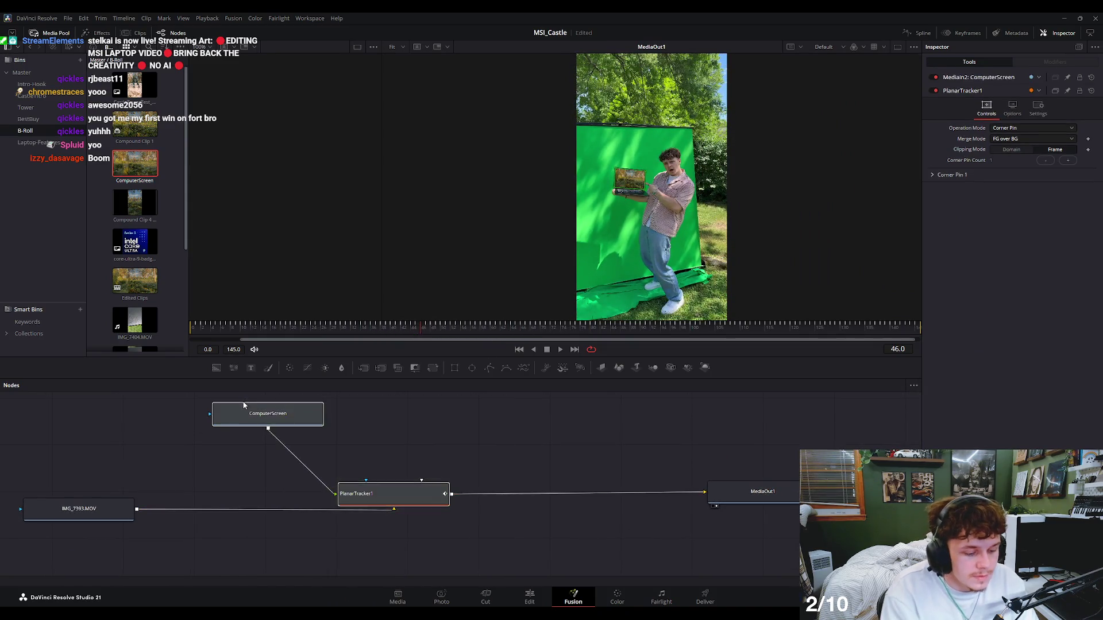
pyautogui.press('Delete')
pyautogui.click(537, 600)
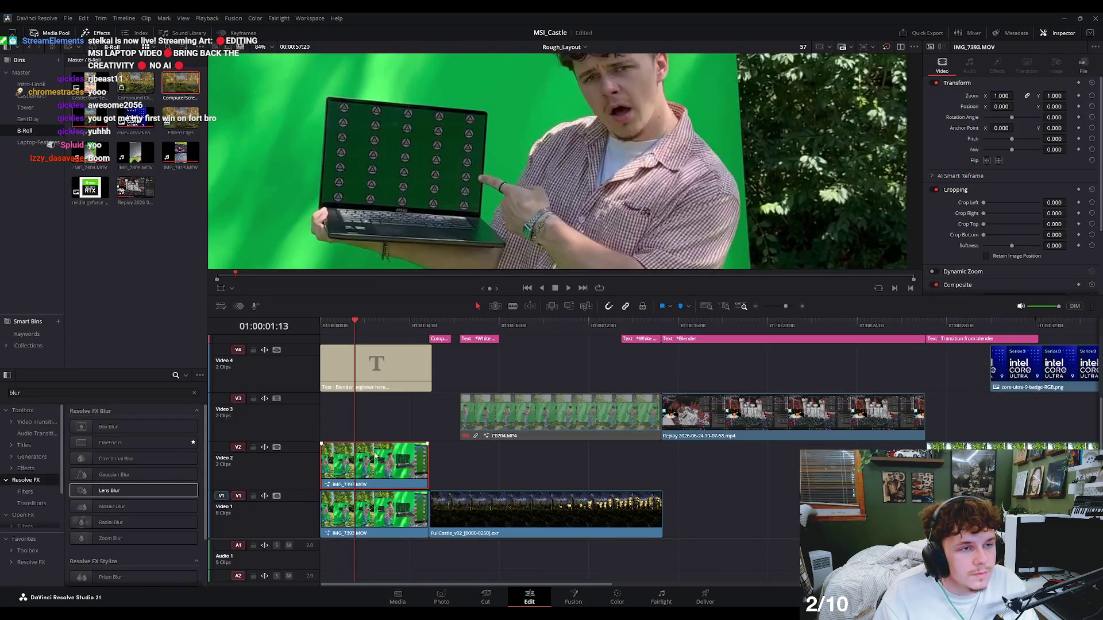
pyautogui.click(574, 597)
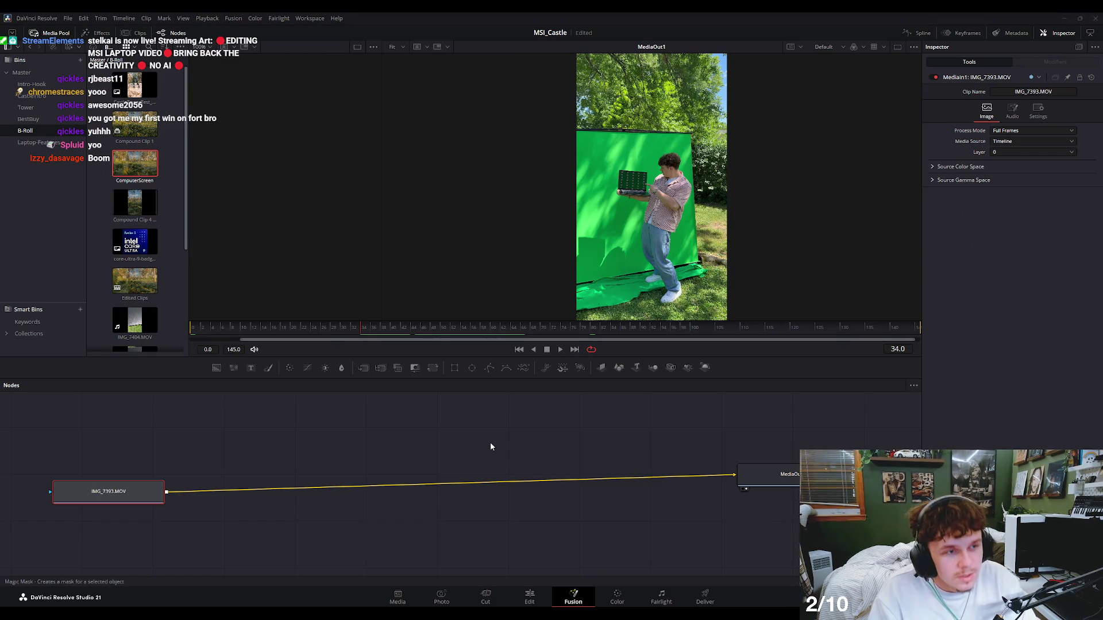
# Add a MagicMask1 node after the IMG_7393 footage, stroke the hand, and track it backward and forward.
pyautogui.moveTo(254, 490); pyautogui.dragTo(428, 480)
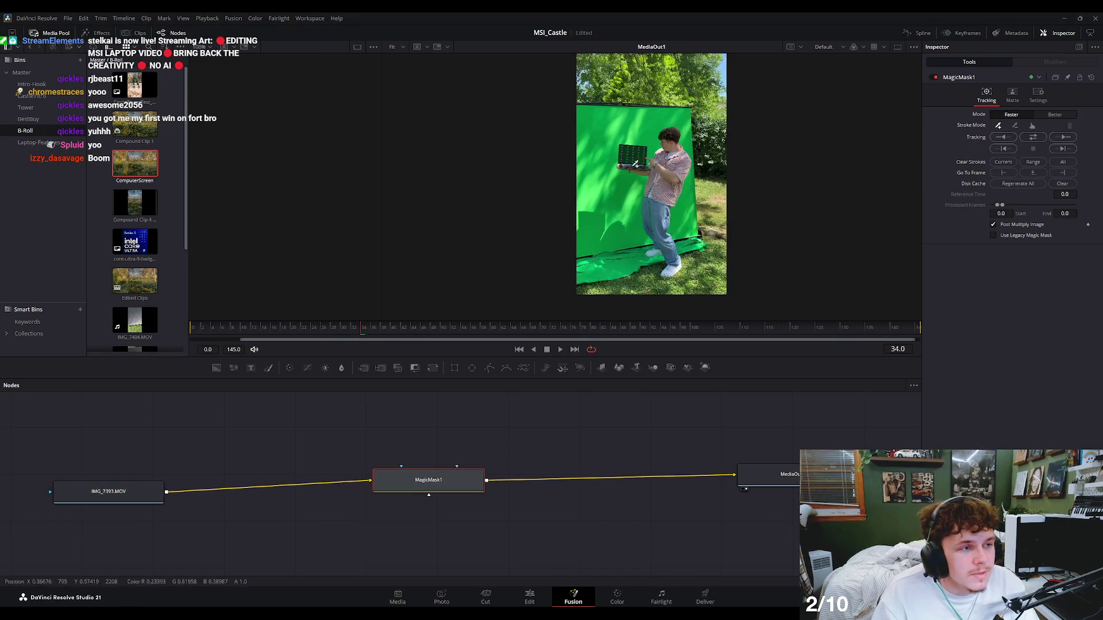
pyautogui.scroll(5, 635, 165)
pyautogui.scroll(5, 646, 138)
pyautogui.scroll(5, 635, 133)
pyautogui.click(634, 134)
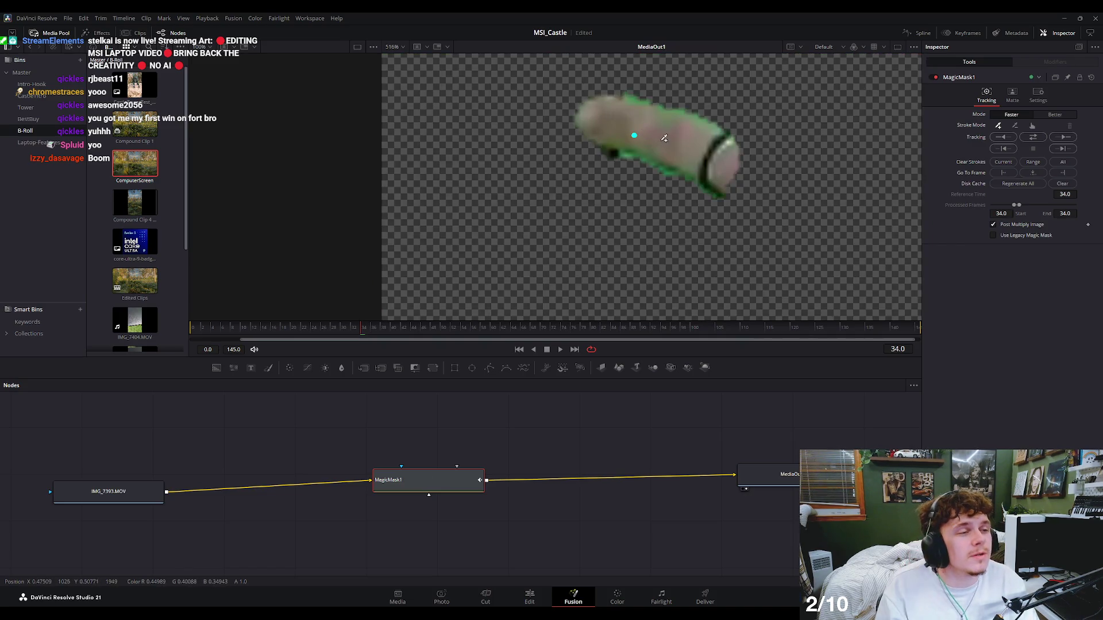
pyautogui.click(1005, 140)
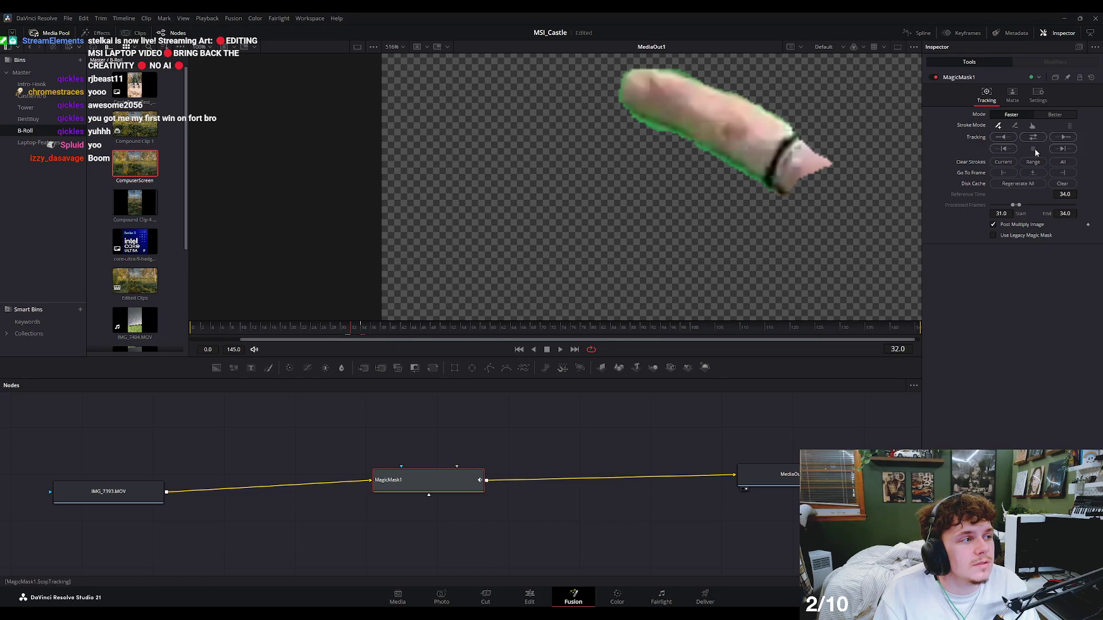
pyautogui.click(1060, 139)
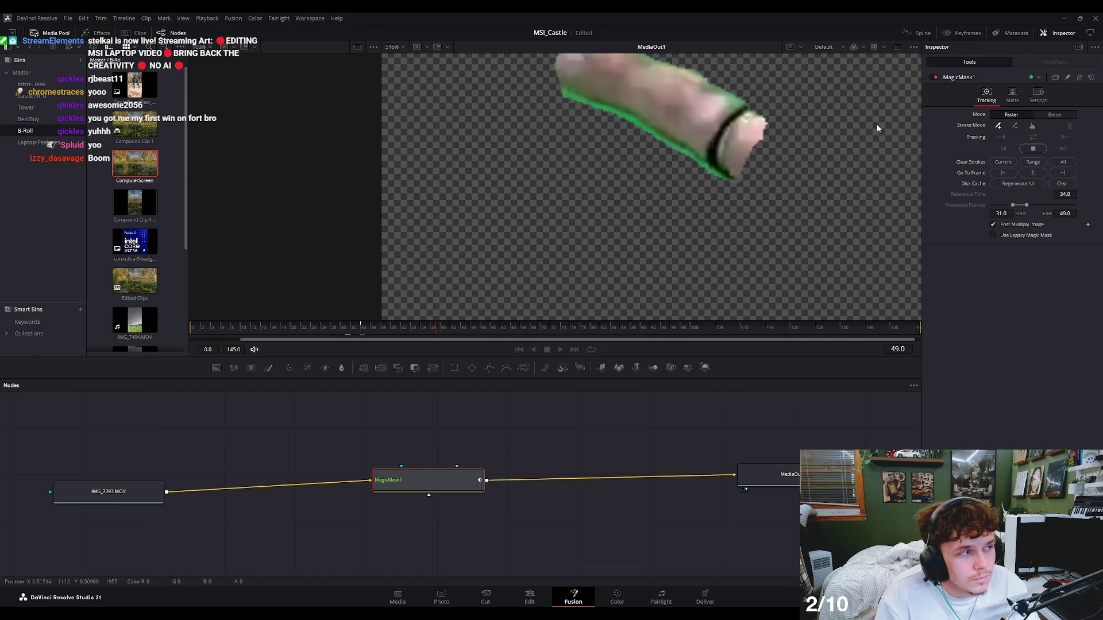
pyautogui.click(1032, 149)
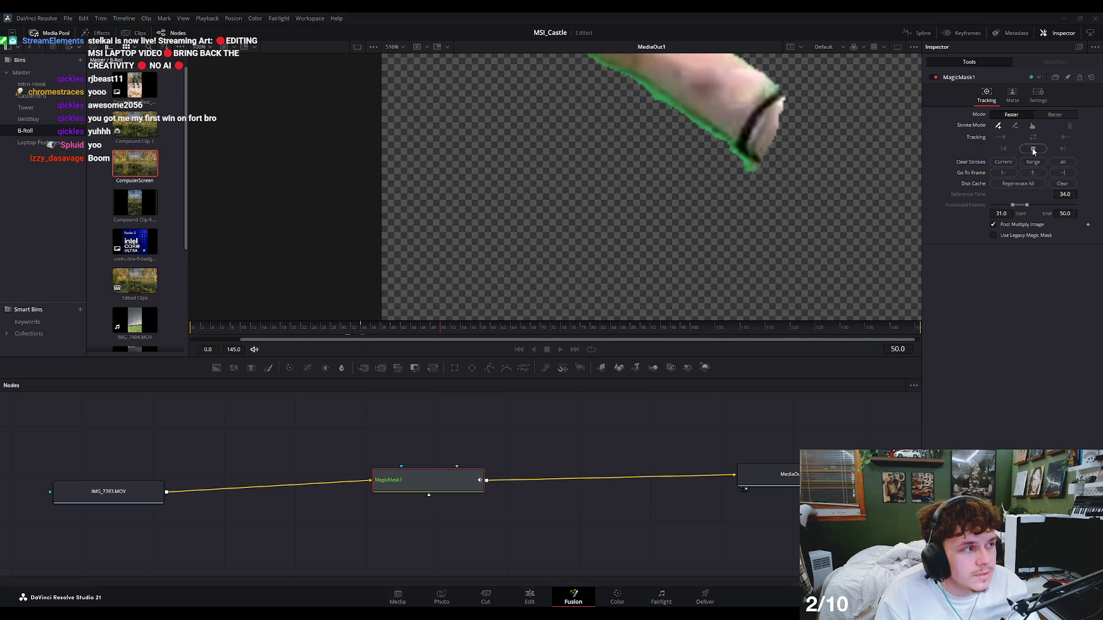
pyautogui.click(529, 596)
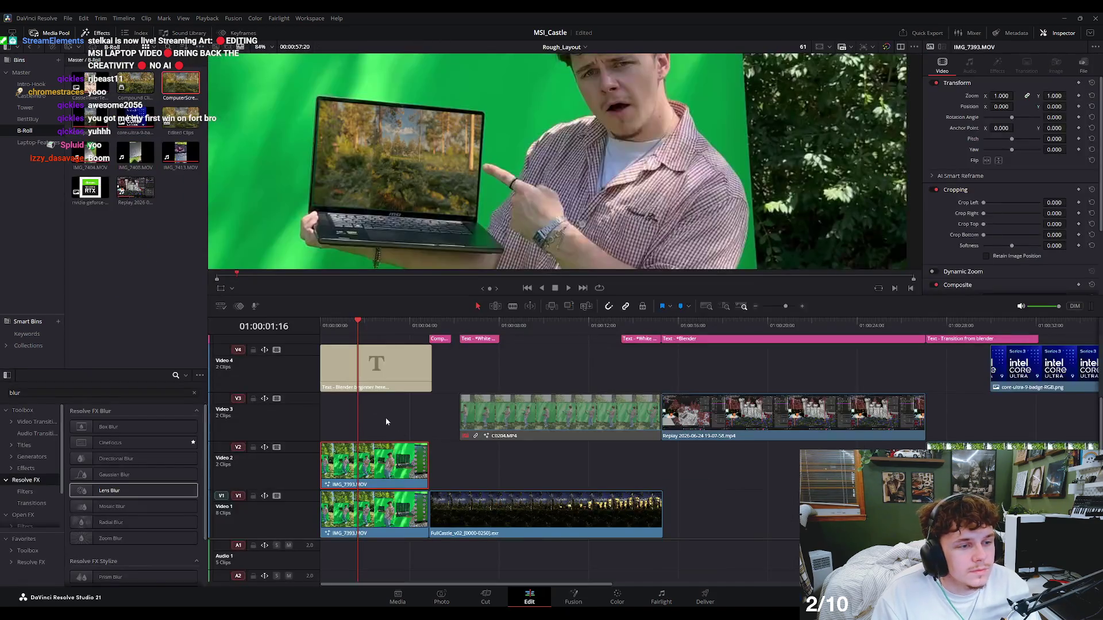
# Trim the start of the V2 IMG_7393.MOV overlay to about 01:00:01:01.
pyautogui.moveTo(407, 327)
pyautogui.mouseDown()
pyautogui.moveTo(394, 335)
pyautogui.moveTo(405, 330)
pyautogui.mouseUp()
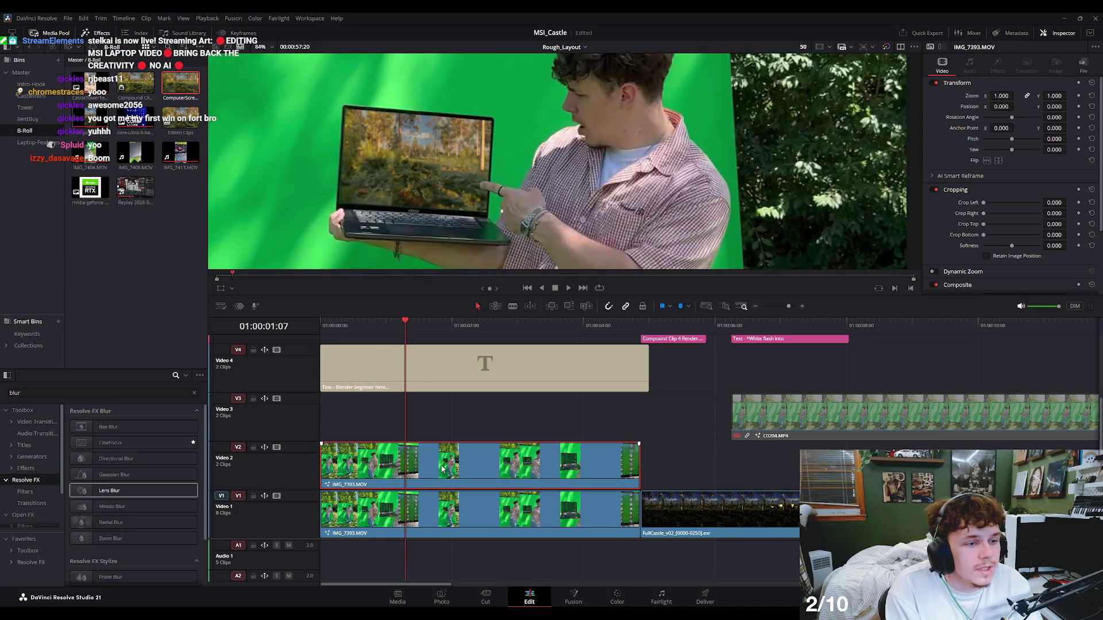
pyautogui.press('Left')
pyautogui.press('Left')
pyautogui.press('Left')
pyautogui.press('Left')
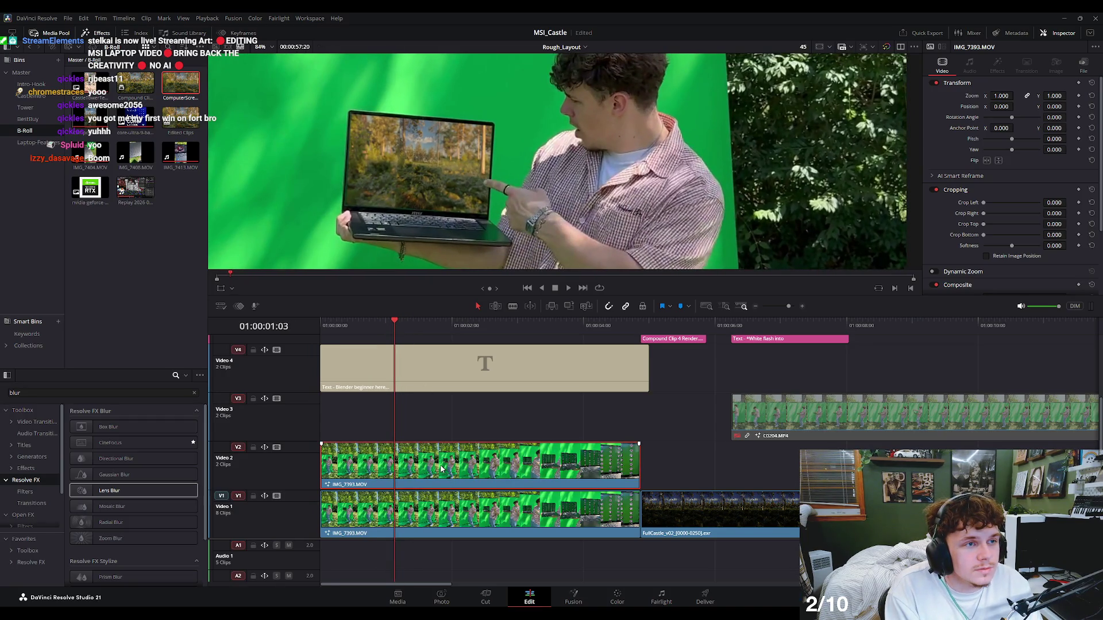
pyautogui.press('Left')
pyautogui.press('Left')
pyautogui.press('Left')
pyautogui.press('Right')
pyautogui.press('Right')
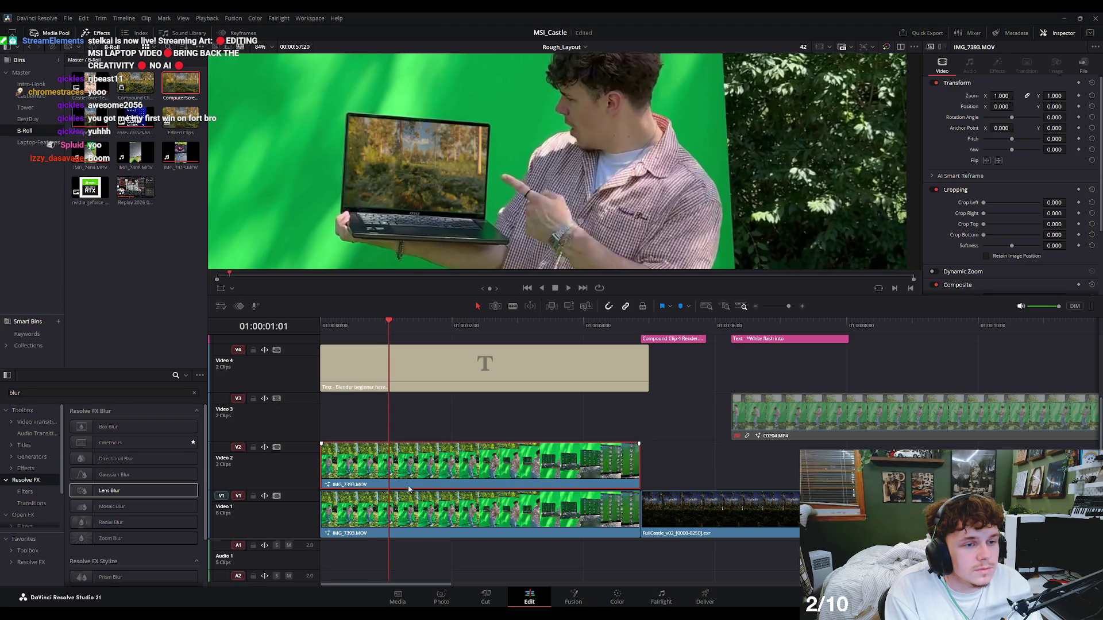
pyautogui.moveTo(329, 472); pyautogui.dragTo(394, 466)
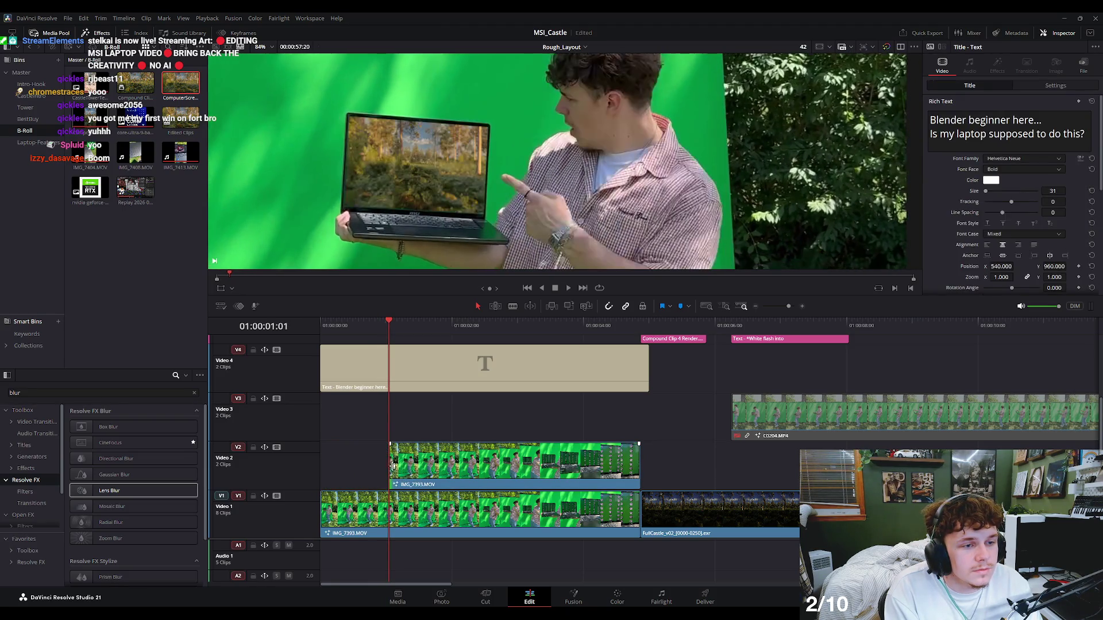
# Trim the overlay's end to about 01:00:01:17, around the finger-pointing moment.
pyautogui.press('Right')
pyautogui.press('Right')
pyautogui.press('Right')
pyautogui.press('Right')
pyautogui.press('Right')
pyautogui.press('Right')
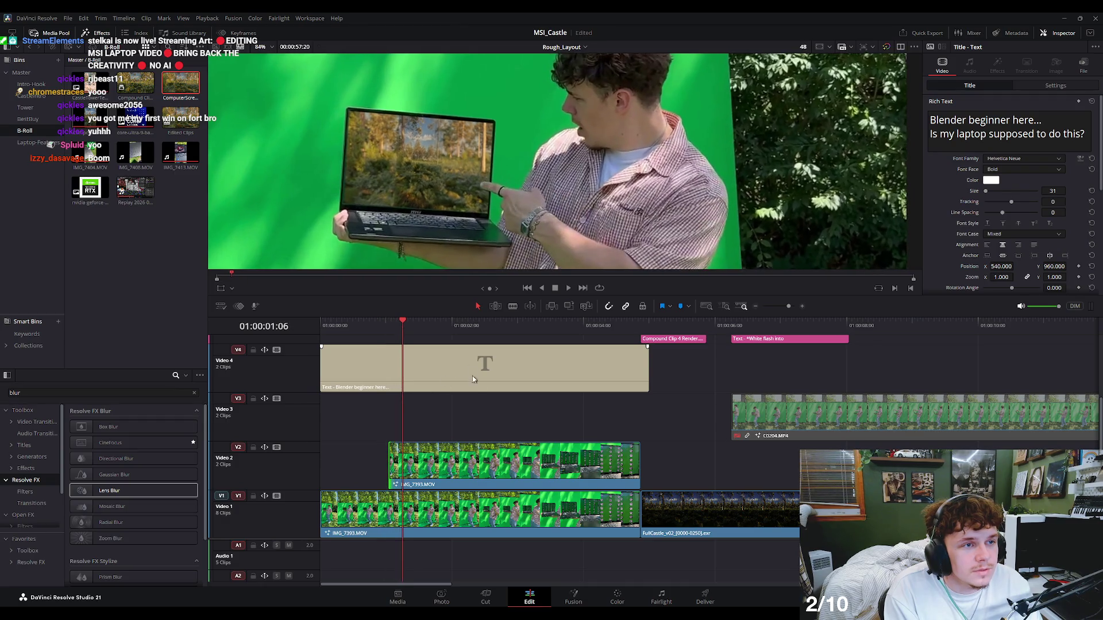
pyautogui.press('Right')
pyautogui.press('Right')
pyautogui.press('Right')
pyautogui.press('Right')
pyautogui.press('Right')
pyautogui.press('Right')
pyautogui.press('Right')
pyautogui.press('Right')
pyautogui.press('Right')
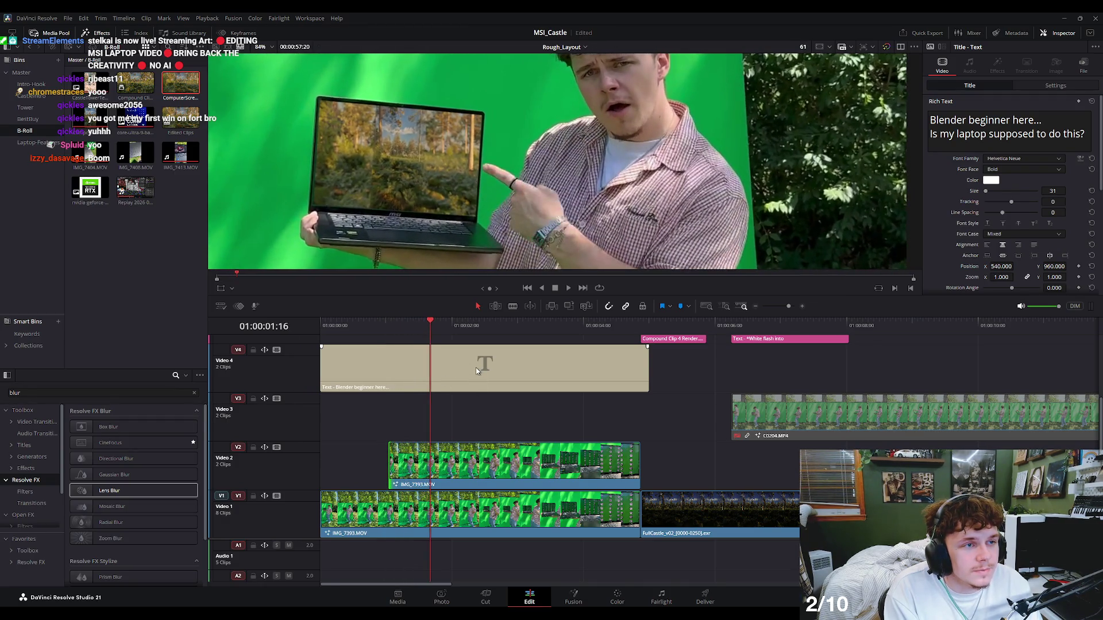
pyautogui.press('Right')
pyautogui.moveTo(635, 470); pyautogui.dragTo(432, 471)
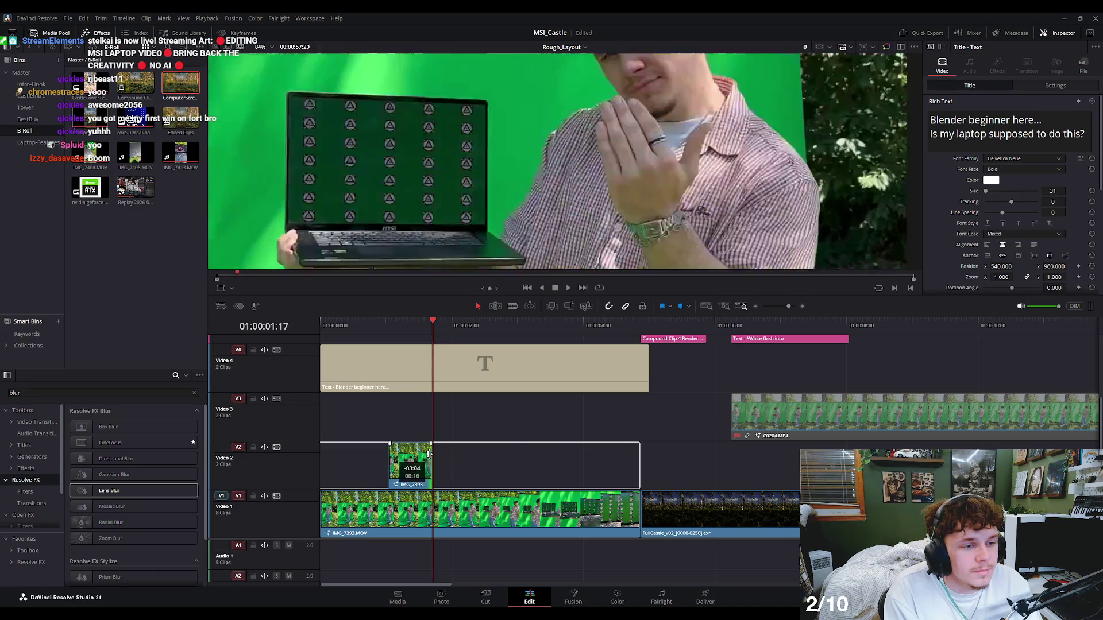
pyautogui.moveTo(427, 337); pyautogui.dragTo(325, 342)
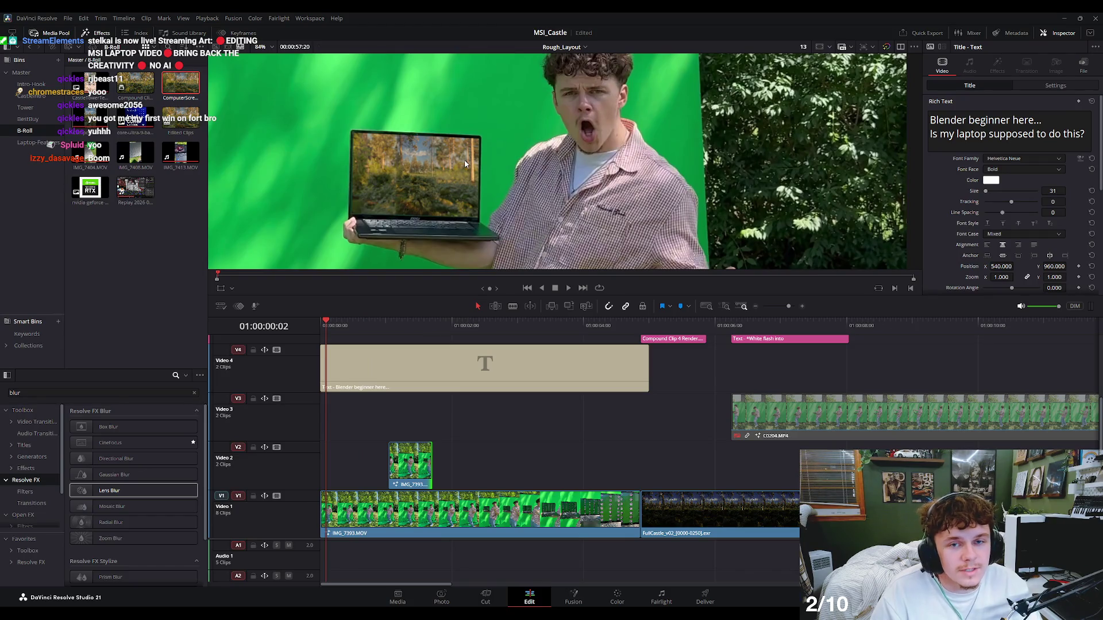
pyautogui.click(520, 389)
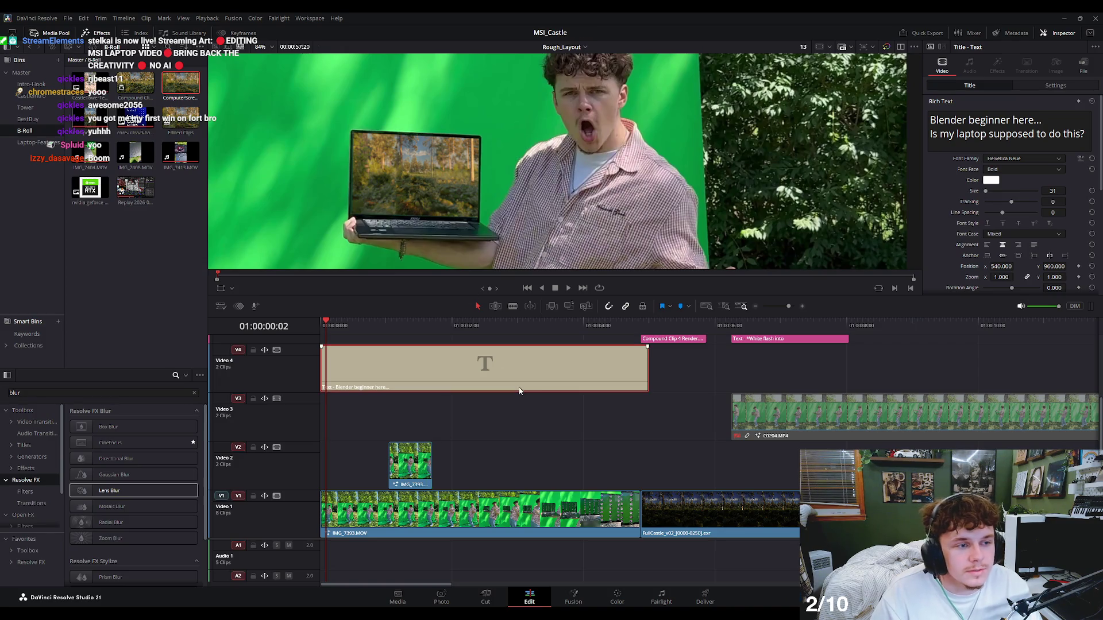
# Play back the edit to find where the 'Blender beginner here...' title should end.
pyautogui.click(488, 416)
pyautogui.press('space')
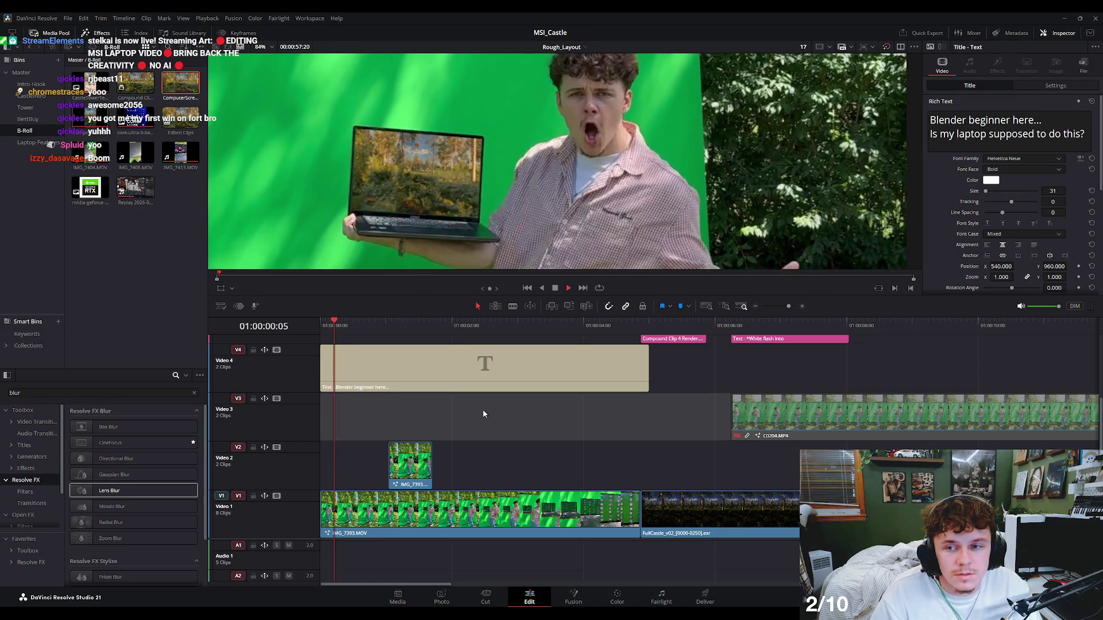
pyautogui.press('space')
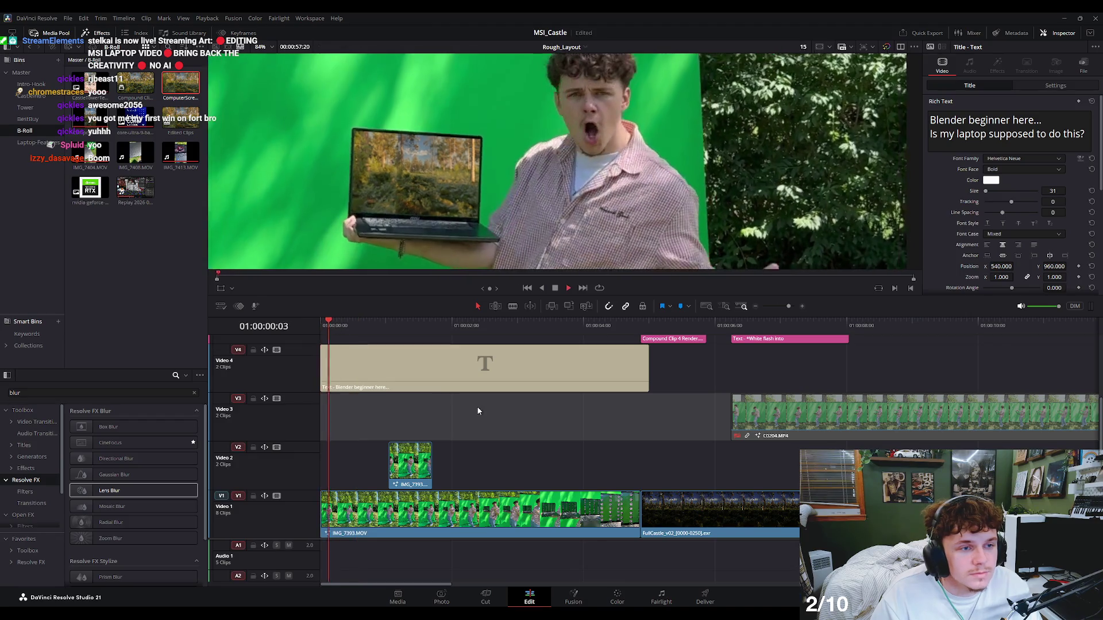
pyautogui.press('space')
pyautogui.scroll(-2, 475, 182)
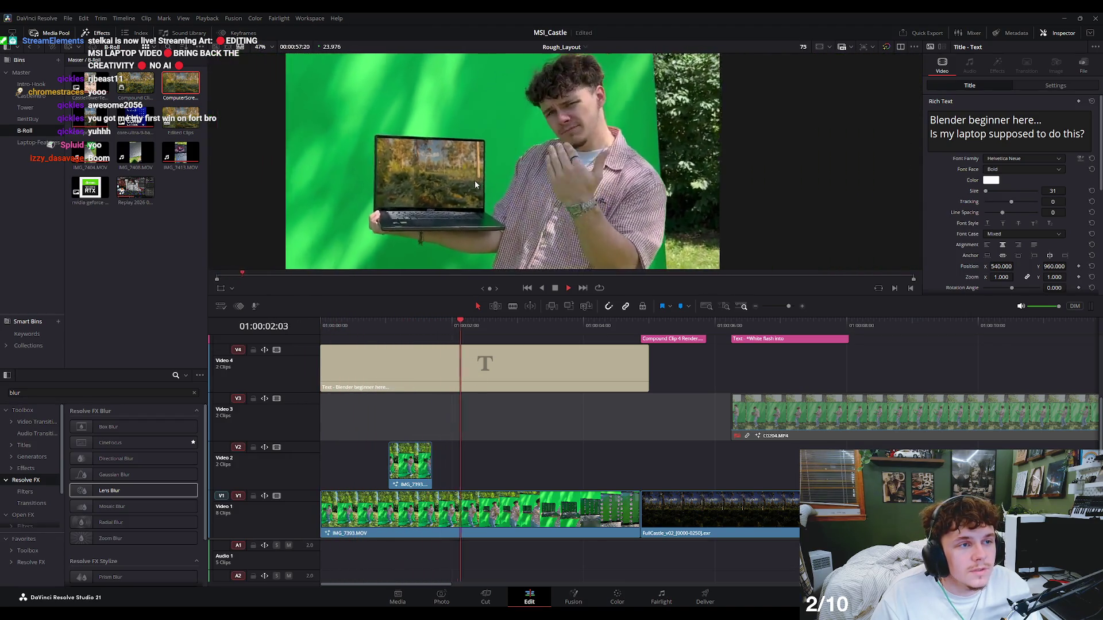
pyautogui.press('space')
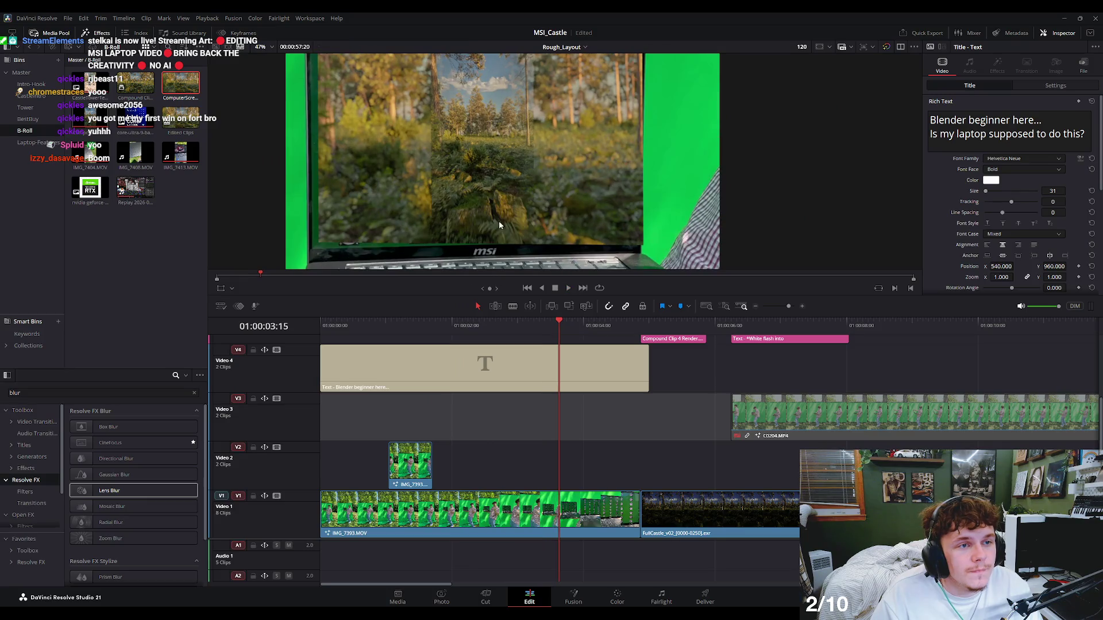
pyautogui.scroll(-2, 516, 243)
pyautogui.scroll(-2, 545, 230)
pyautogui.scroll(2, 612, 370)
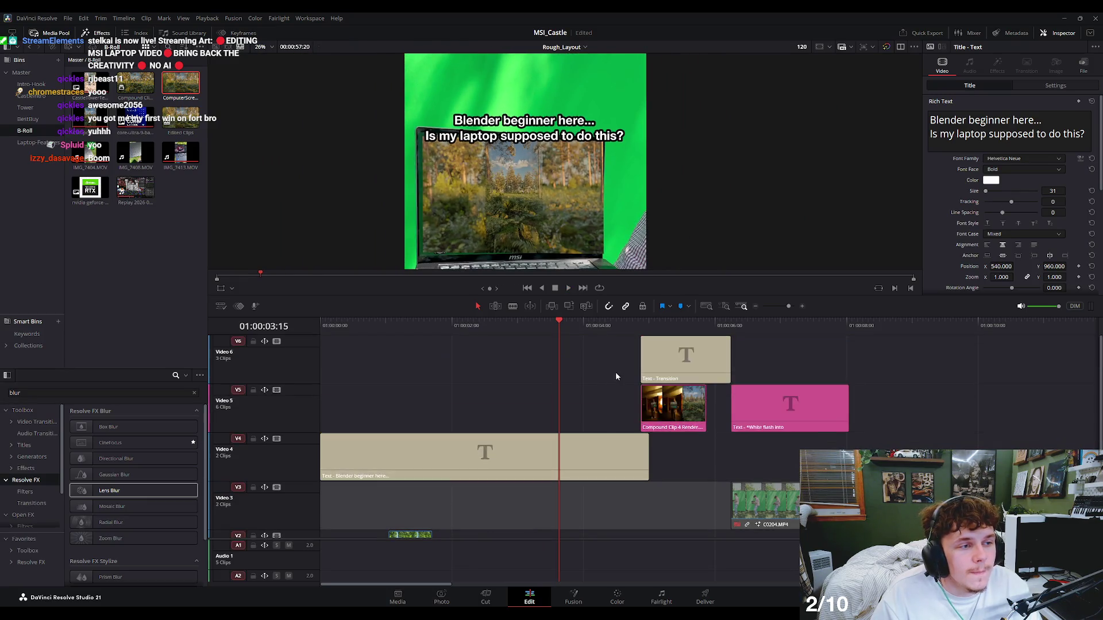
pyautogui.hotkey('ctrl', '-')
pyautogui.moveTo(514, 320); pyautogui.dragTo(416, 329)
pyautogui.scroll(1, 522, 379)
pyautogui.press('space')
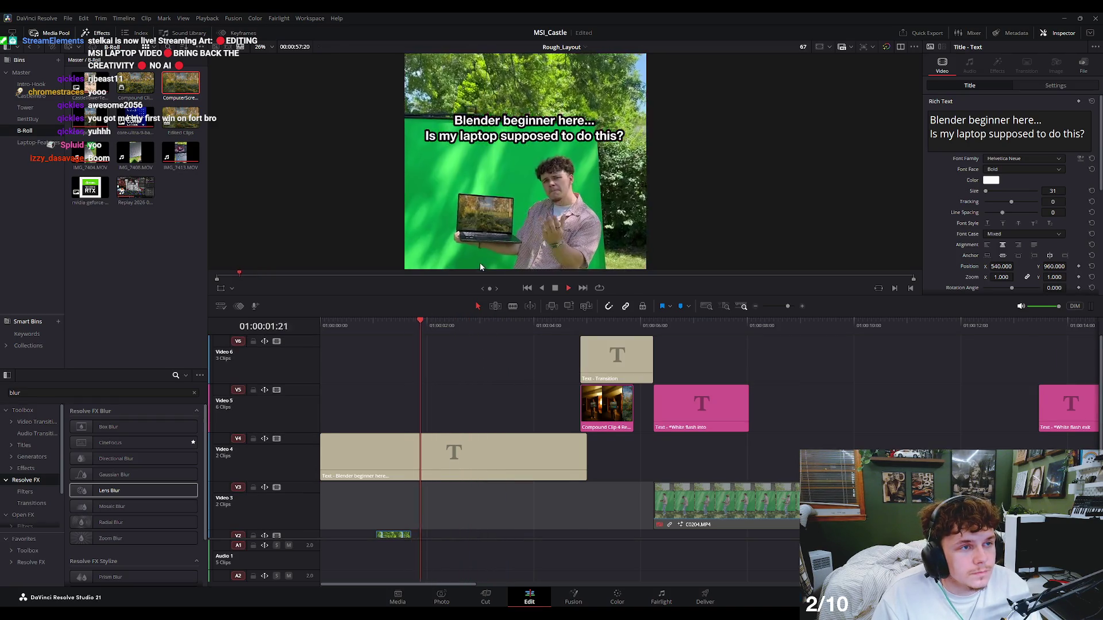
pyautogui.press('space')
pyautogui.scroll(-3, 481, 261)
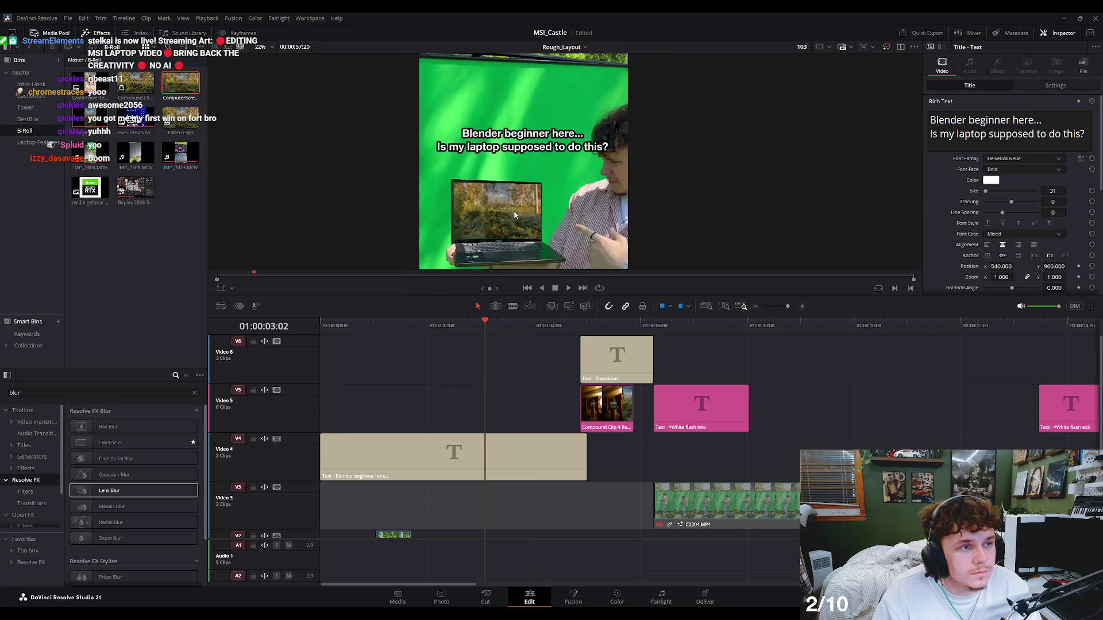
# Shorten the Video 4 title to end around 01:00:03 and replay to check it.
pyautogui.click(502, 457)
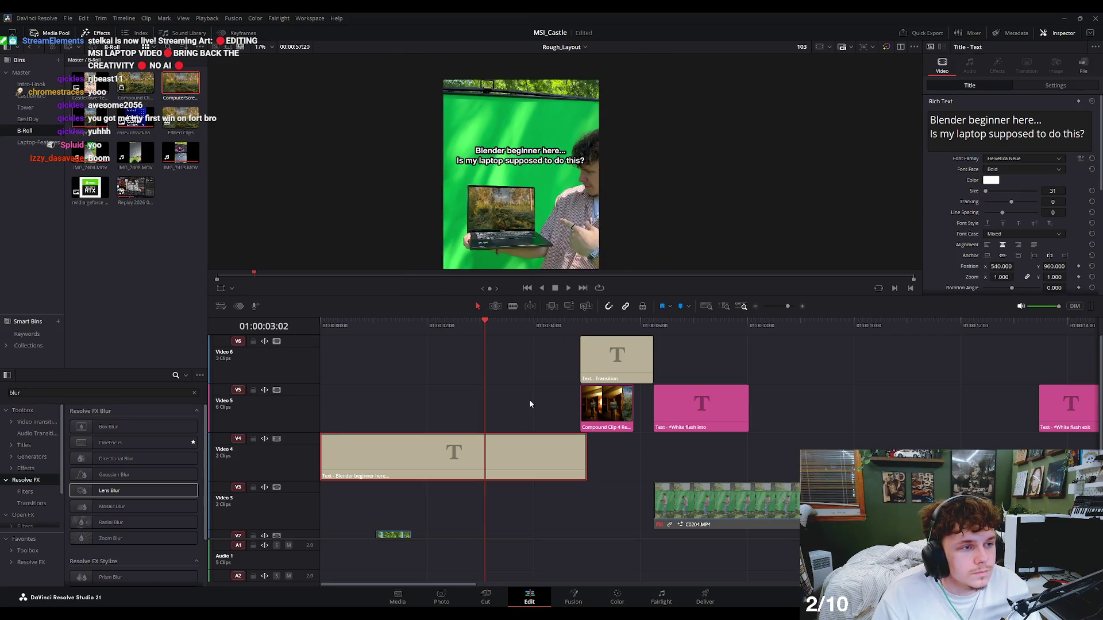
pyautogui.moveTo(589, 463); pyautogui.dragTo(497, 453)
pyautogui.press('space')
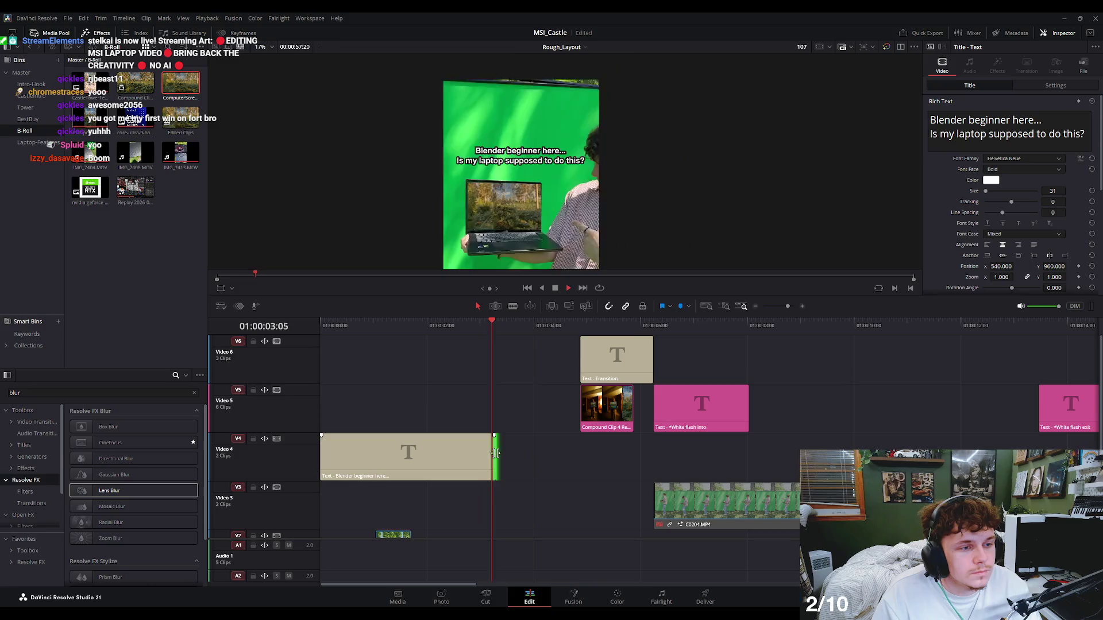
pyautogui.click(447, 325)
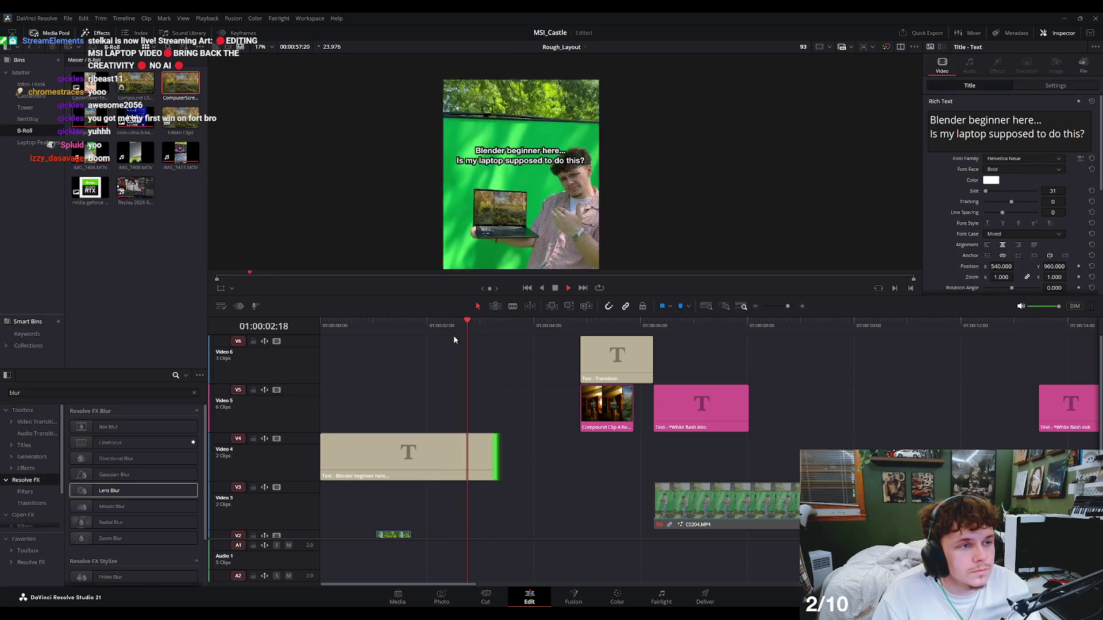
pyautogui.press('space')
pyautogui.scroll(-3, 545, 426)
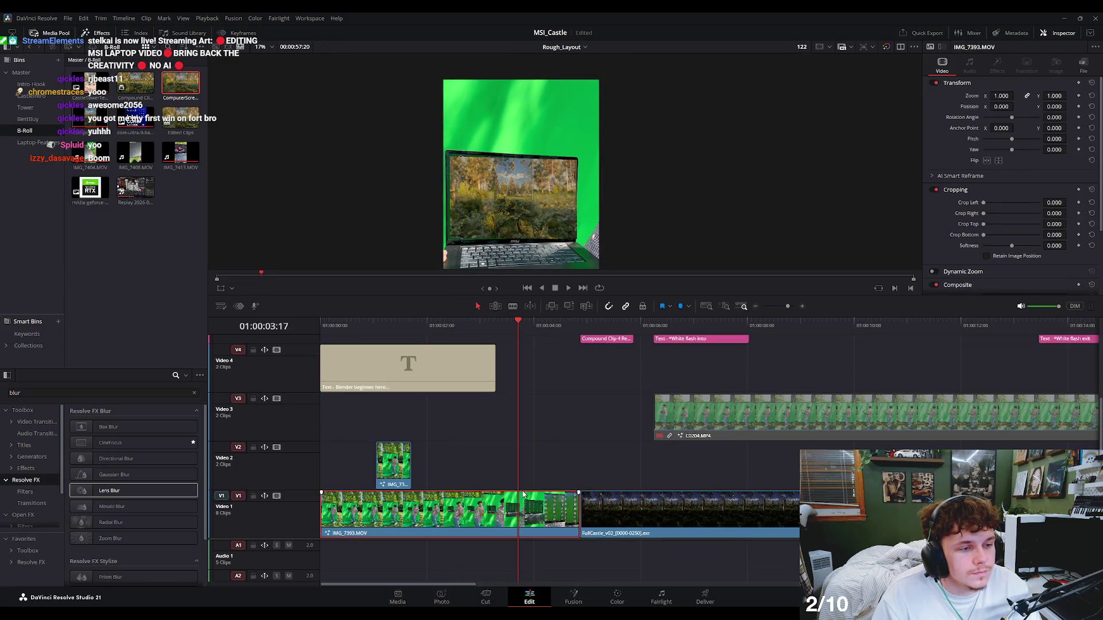
pyautogui.click(454, 325)
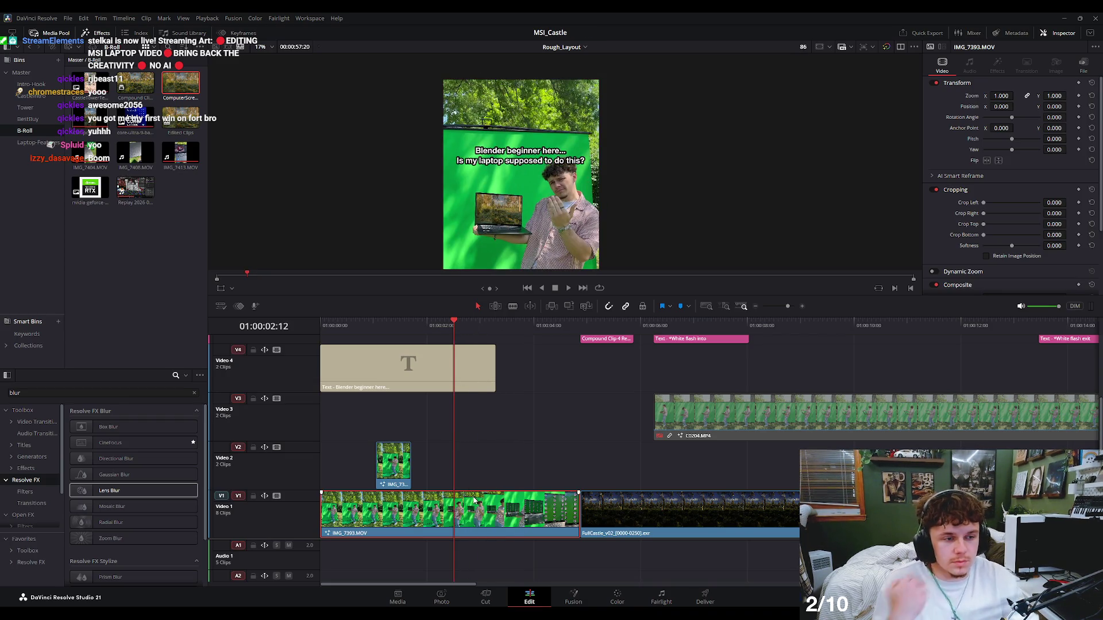
# Split the Video 1 IMG_7393.MOV clip at about 01:00:02:16 and show its retime controls.
pyautogui.press('space')
pyautogui.click(412, 327)
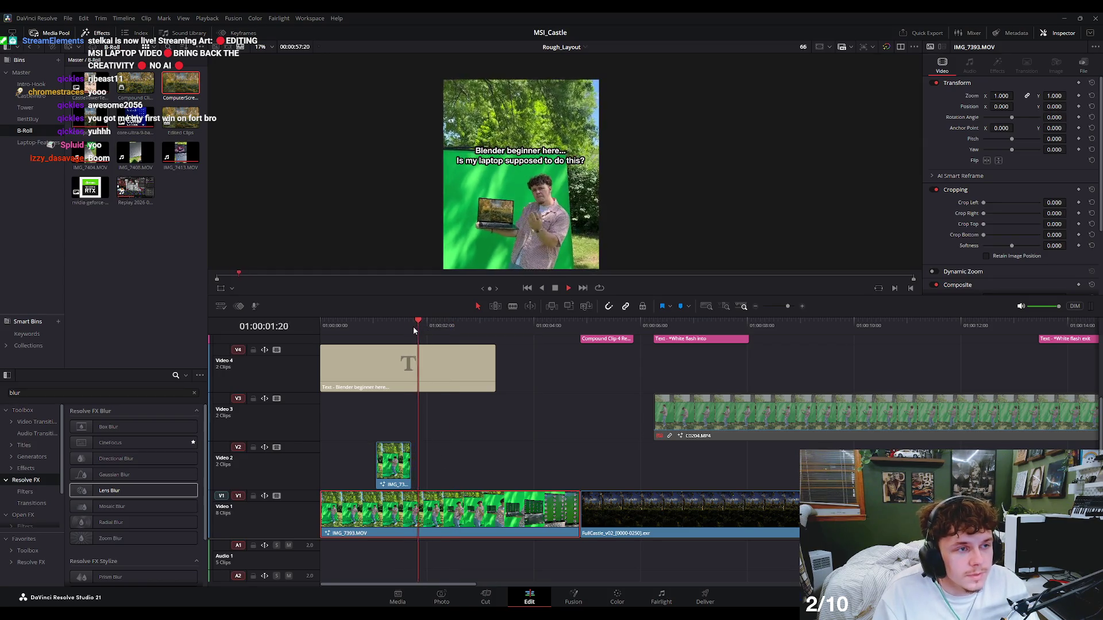
pyautogui.press('space')
pyautogui.hotkey('ctrl', 'b')
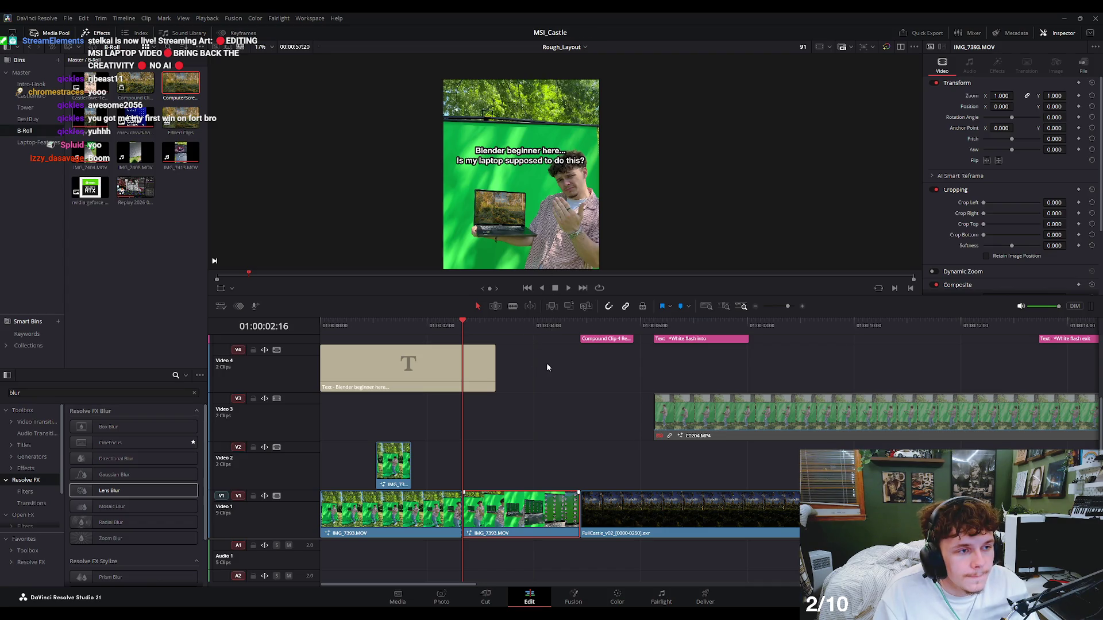
pyautogui.hotkey('ctrl', 'r')
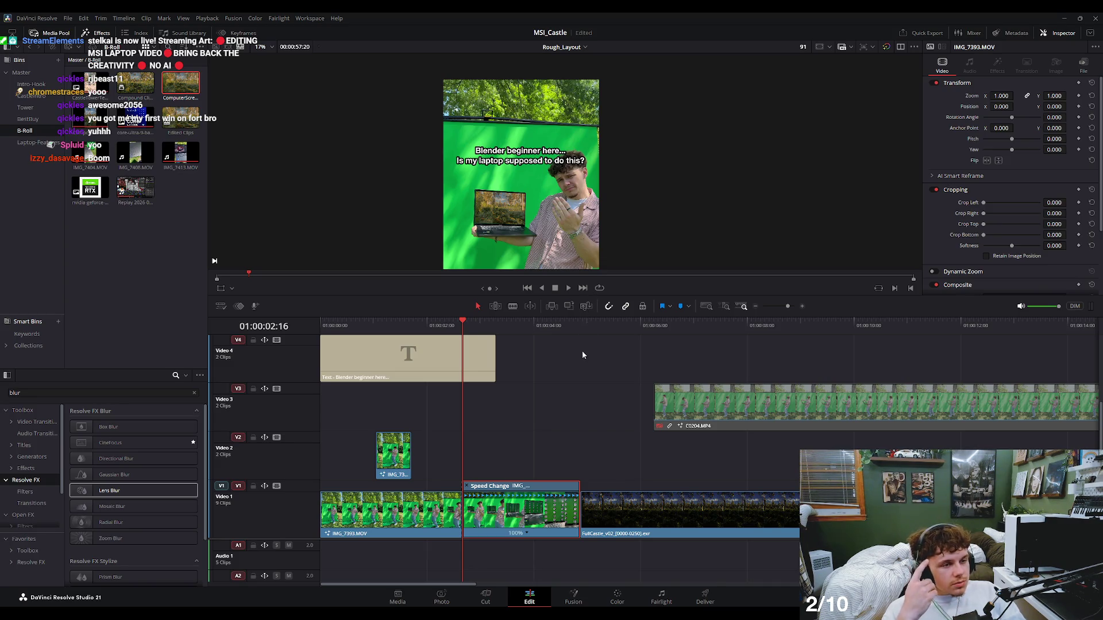
pyautogui.click(513, 442)
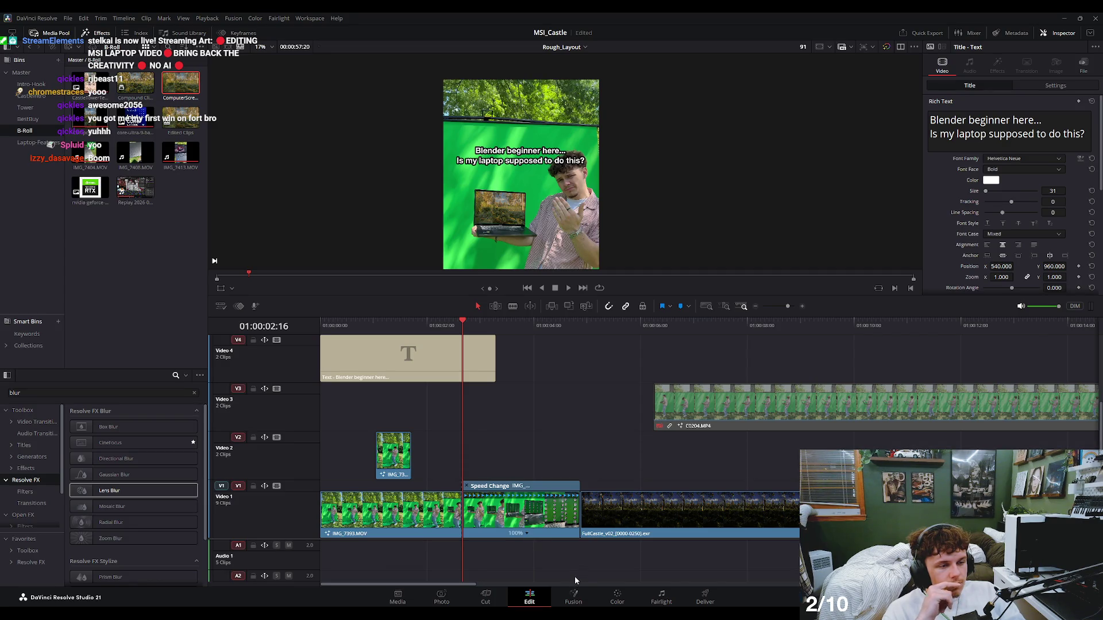
pyautogui.click(541, 506)
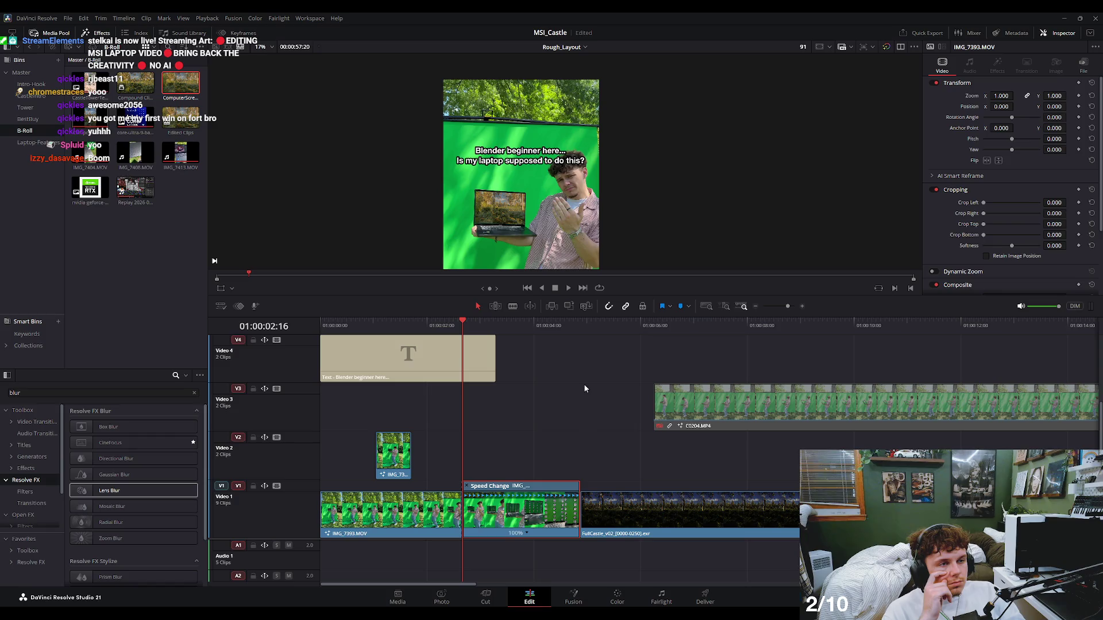
pyautogui.click(510, 410)
pyautogui.click(555, 506)
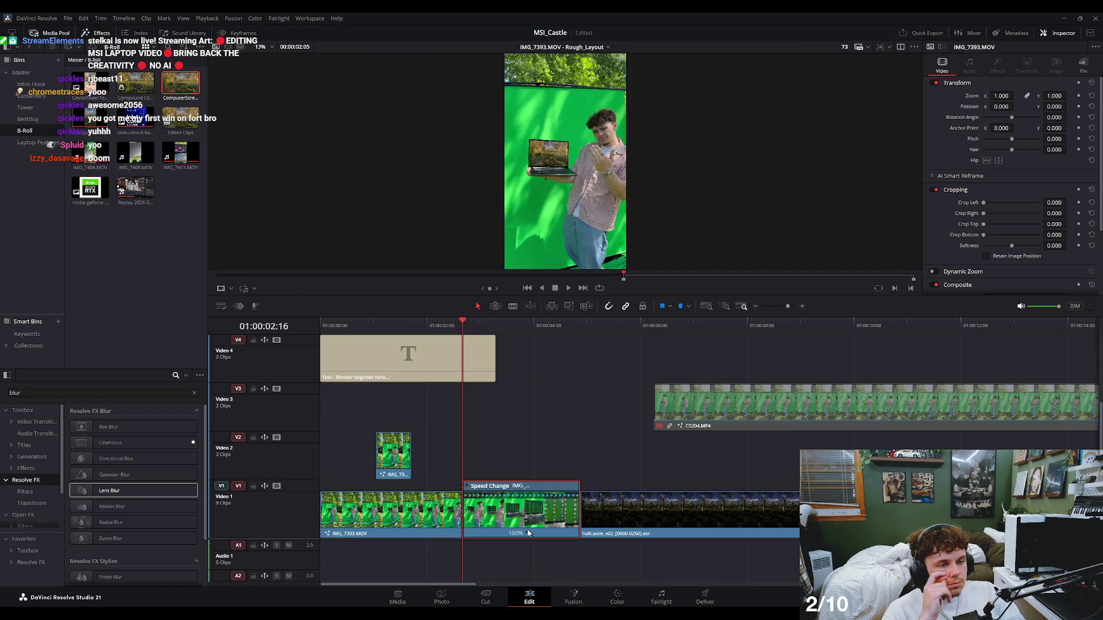
pyautogui.moveTo(547, 536); pyautogui.dragTo(525, 532)
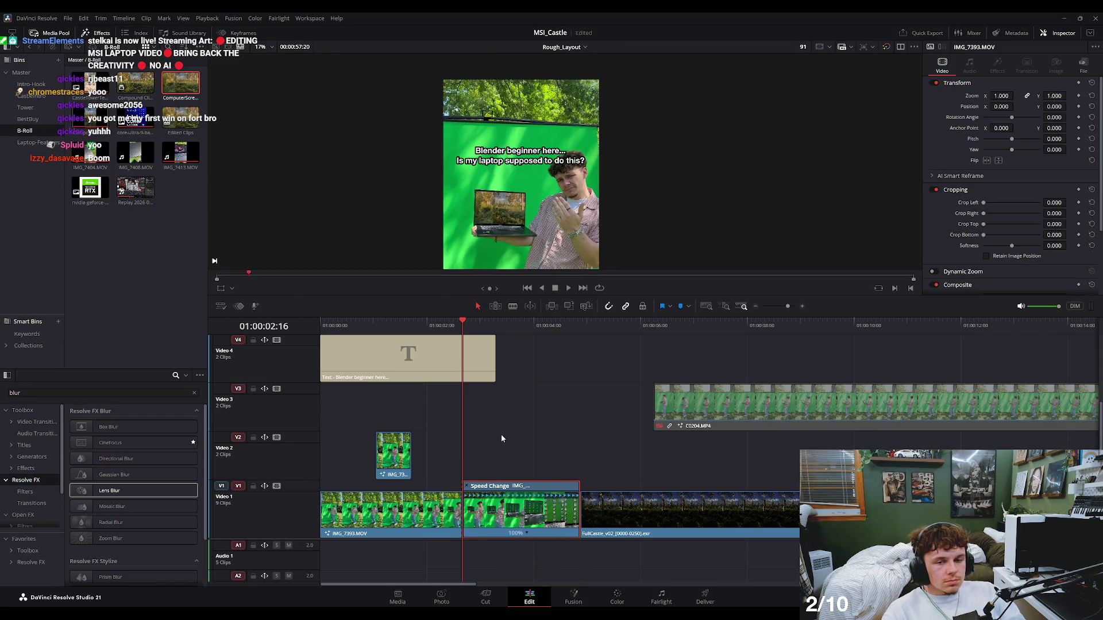
# Save the project and scrub through the ramp into the forest.
pyautogui.press('space')
pyautogui.scroll(1, 553, 213)
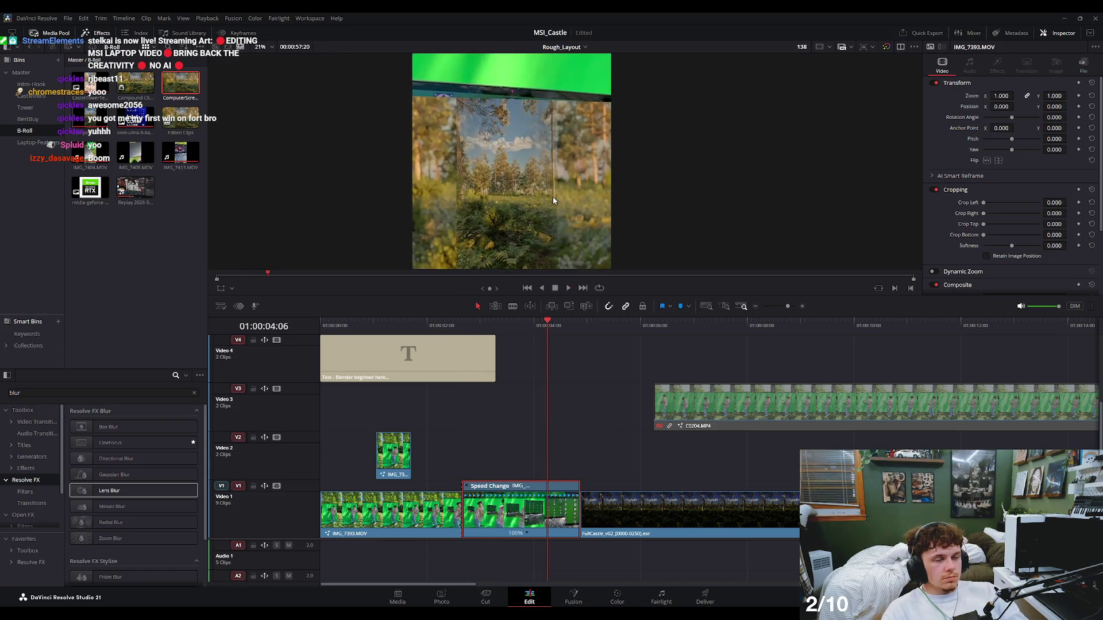
pyautogui.scroll(1, 552, 196)
pyautogui.hotkey('ctrl', 's')
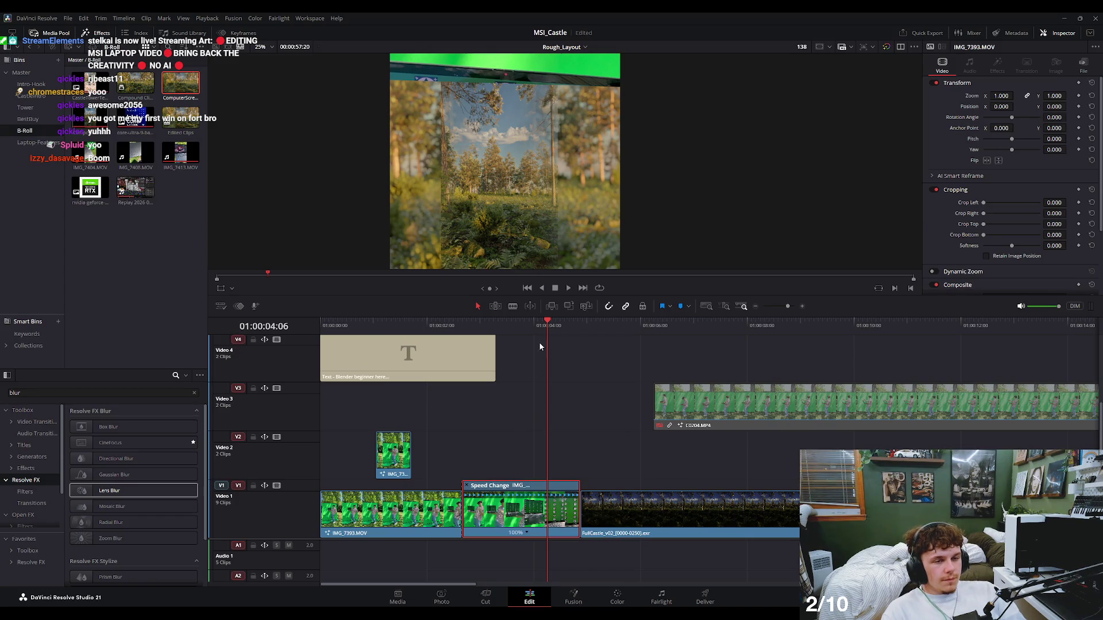
pyautogui.moveTo(538, 343); pyautogui.dragTo(583, 337)
# Delete the Text - Transition reference, its compound clip, and the White flash into title.
pyautogui.hotkey('ctrl', '-')
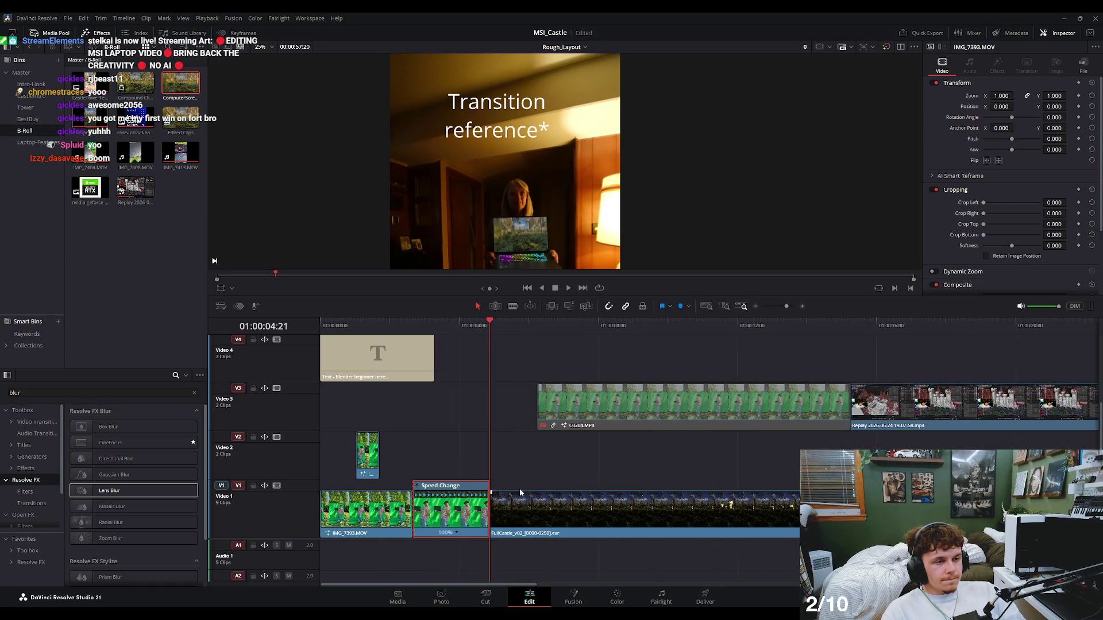
pyautogui.click(520, 493)
pyautogui.scroll(2, 520, 492)
pyautogui.click(507, 360)
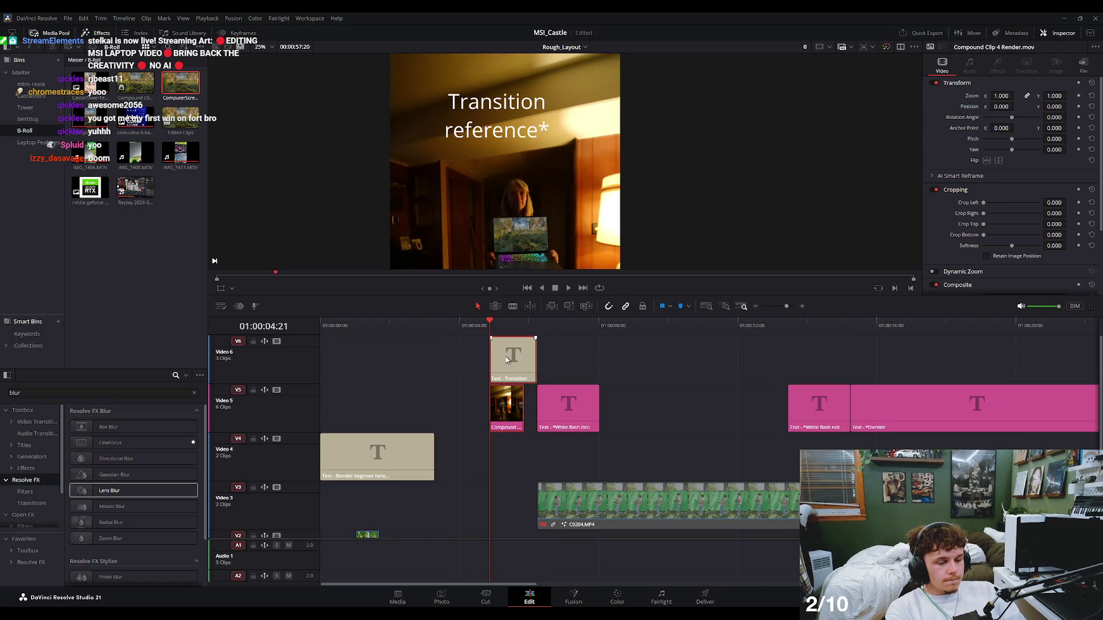
pyautogui.press('Delete')
pyautogui.click(575, 402)
pyautogui.scroll(-1, 595, 415)
pyautogui.press('Delete')
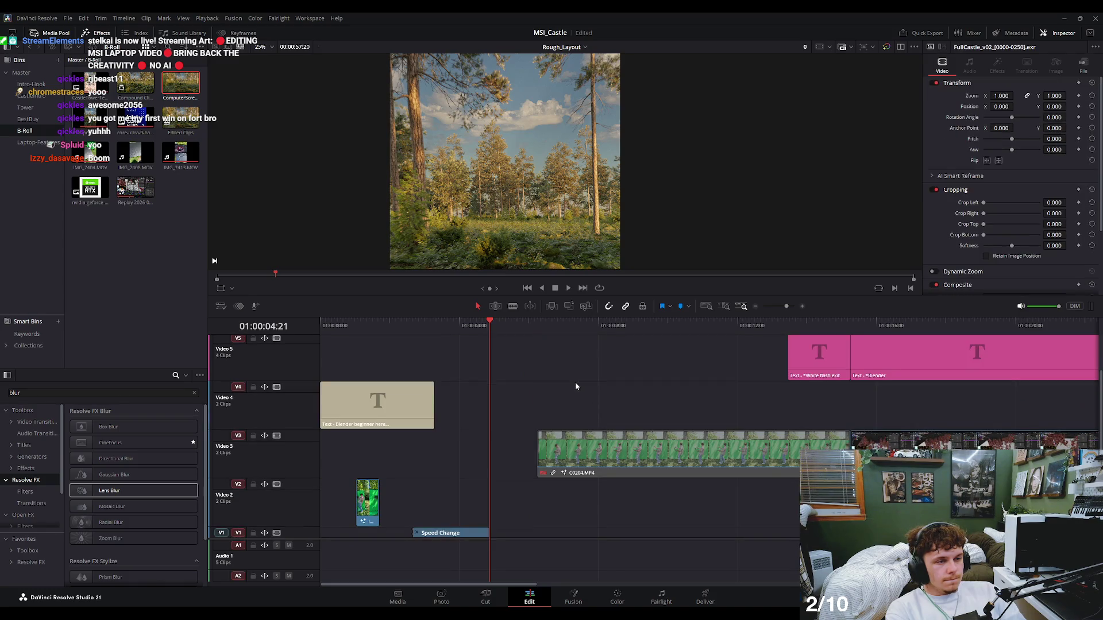
# Trim the start of the FullCastle_v02 forest clip later, leaving a gap.
pyautogui.scroll(1, 575, 381)
pyautogui.scroll(-2, 572, 384)
pyautogui.click(539, 494)
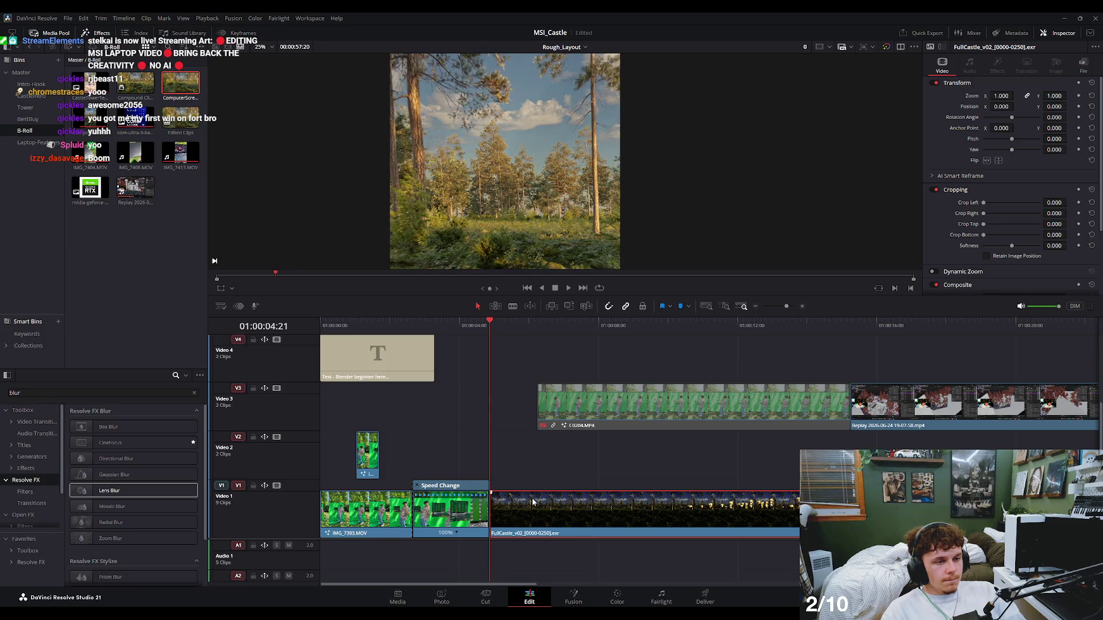
pyautogui.moveTo(490, 509); pyautogui.dragTo(509, 510)
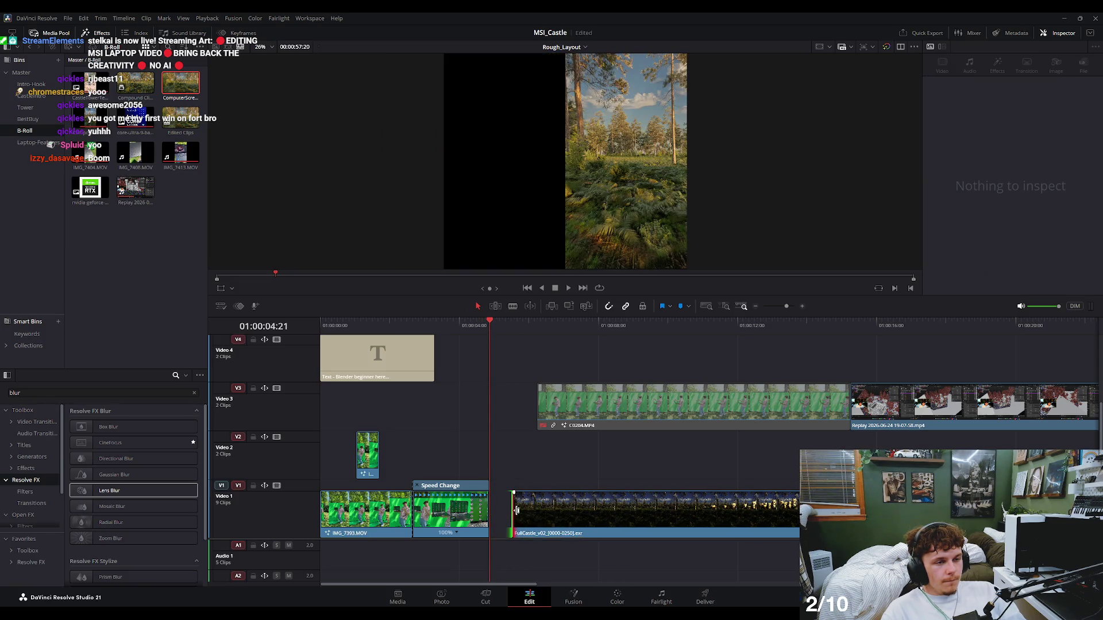
# Move the FullCastle_v02 forest clip onto Video 2, overlapping the speed-change clip's end.
pyautogui.moveTo(520, 329); pyautogui.dragTo(513, 326)
pyautogui.press('space')
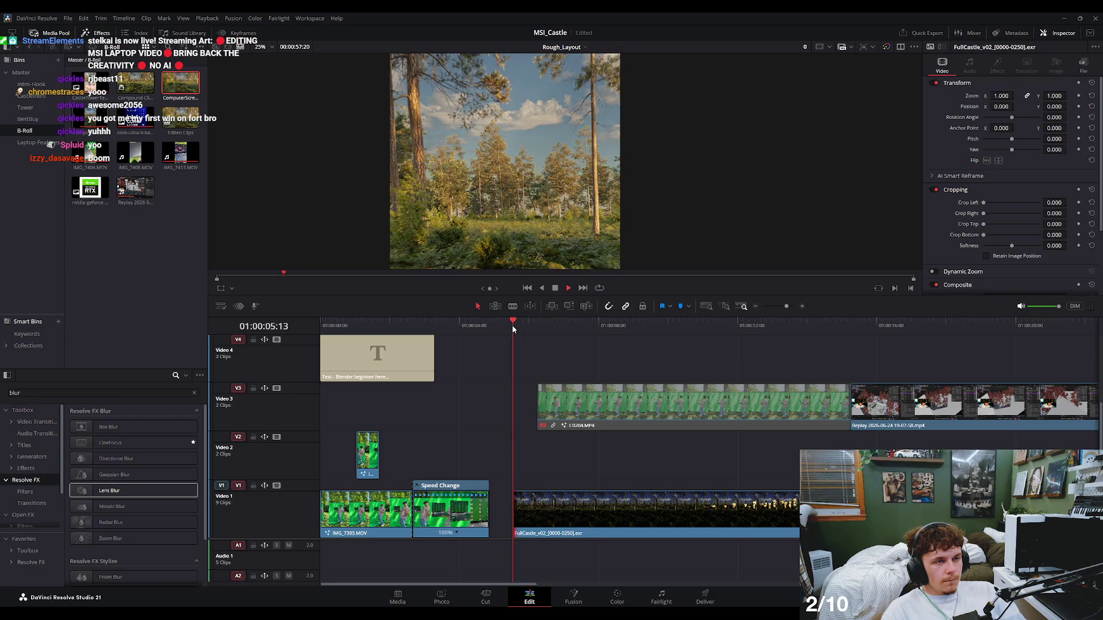
pyautogui.click(512, 329)
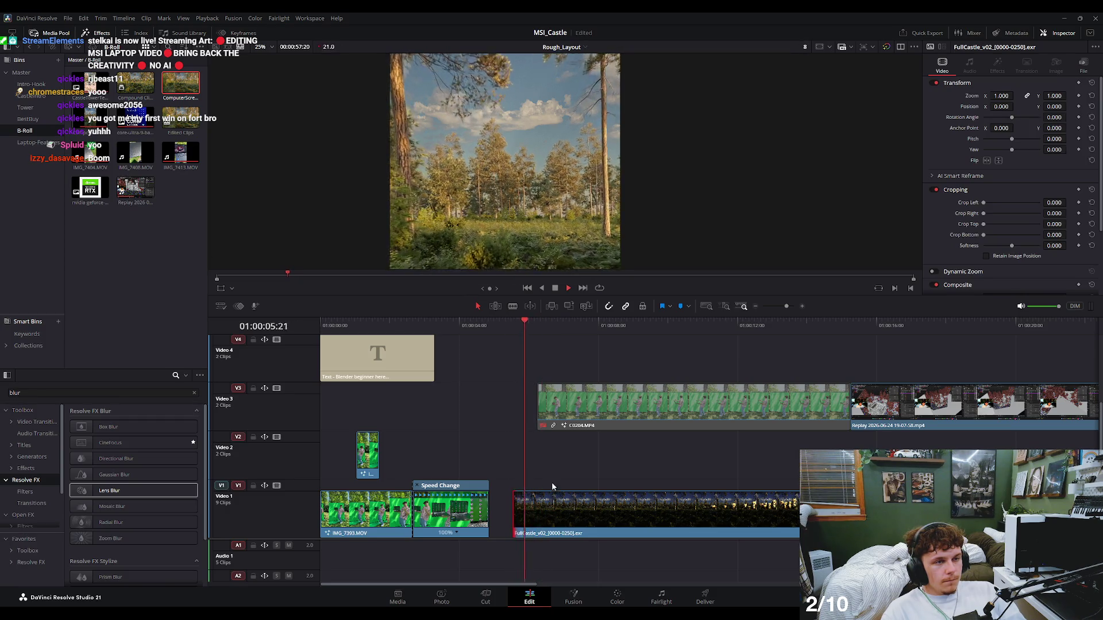
pyautogui.moveTo(552, 505); pyautogui.dragTo(517, 451)
pyautogui.click(464, 329)
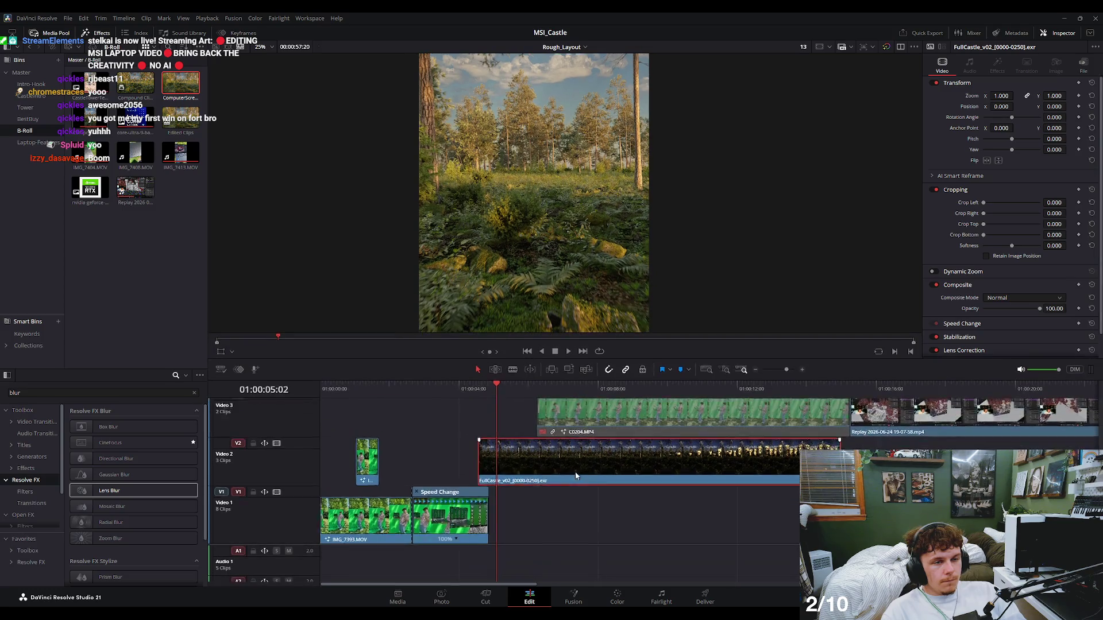
# Enlarge the viewer and preview the transition into the forest shot.
pyautogui.moveTo(516, 296); pyautogui.dragTo(494, 359)
pyautogui.click(463, 391)
pyautogui.press('space')
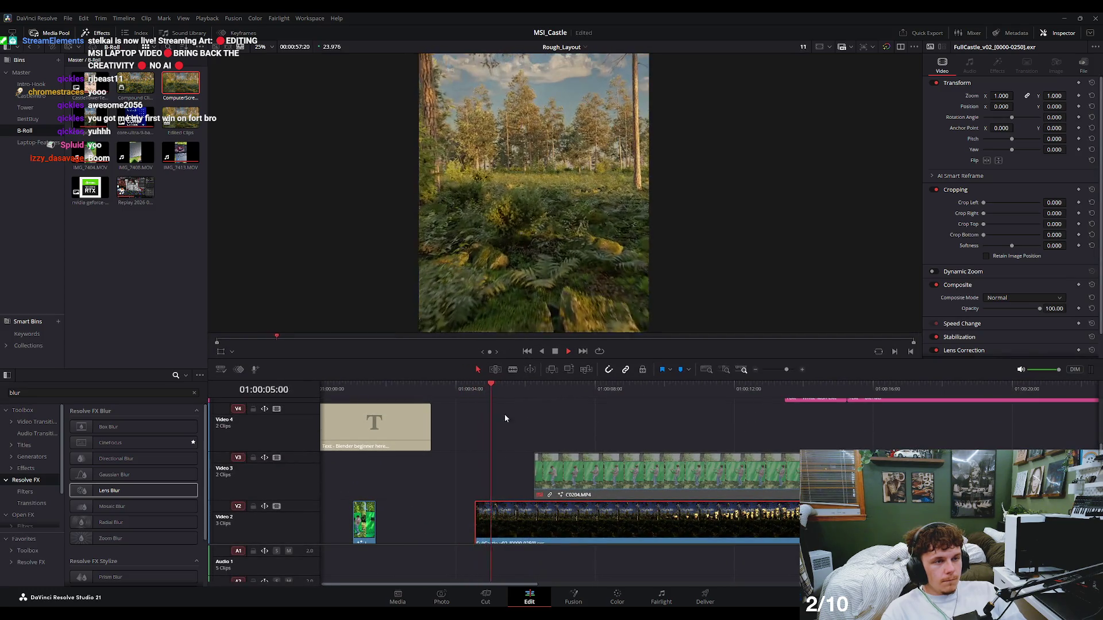
pyautogui.click(463, 391)
pyautogui.moveTo(462, 392); pyautogui.dragTo(435, 396)
pyautogui.scroll(-3, 489, 471)
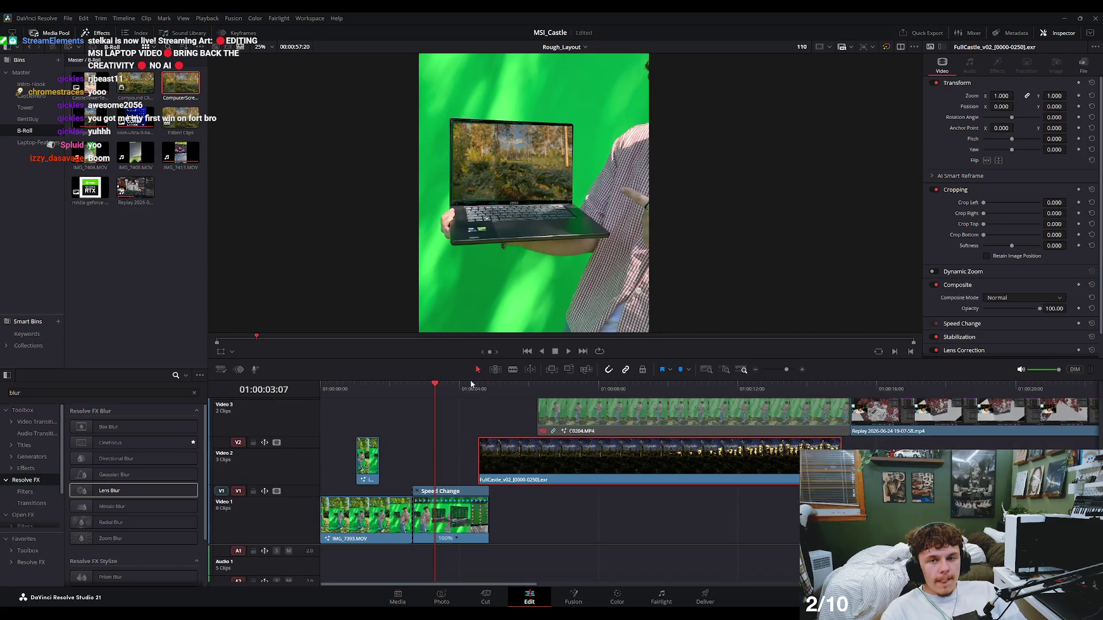
pyautogui.click(459, 514)
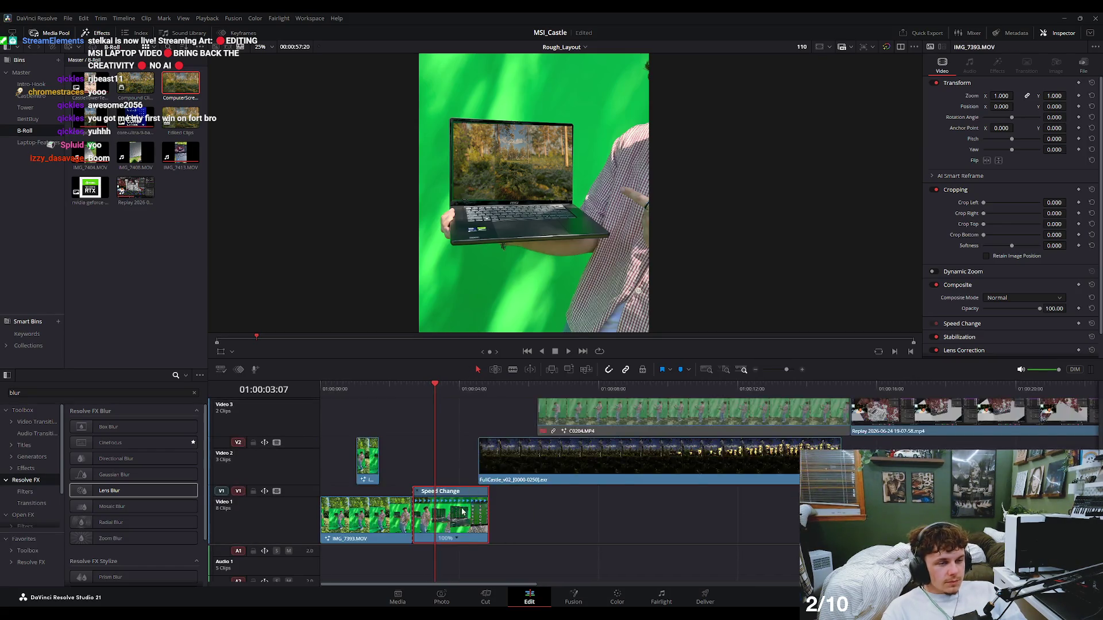
pyautogui.scroll(2, 531, 518)
pyautogui.scroll(1, 531, 519)
# Locate the laptop clip's source, undo accidental retiming changes, and save the project.
pyautogui.scroll(1, 523, 531)
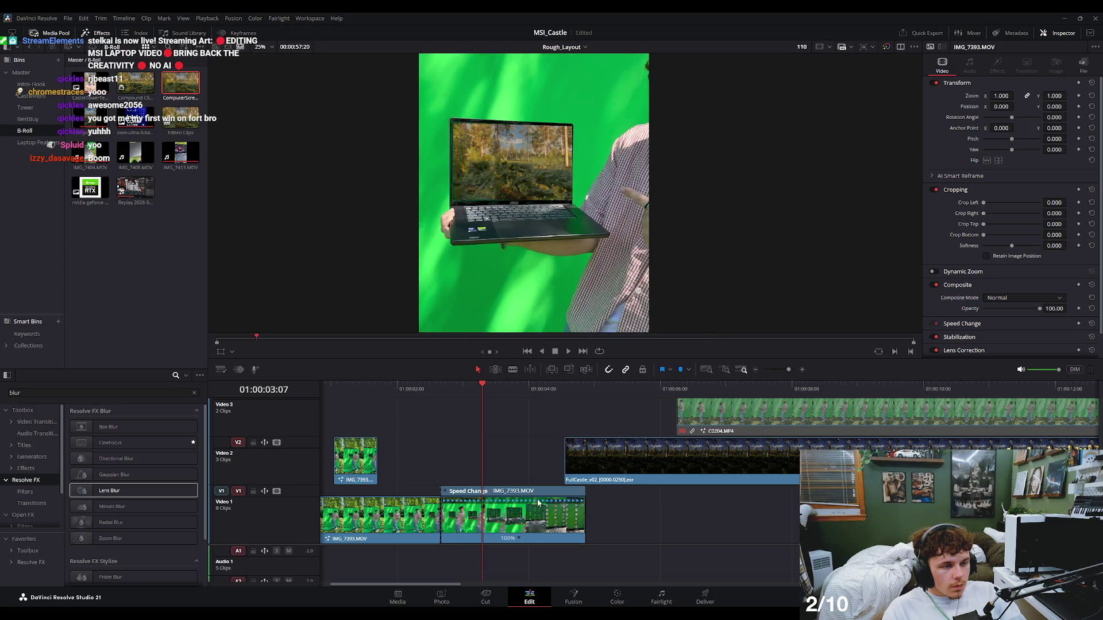
pyautogui.hotkey('alt', 'f')
pyautogui.moveTo(530, 501); pyautogui.dragTo(695, 505)
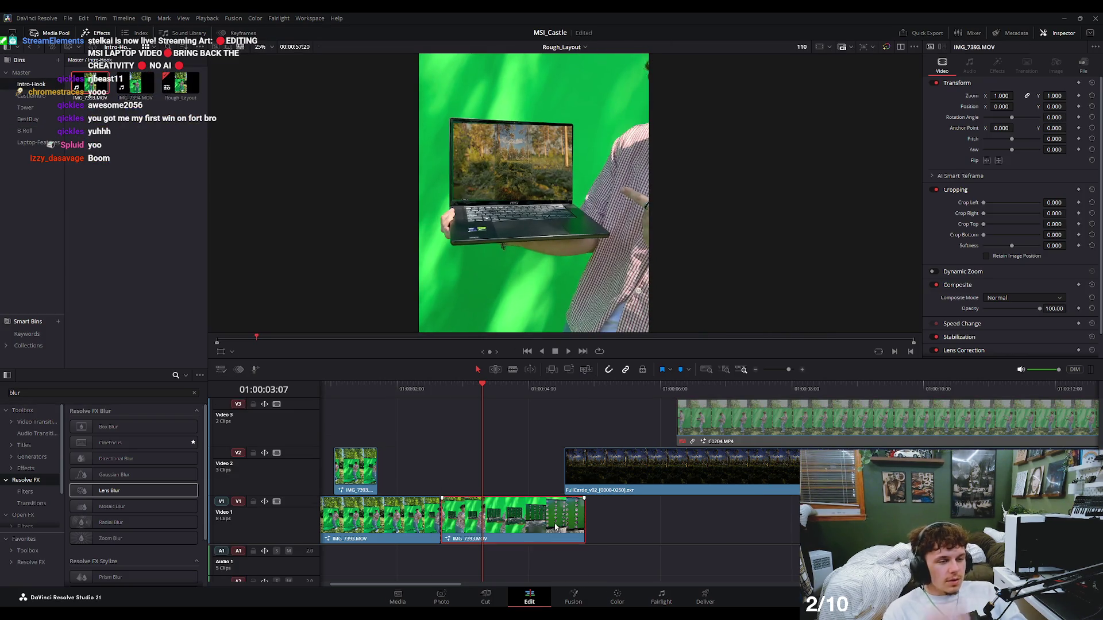
pyautogui.hotkey('ctrl', 'r')
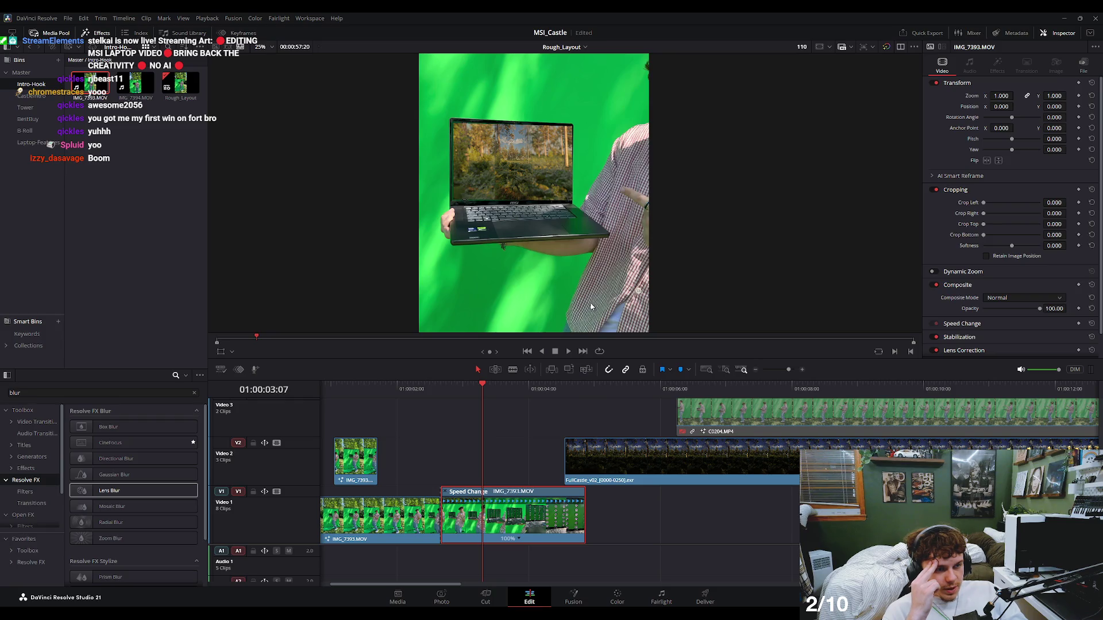
pyautogui.hotkey('ctrl', 'z')
pyautogui.hotkey('ctrl', 'z')
pyautogui.hotkey('ctrl', 'z')
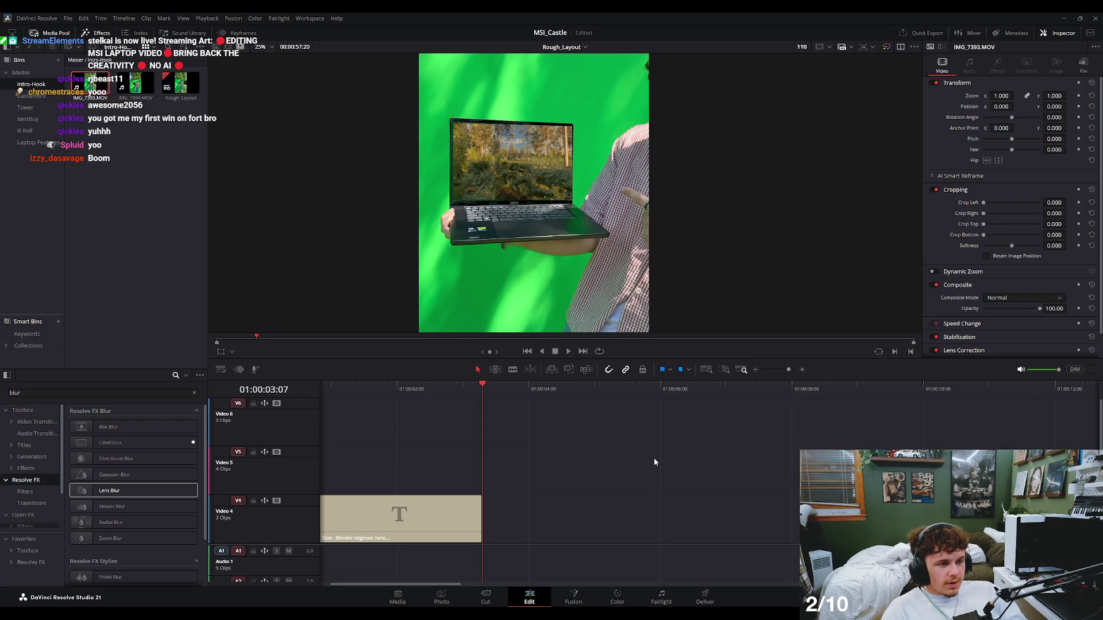
pyautogui.hotkey('ctrl', 'z')
pyautogui.hotkey('ctrl', 's')
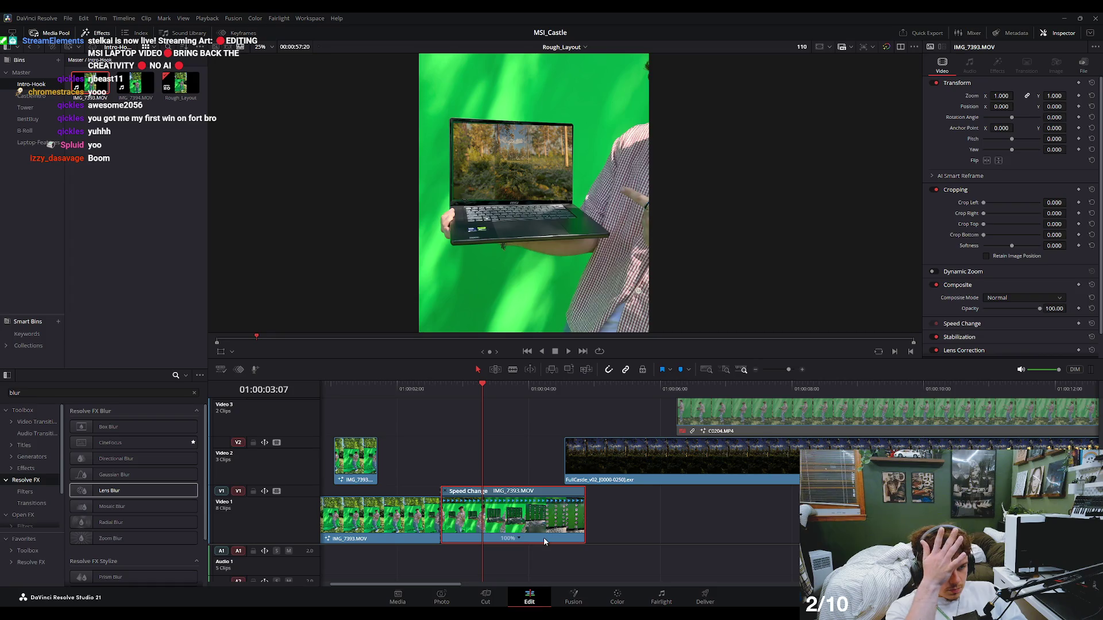
# Add a speed point at the playhead, splitting IMG_7393.MOV's retime into two 100% sections.
pyautogui.doubleClick(536, 527)
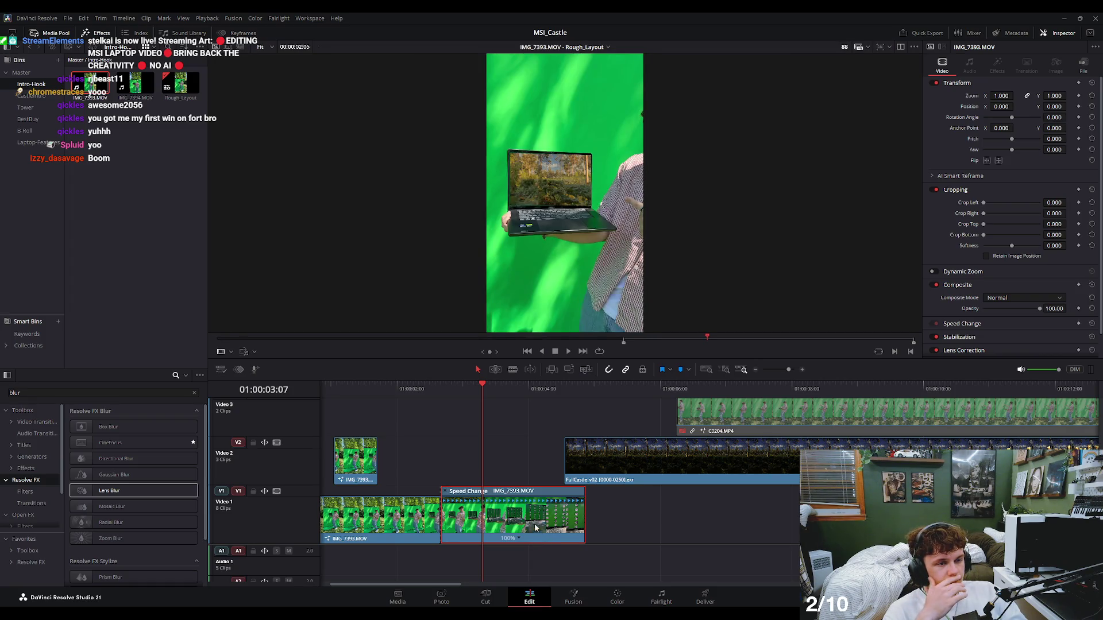
pyautogui.moveTo(522, 387); pyautogui.dragTo(475, 411)
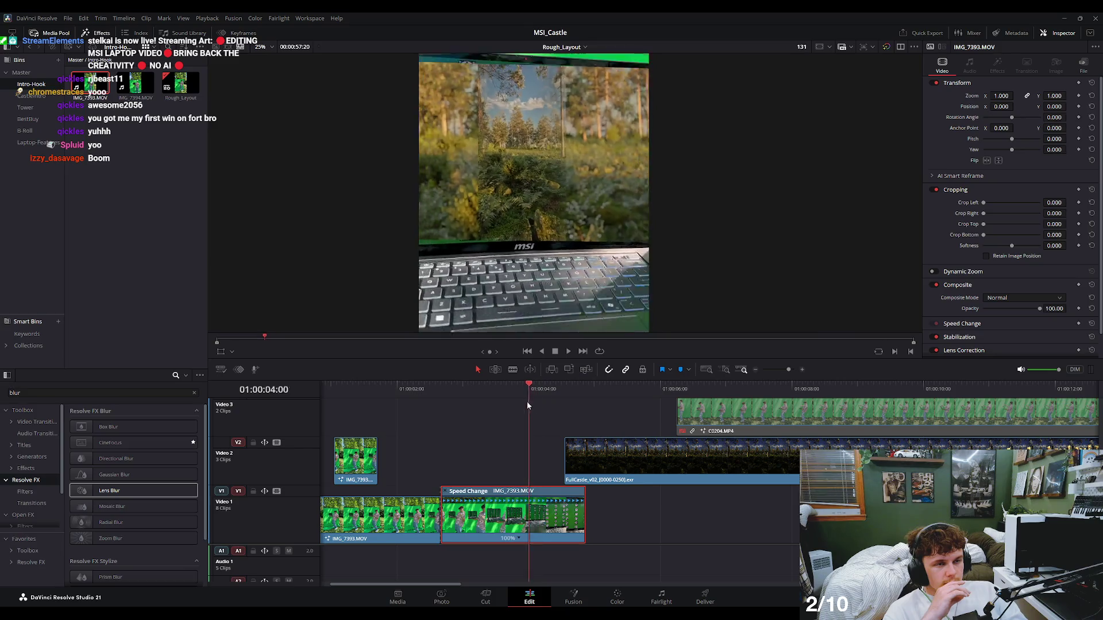
pyautogui.click(511, 448)
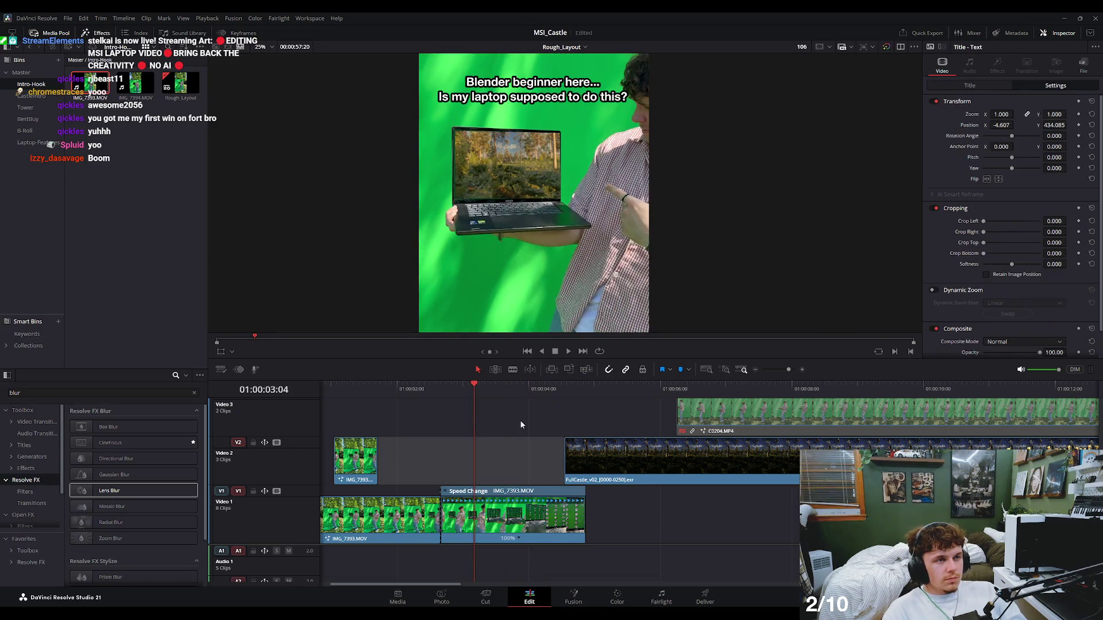
pyautogui.click(522, 521)
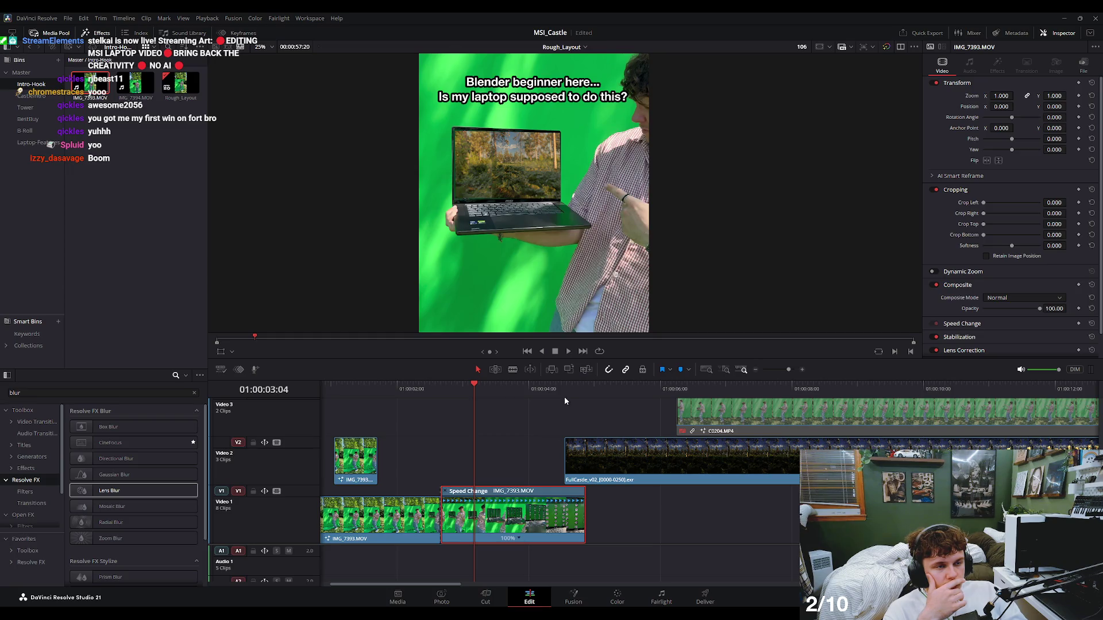
pyautogui.hotkey('ctrl', 'r')
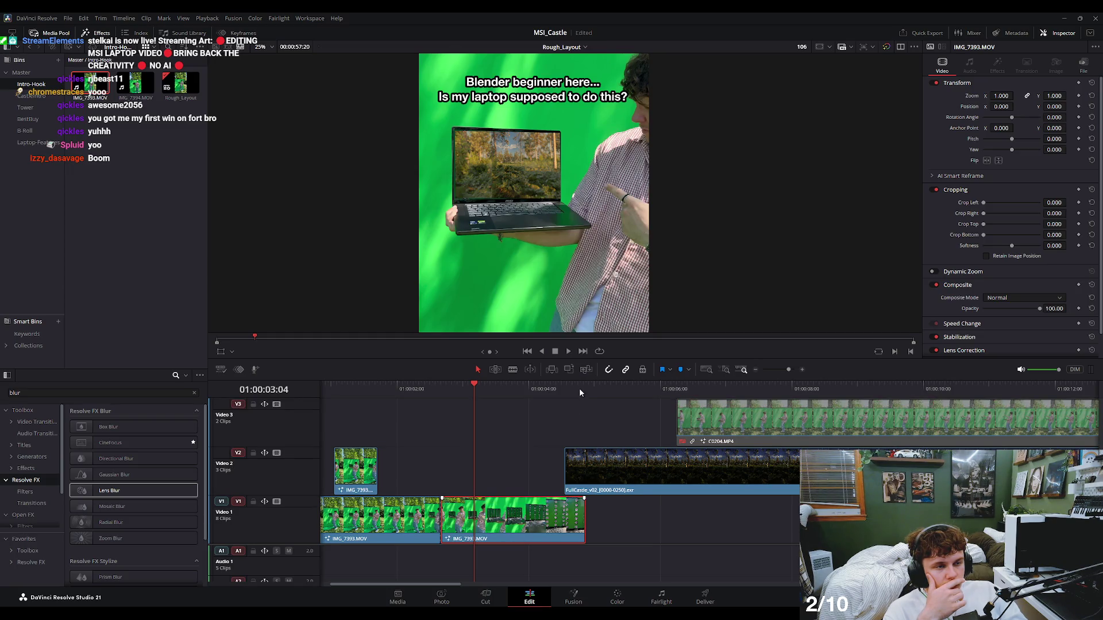
pyautogui.hotkey('ctrl', 'r')
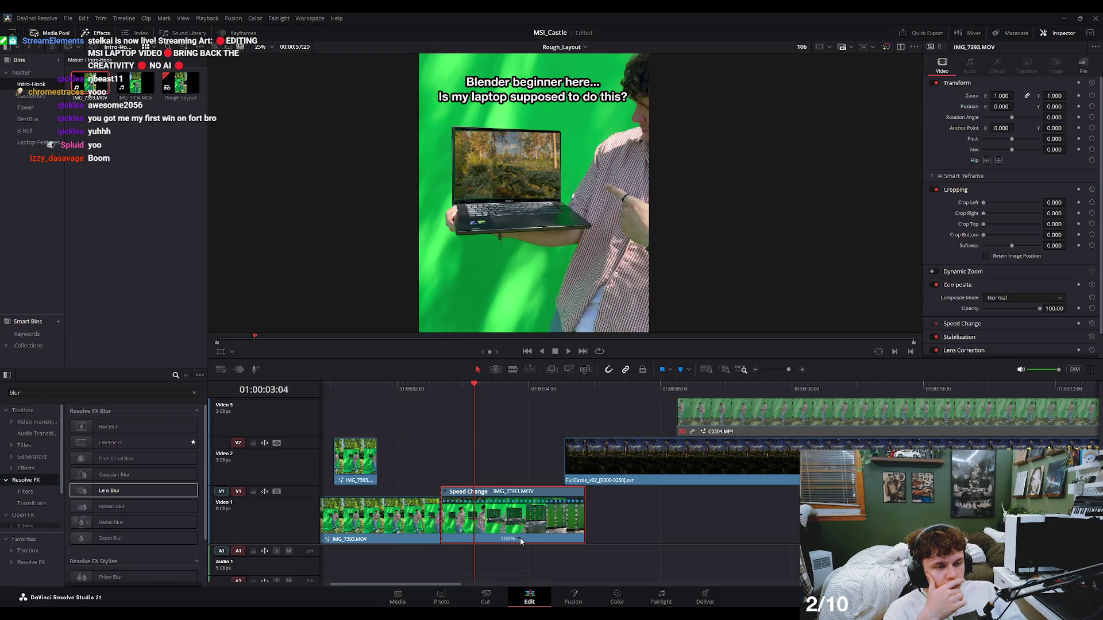
pyautogui.doubleClick(522, 538)
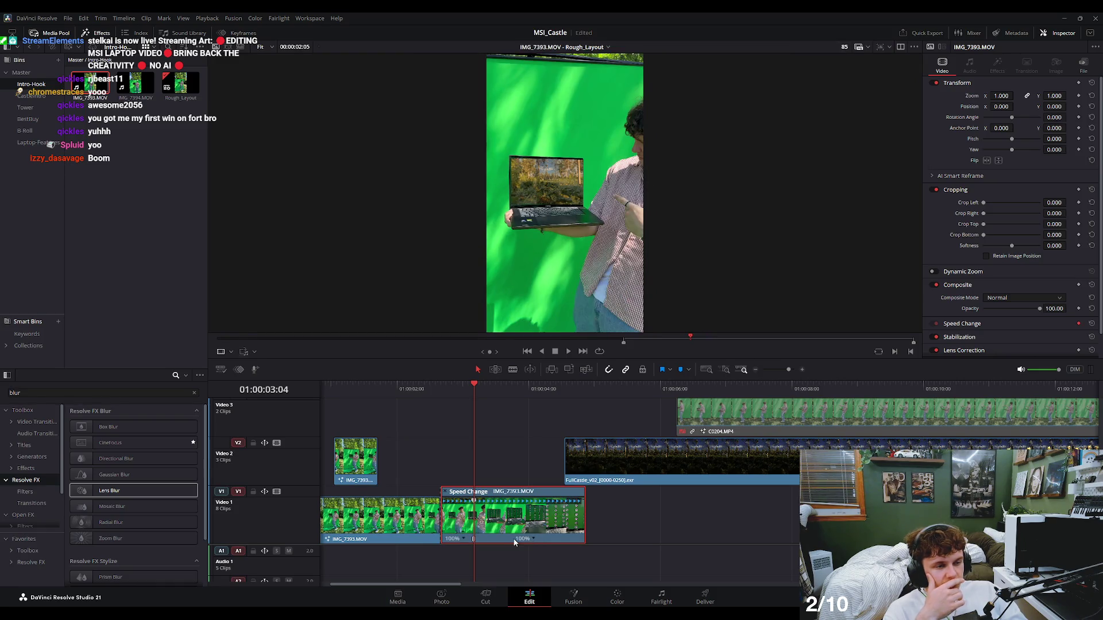
pyautogui.click(477, 541)
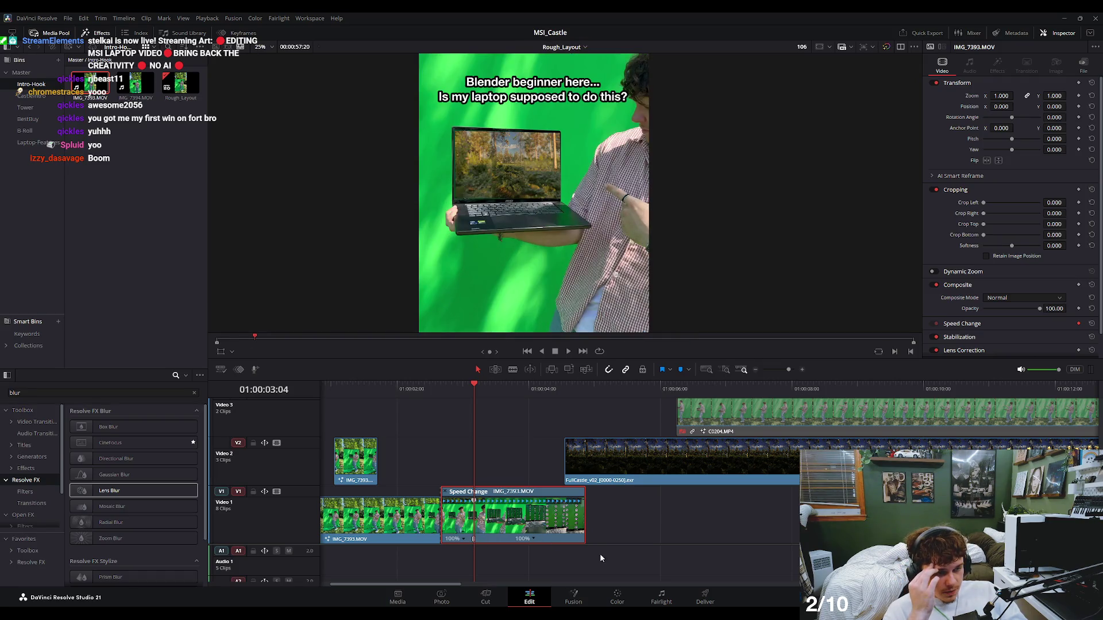
pyautogui.scroll(2, 546, 489)
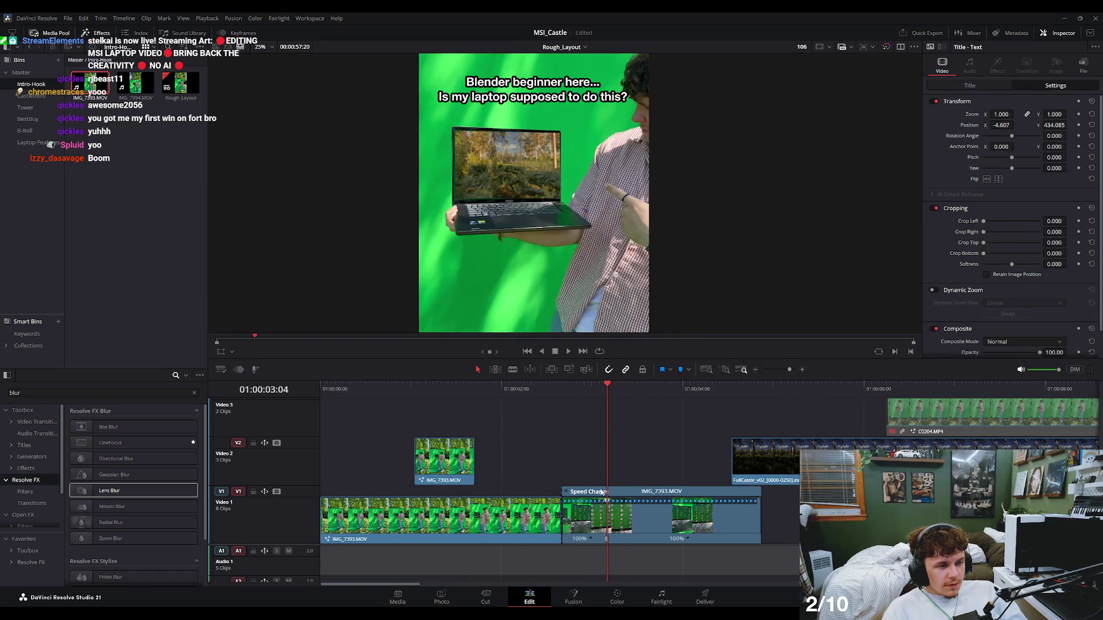
# Shift the speed point earlier and speed the second IMG_7393.MOV segment up to 200%.
pyautogui.click(587, 388)
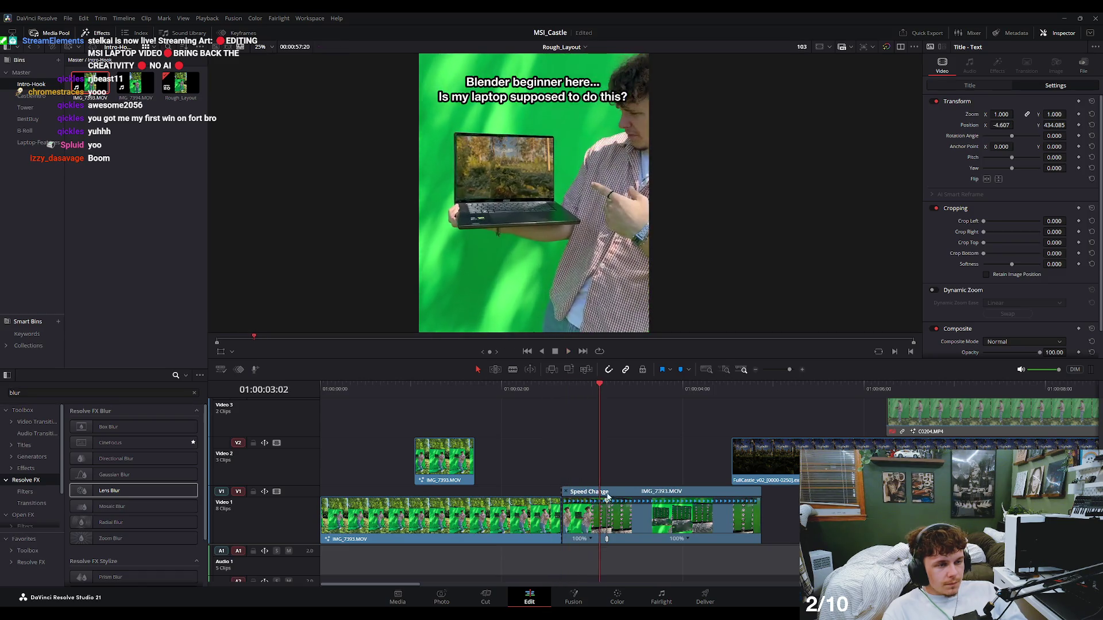
pyautogui.moveTo(587, 388); pyautogui.dragTo(618, 393)
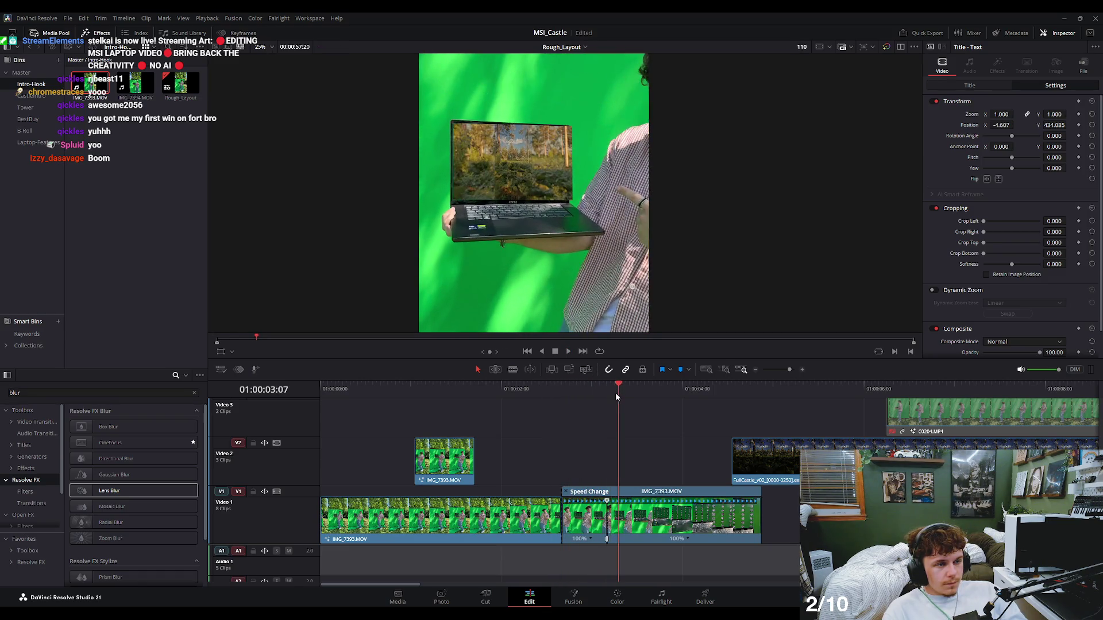
pyautogui.click(682, 521)
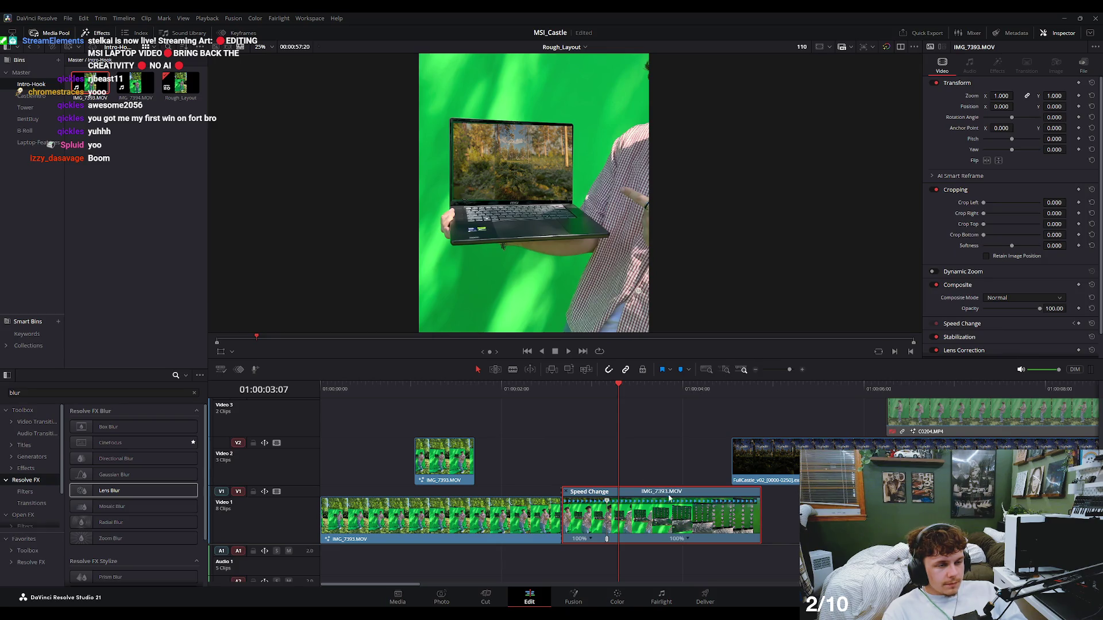
pyautogui.moveTo(623, 387); pyautogui.dragTo(715, 428)
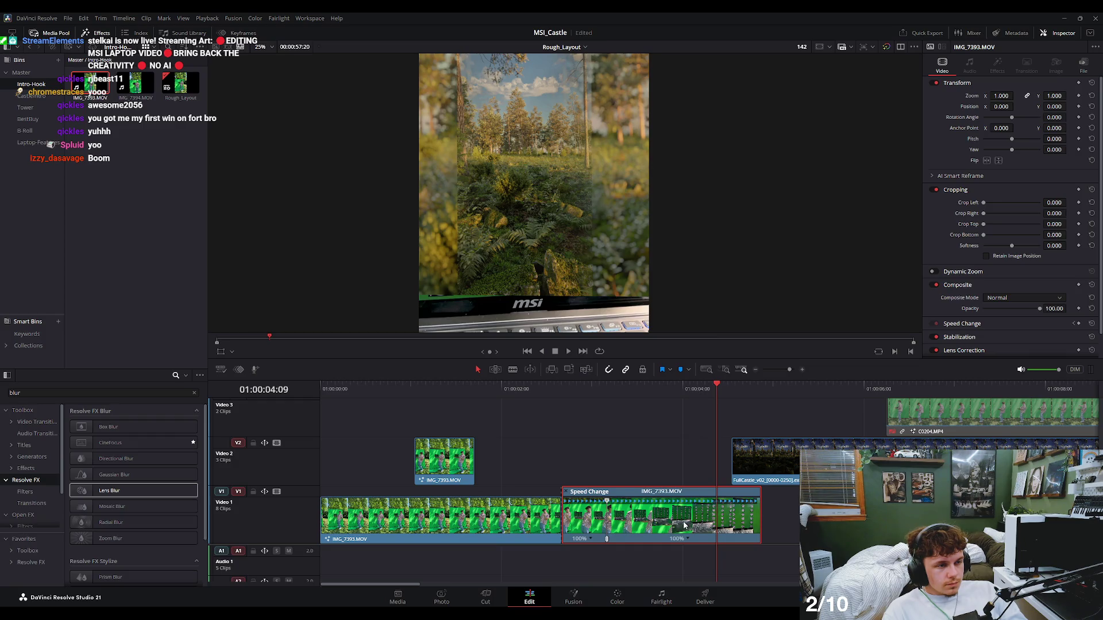
pyautogui.moveTo(611, 502); pyautogui.dragTo(626, 509)
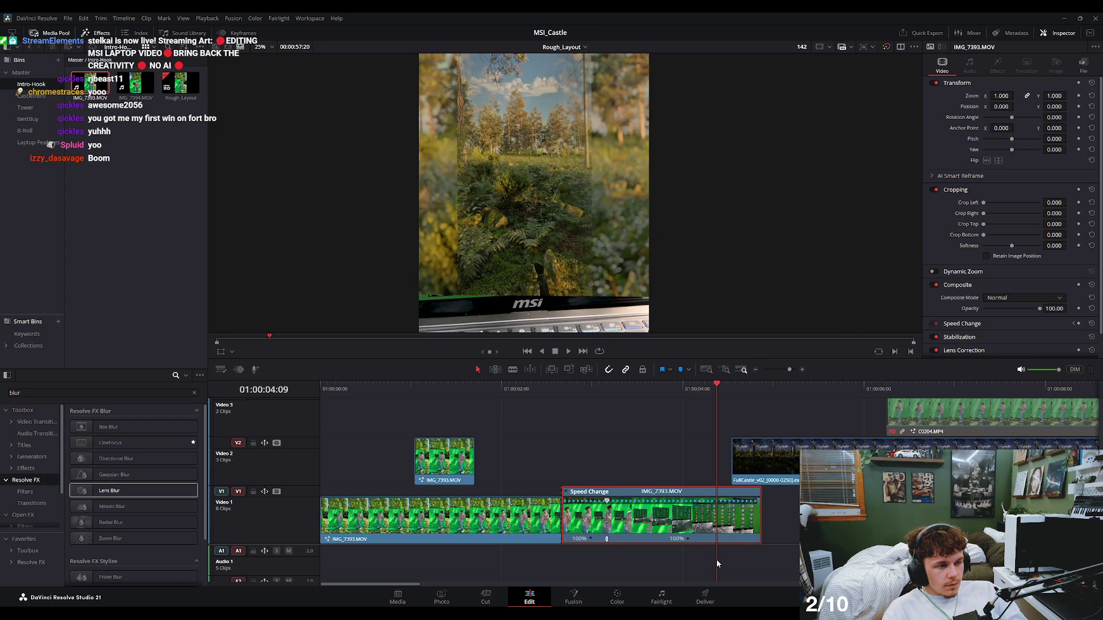
pyautogui.moveTo(758, 501); pyautogui.dragTo(722, 545)
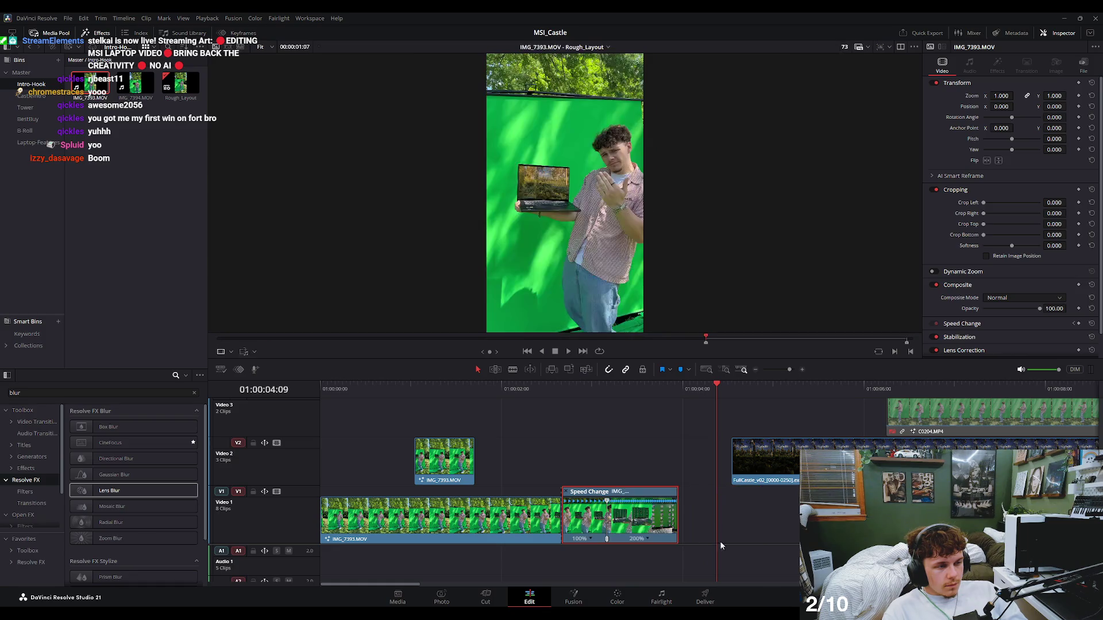
# Compare the 100%/200% ramp against 10/30/50% and 90/70/50% versions, keeping 100%/200%.
pyautogui.click(583, 392)
pyautogui.press('space')
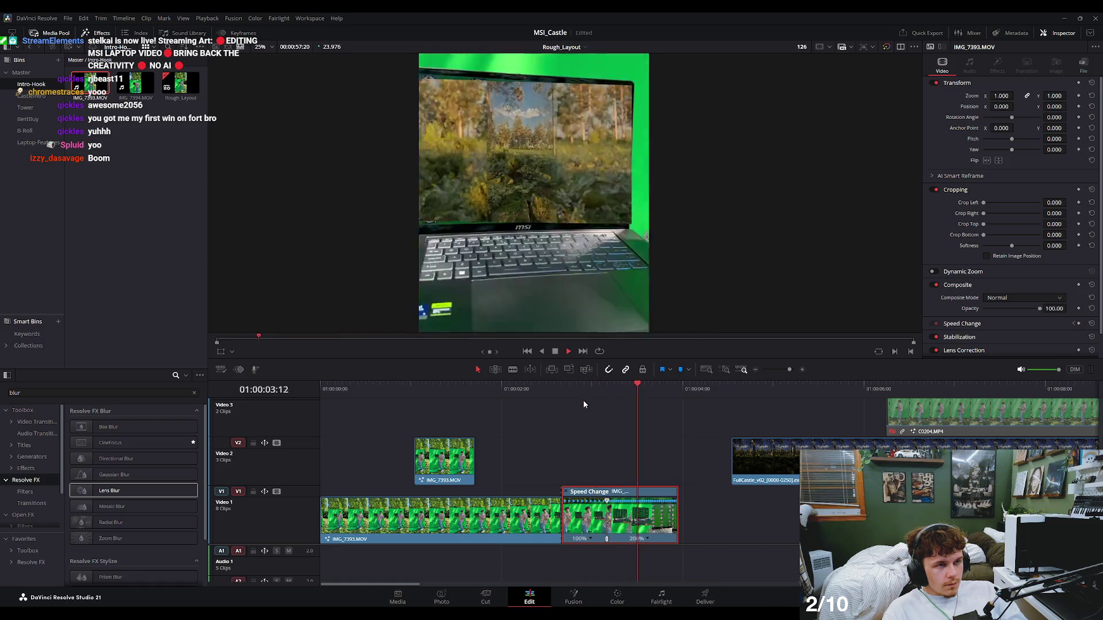
pyautogui.click(635, 394)
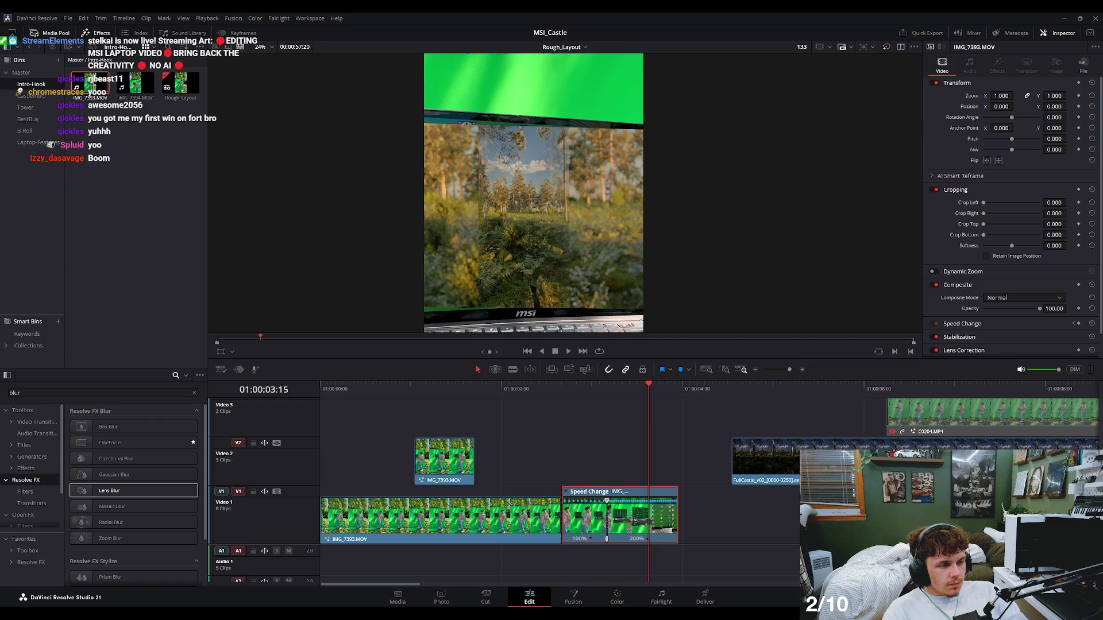
pyautogui.hotkey('ctrl', 'z')
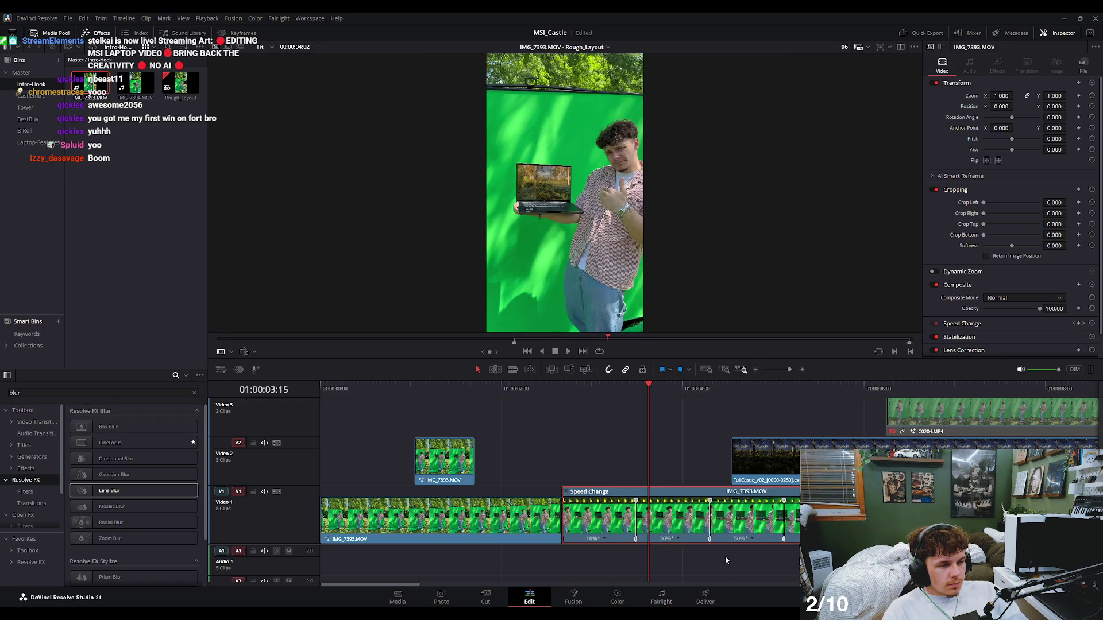
pyautogui.click(620, 386)
pyautogui.press('space')
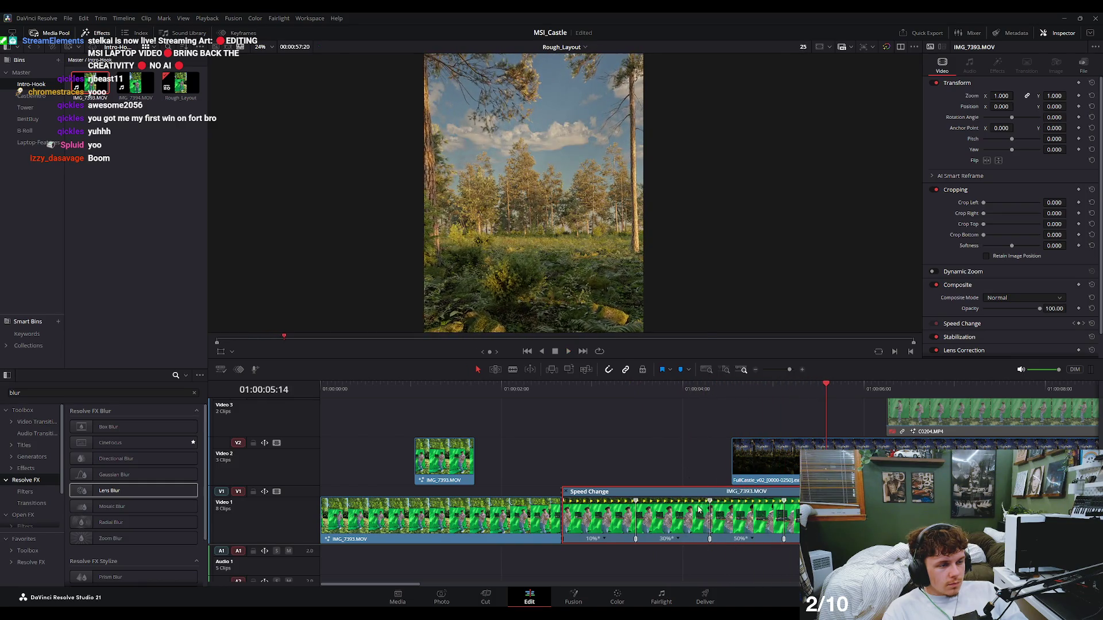
pyautogui.hotkey('ctrl', 'z')
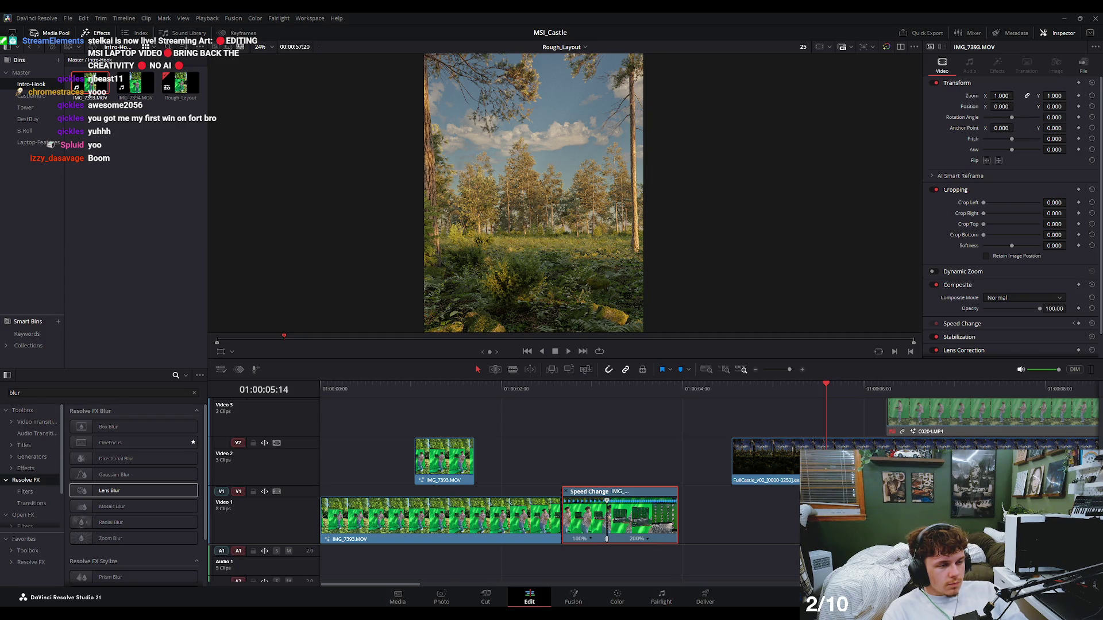
pyautogui.hotkey('ctrl', 'z')
pyautogui.click(617, 388)
pyautogui.press('space')
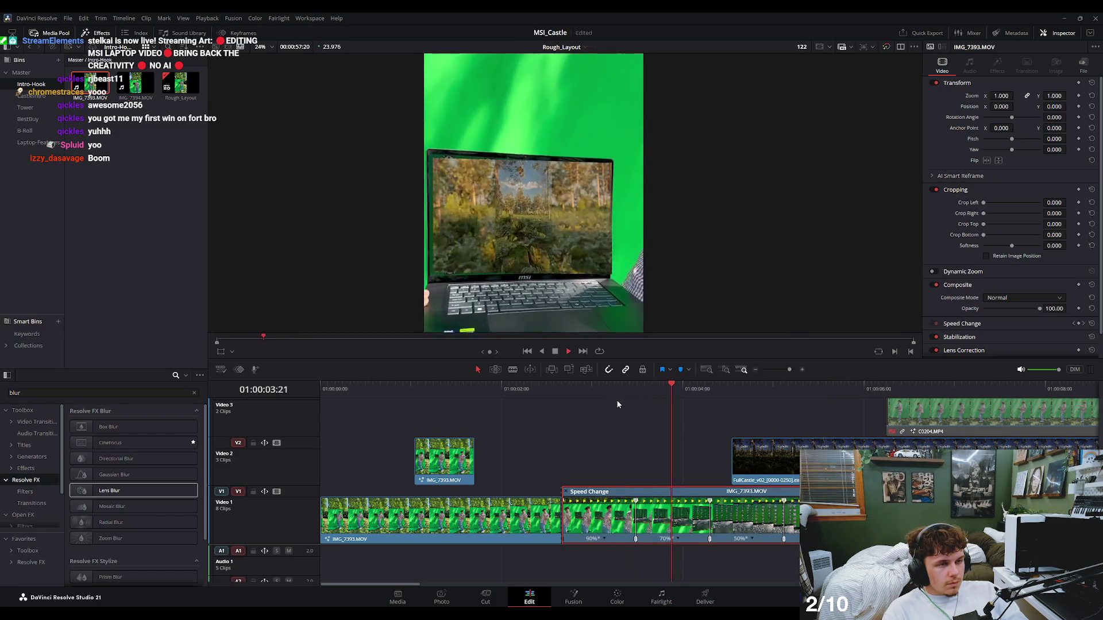
pyautogui.hotkey('ctrl', 'z')
pyautogui.click(609, 390)
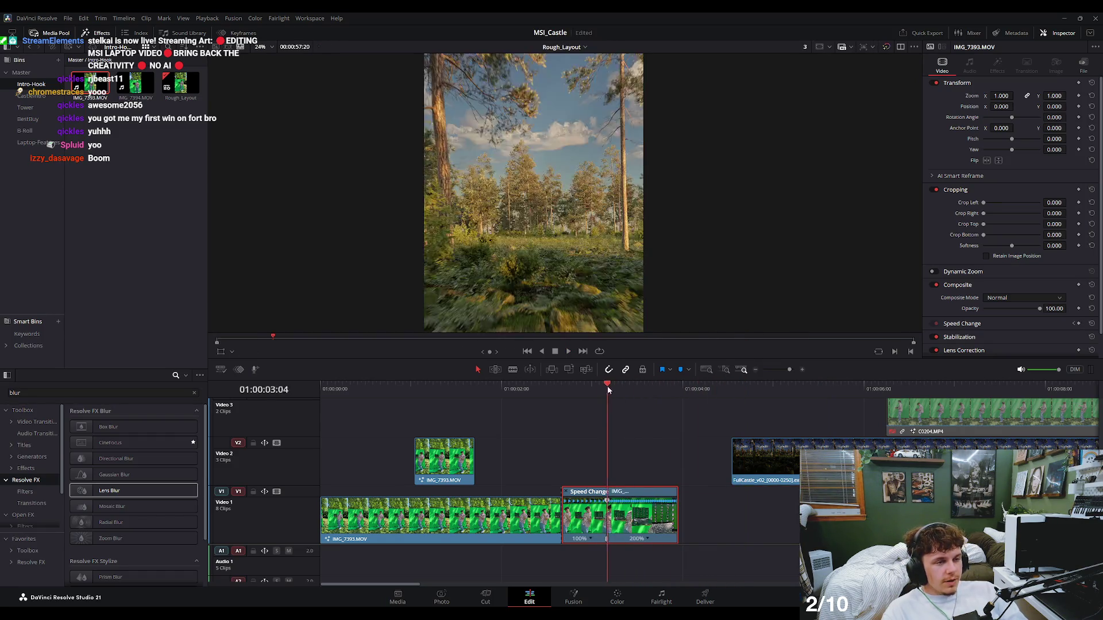
pyautogui.moveTo(609, 390); pyautogui.dragTo(606, 390)
pyautogui.hotkey('ctrl', 'z')
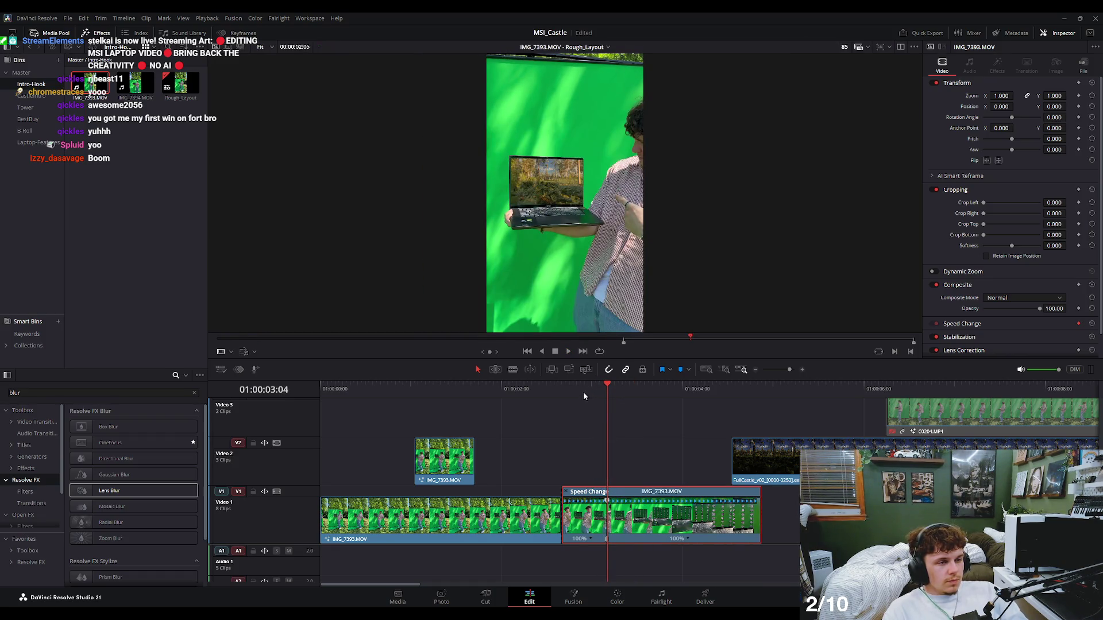
pyautogui.click(567, 391)
pyautogui.press('space')
pyautogui.click(524, 397)
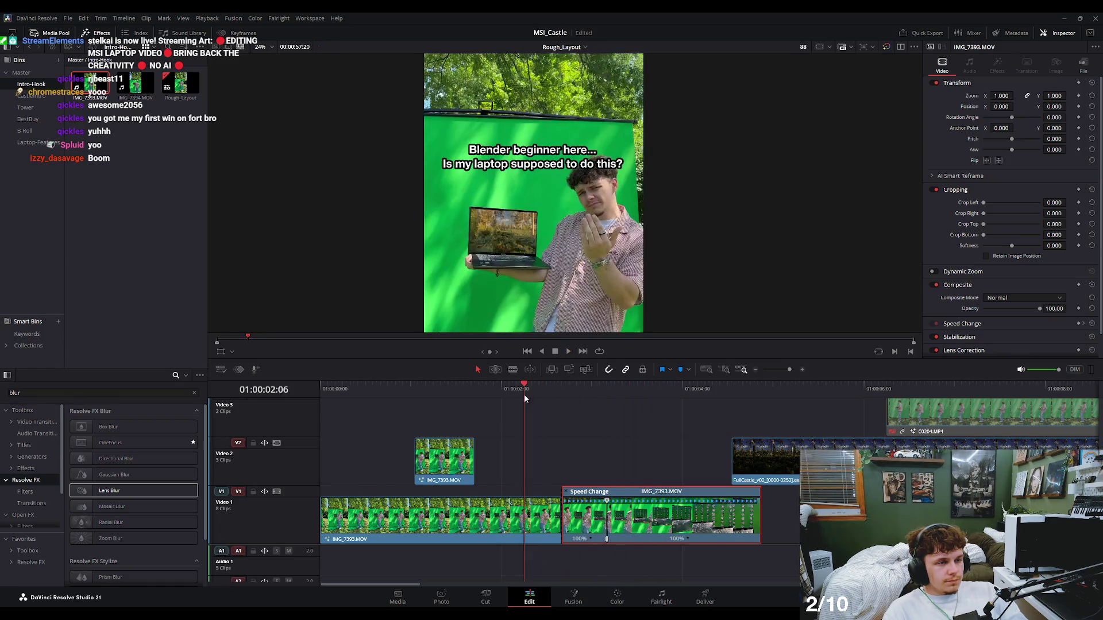
pyautogui.press('space')
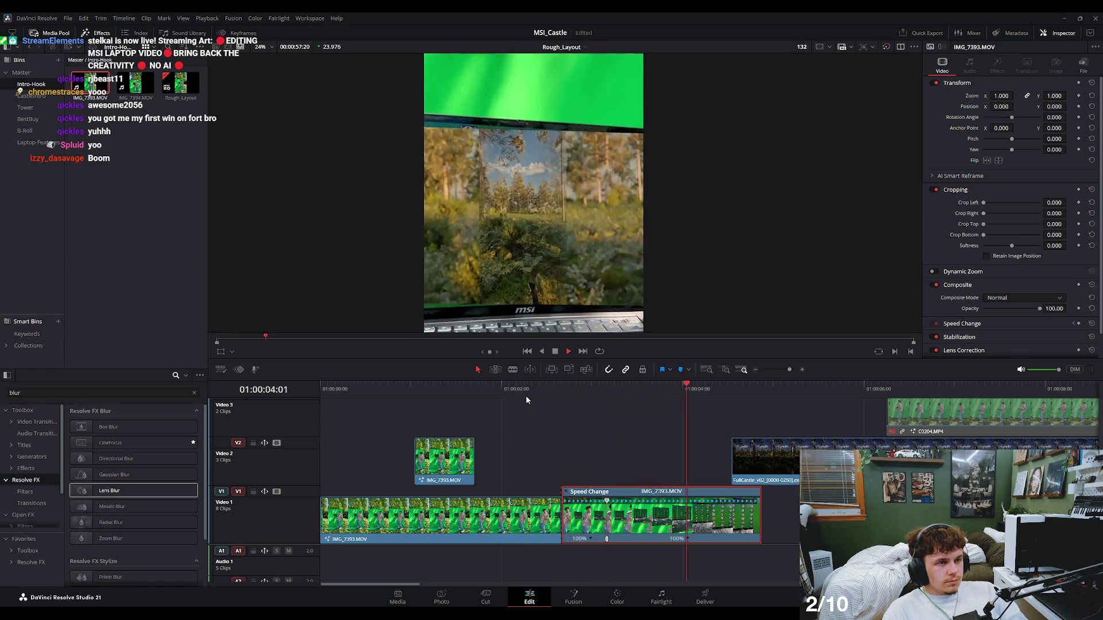
pyautogui.press('space')
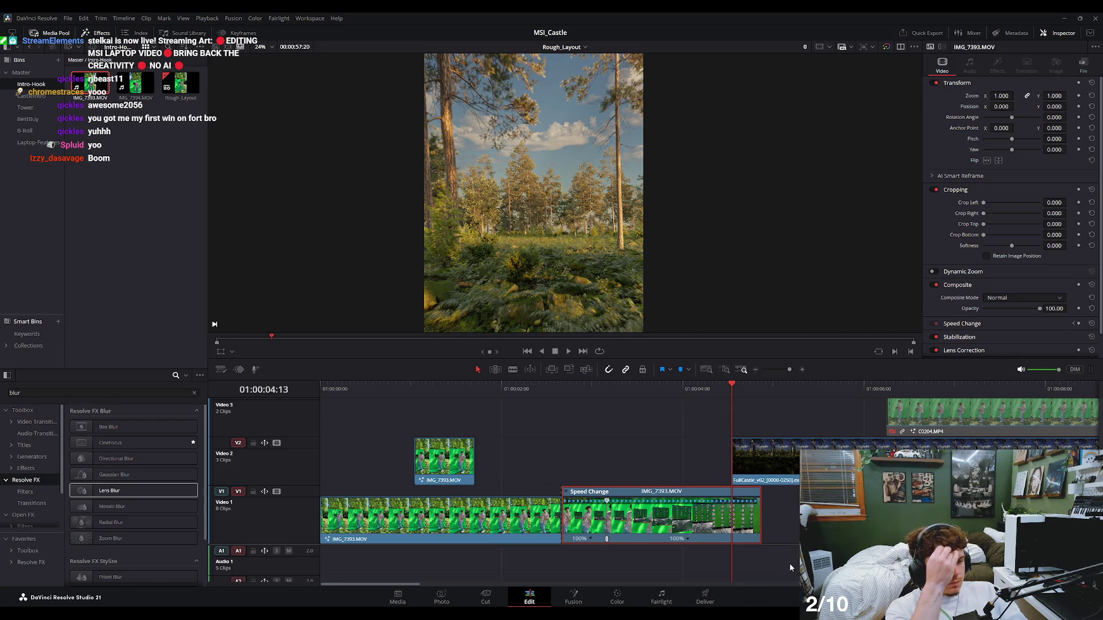
pyautogui.click(641, 469)
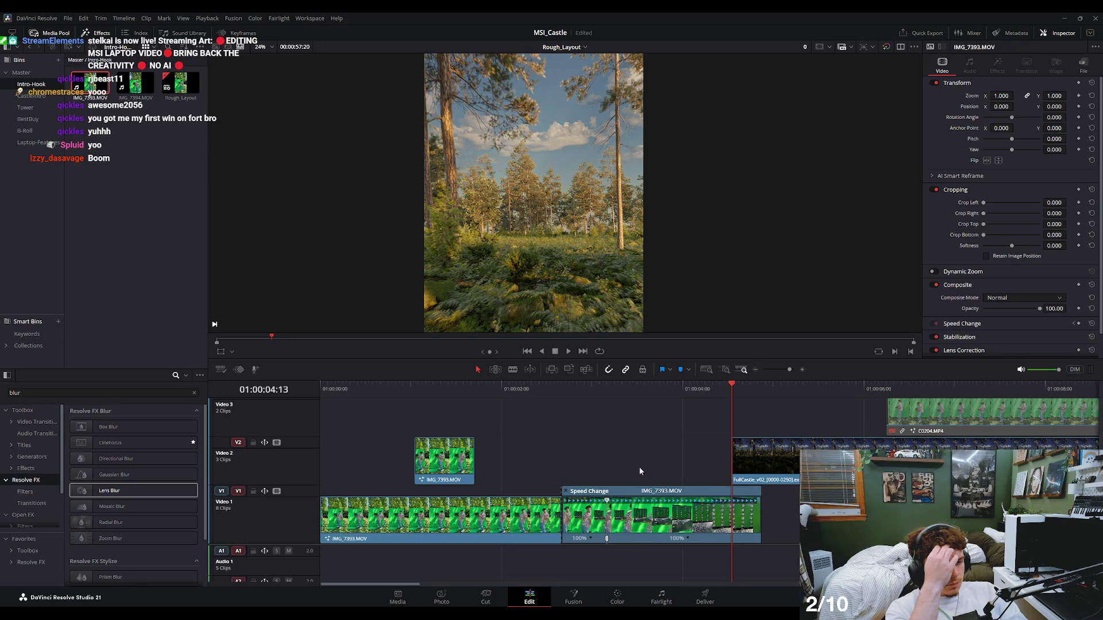
pyautogui.click(639, 466)
pyautogui.scroll(-2, 661, 546)
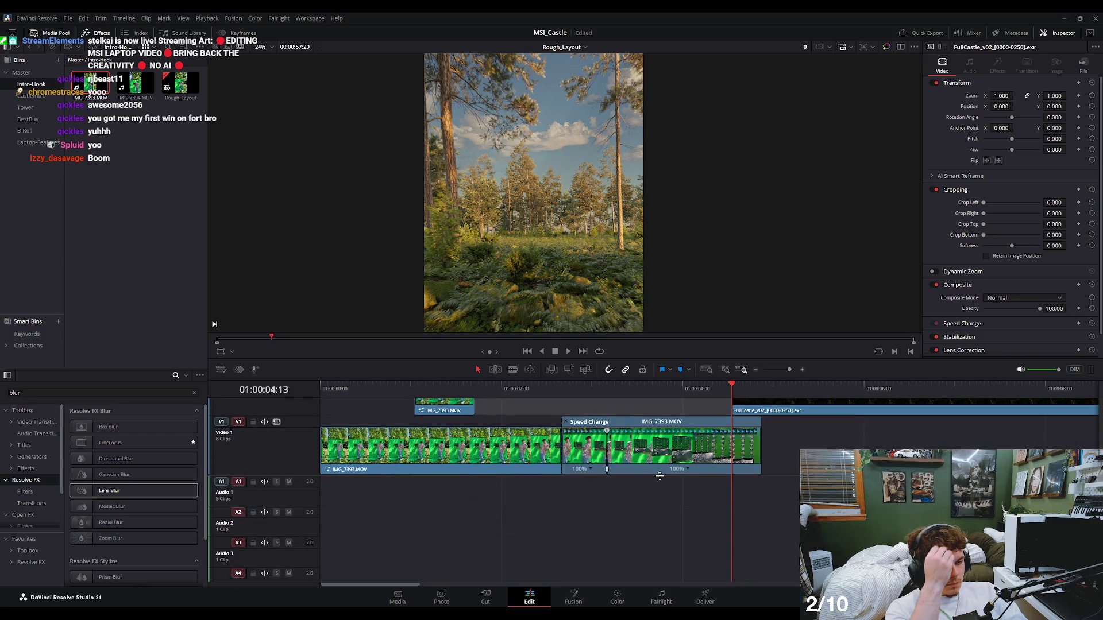
pyautogui.click(688, 471)
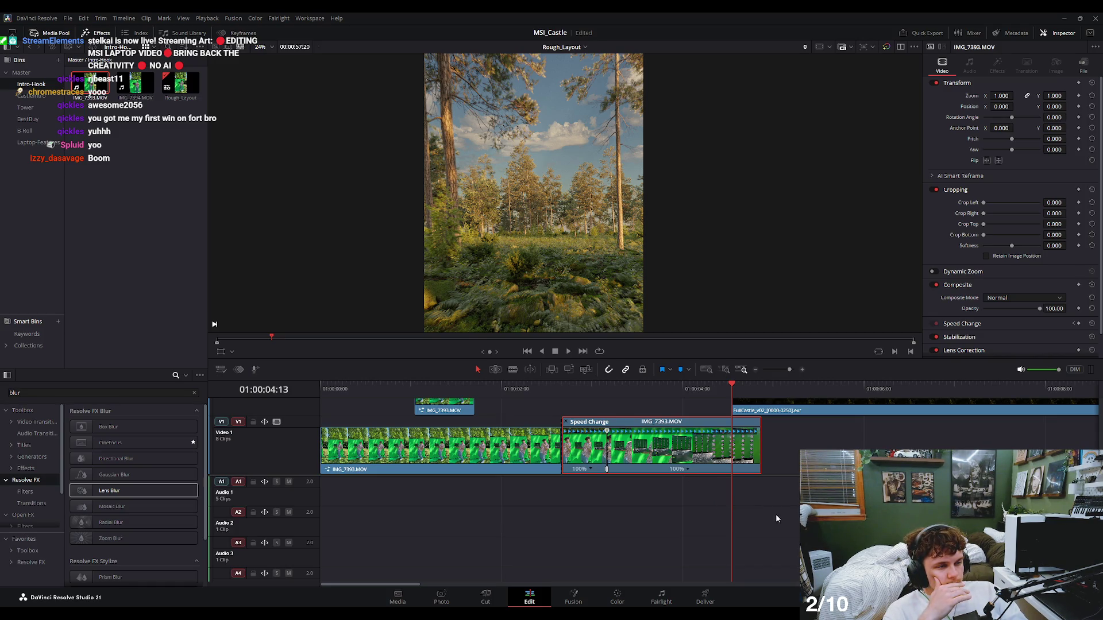
pyautogui.moveTo(759, 431); pyautogui.dragTo(678, 435)
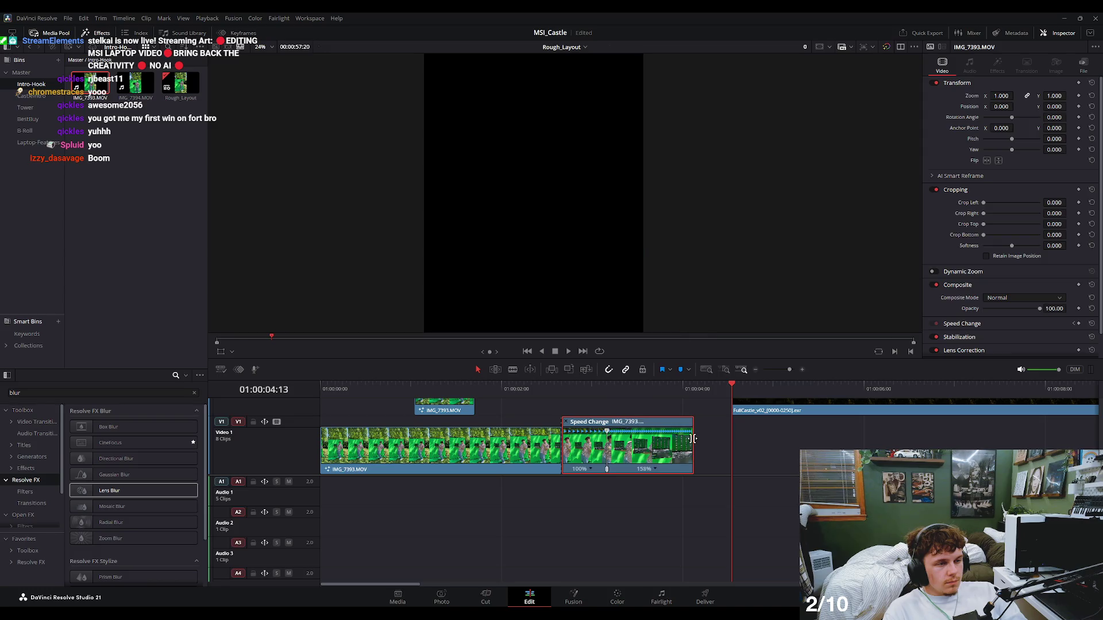
pyautogui.click(604, 400)
pyautogui.press('space')
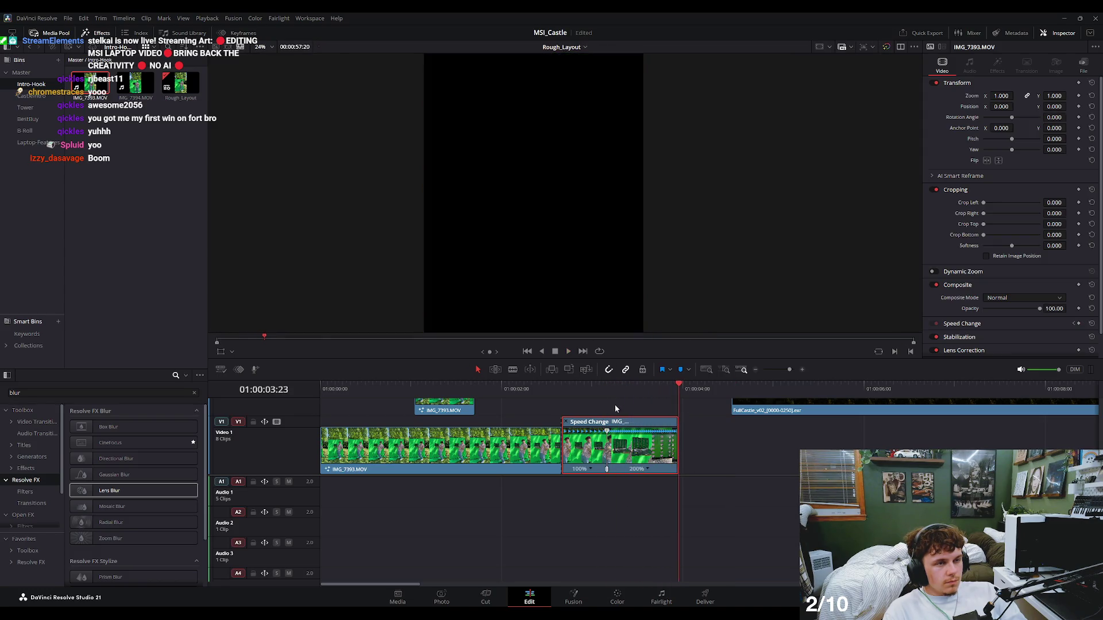
pyautogui.click(583, 402)
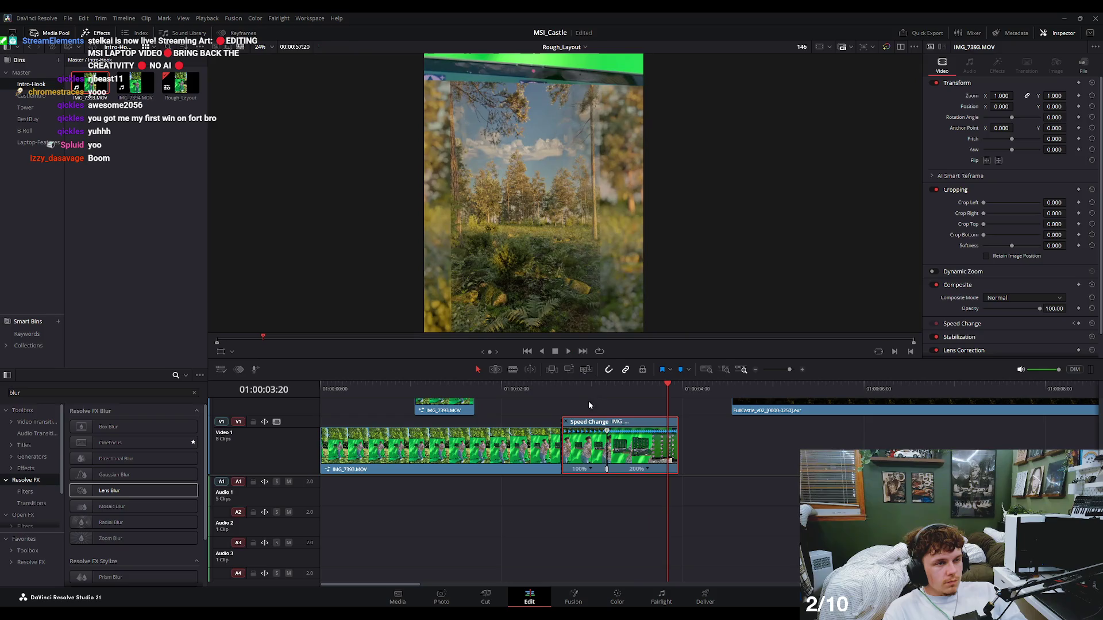
pyautogui.click(572, 401)
pyautogui.click(552, 400)
pyautogui.press('space')
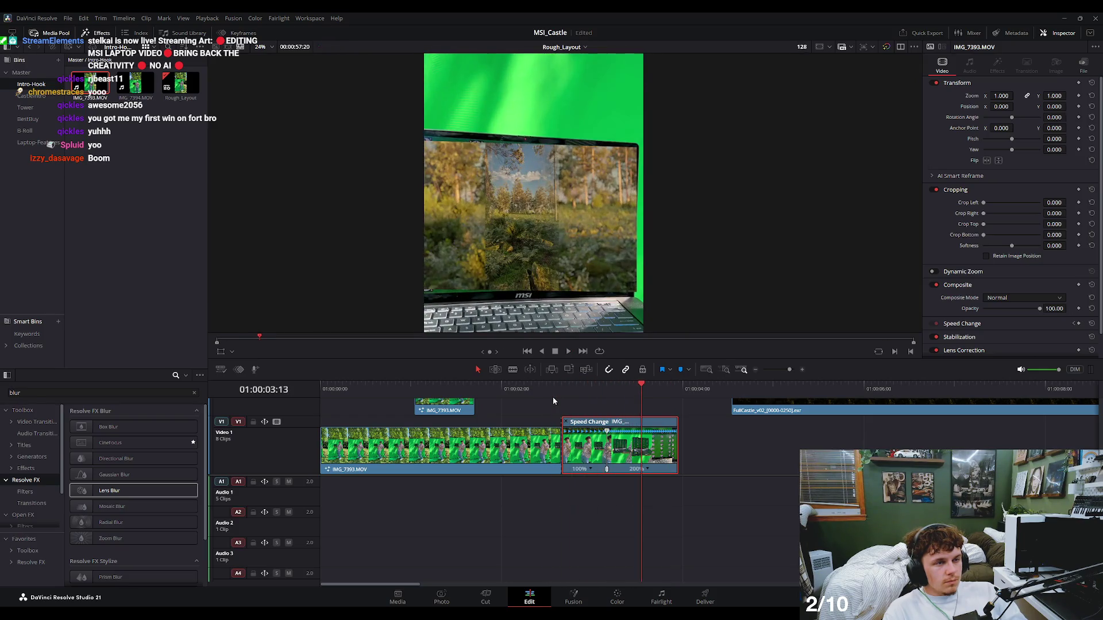
pyautogui.scroll(3, 643, 425)
pyautogui.scroll(-3, 643, 420)
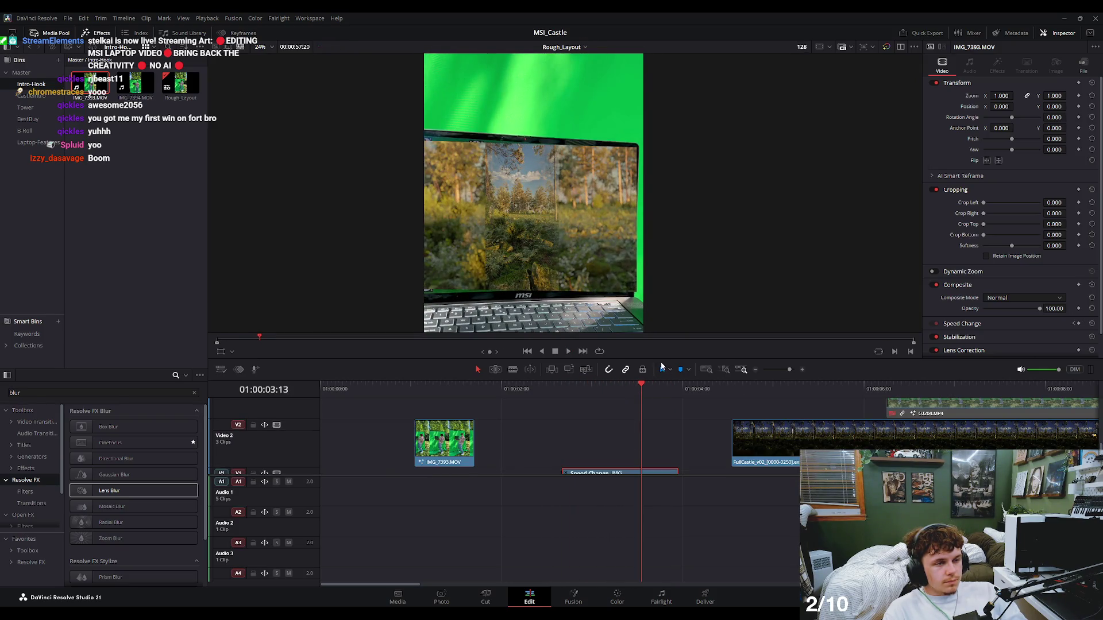
pyautogui.moveTo(661, 361); pyautogui.dragTo(661, 238)
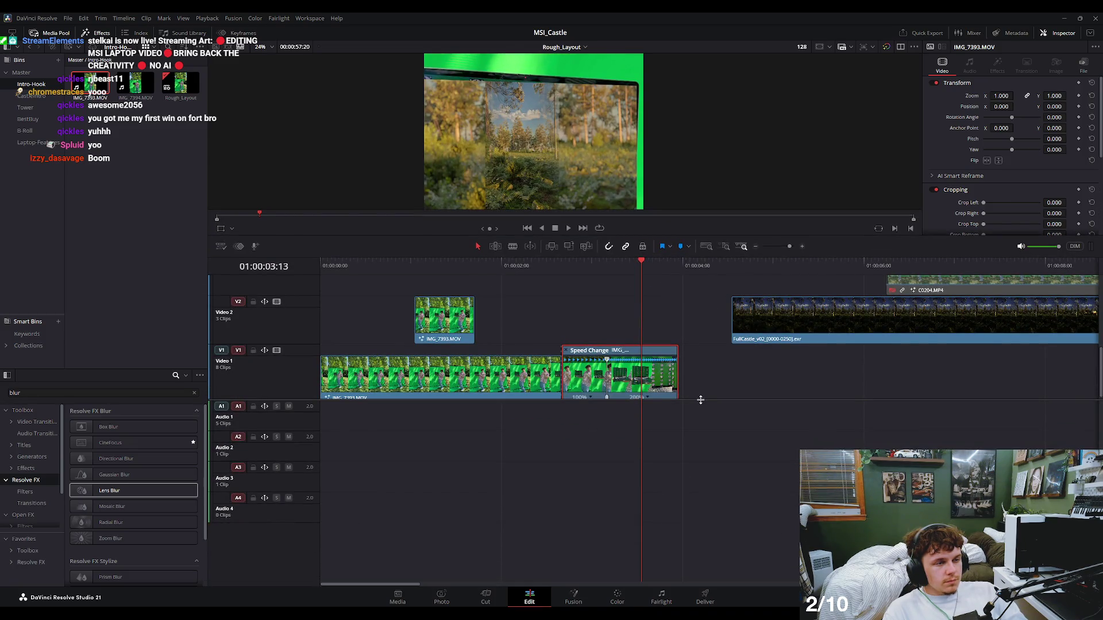
# Reposition the FullCastle forest clip on Video 2 and review the cut into it.
pyautogui.scroll(3, 701, 402)
pyautogui.click(746, 426)
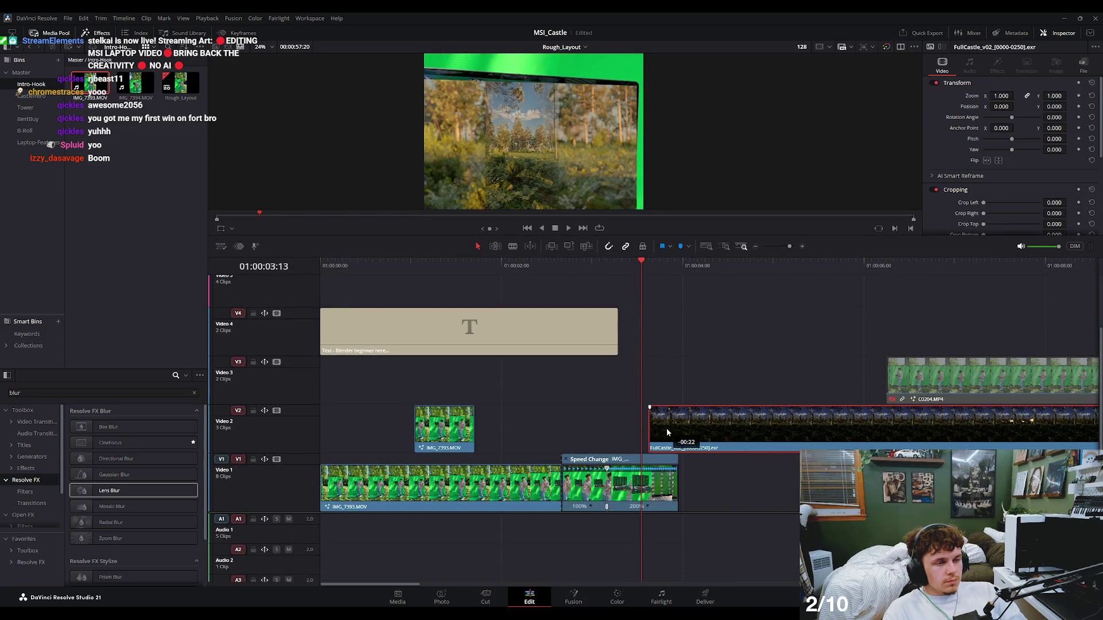
pyautogui.moveTo(746, 426); pyautogui.dragTo(670, 430)
pyautogui.press('space')
pyautogui.press('space')
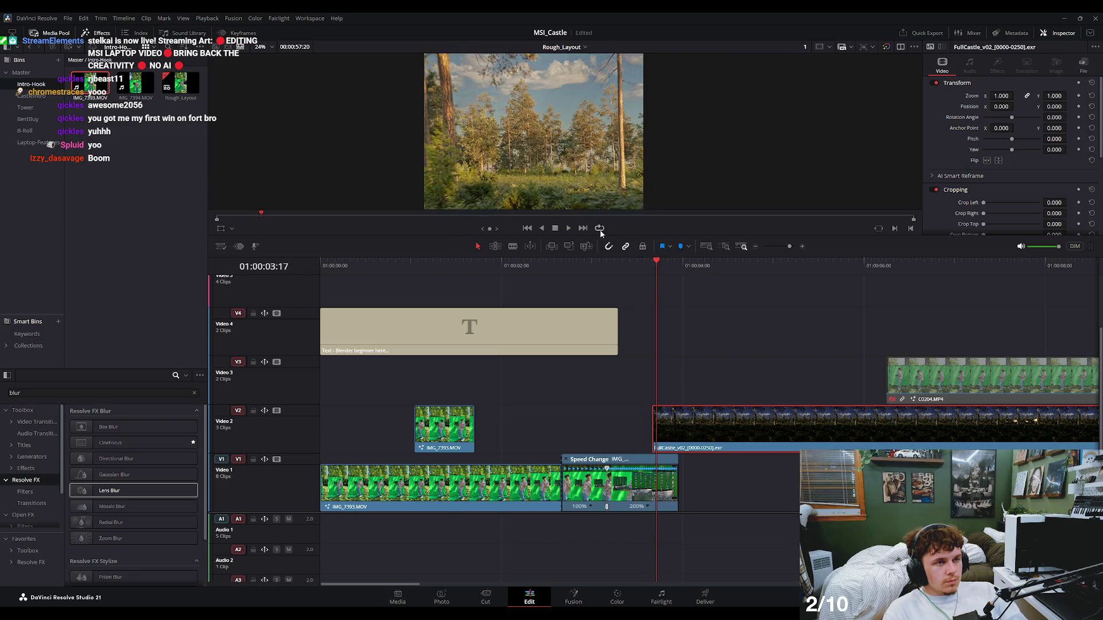
pyautogui.moveTo(621, 271); pyautogui.dragTo(584, 269)
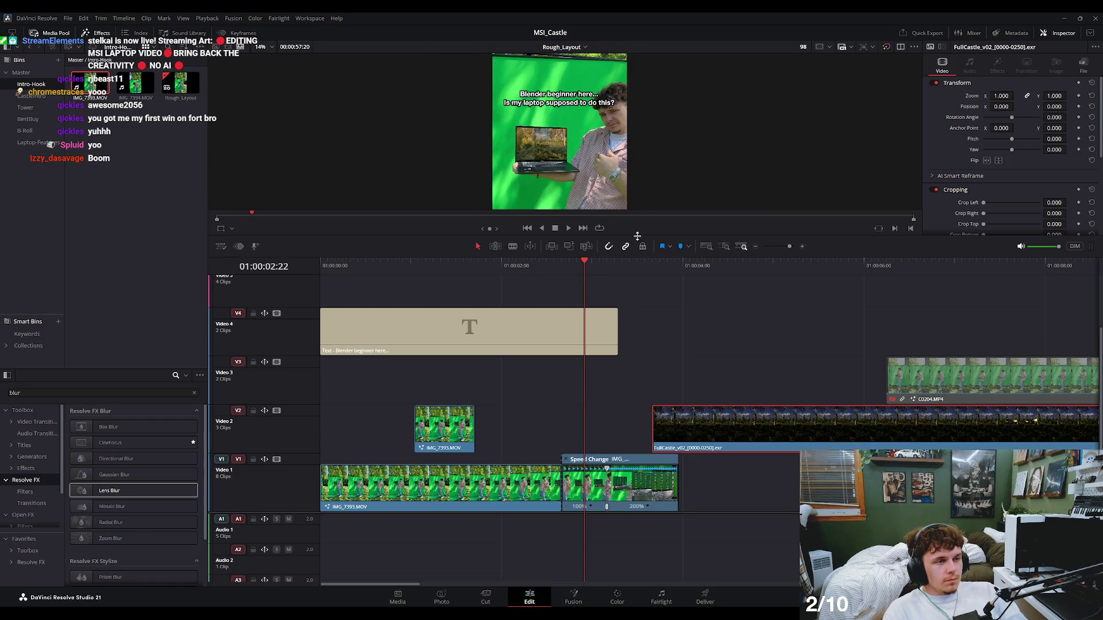
pyautogui.moveTo(637, 236); pyautogui.dragTo(632, 331)
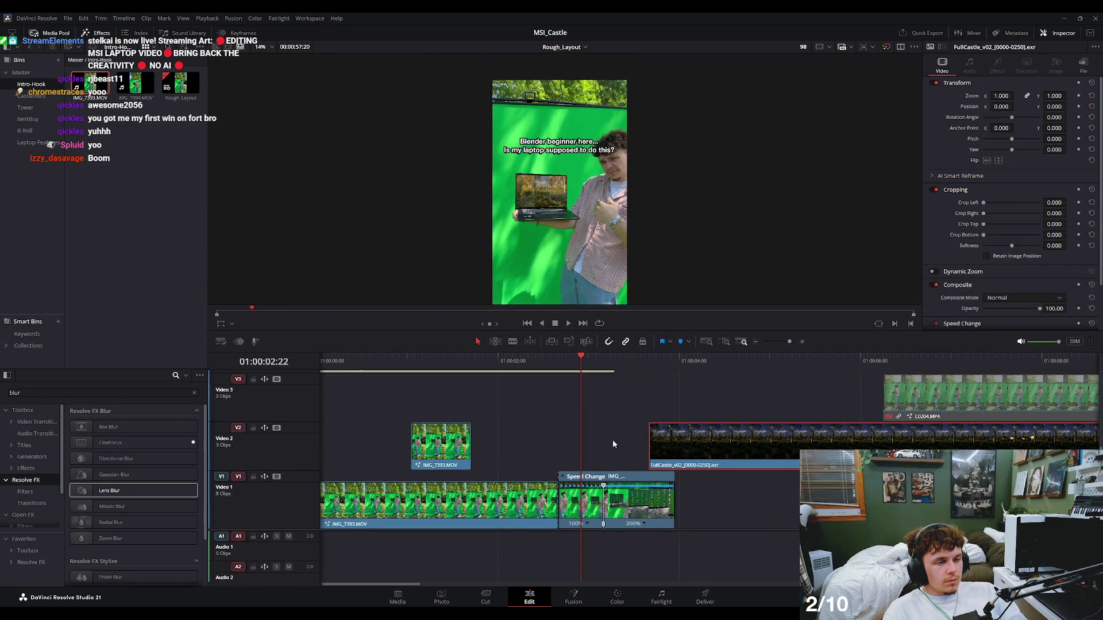
pyautogui.press('space')
pyautogui.press('space')
pyautogui.click(598, 368)
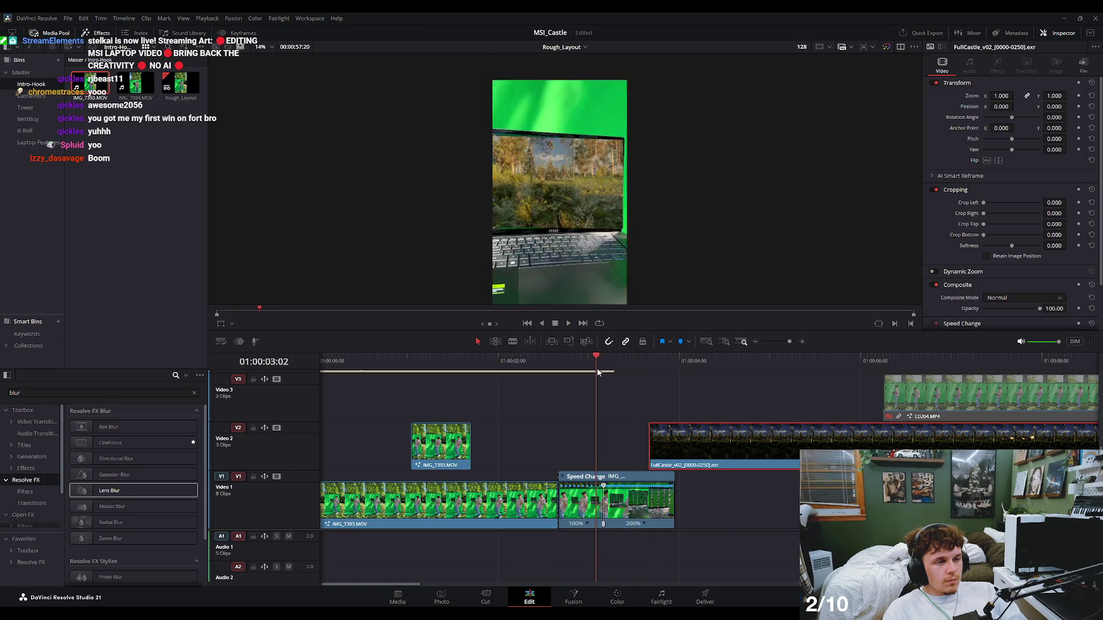
pyautogui.moveTo(672, 438); pyautogui.dragTo(699, 438)
pyautogui.press('space')
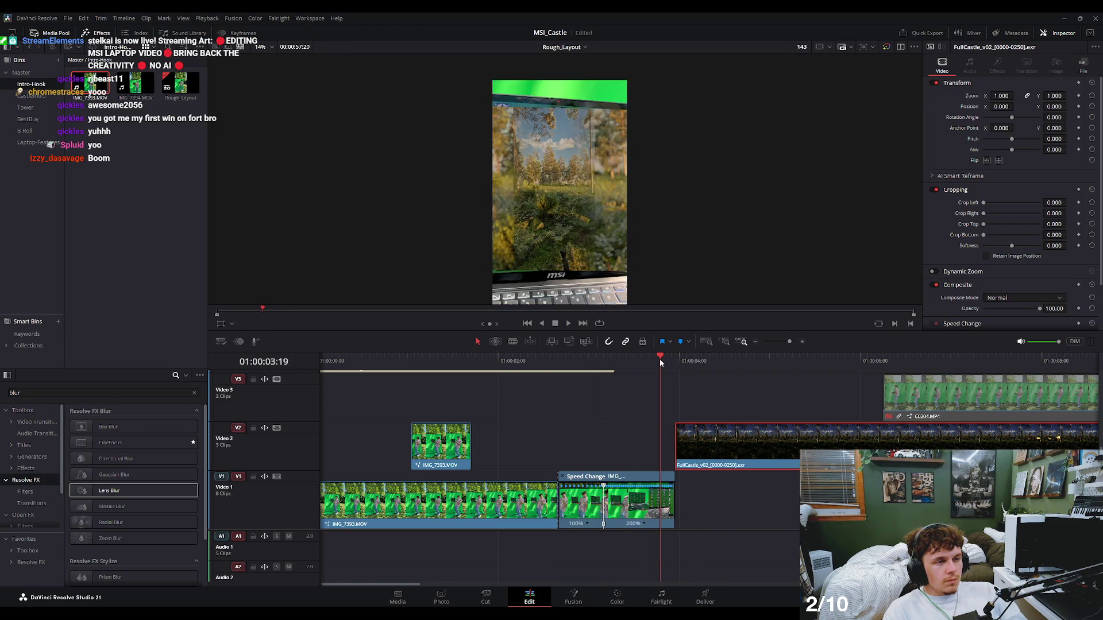
pyautogui.moveTo(660, 360)
pyautogui.mouseDown()
pyautogui.moveTo(650, 371)
pyautogui.moveTo(627, 366)
pyautogui.mouseUp()
# Set the IMG_7393.MOV laptop clip's speed change on Video 1 to Ease In.
pyautogui.click(630, 489)
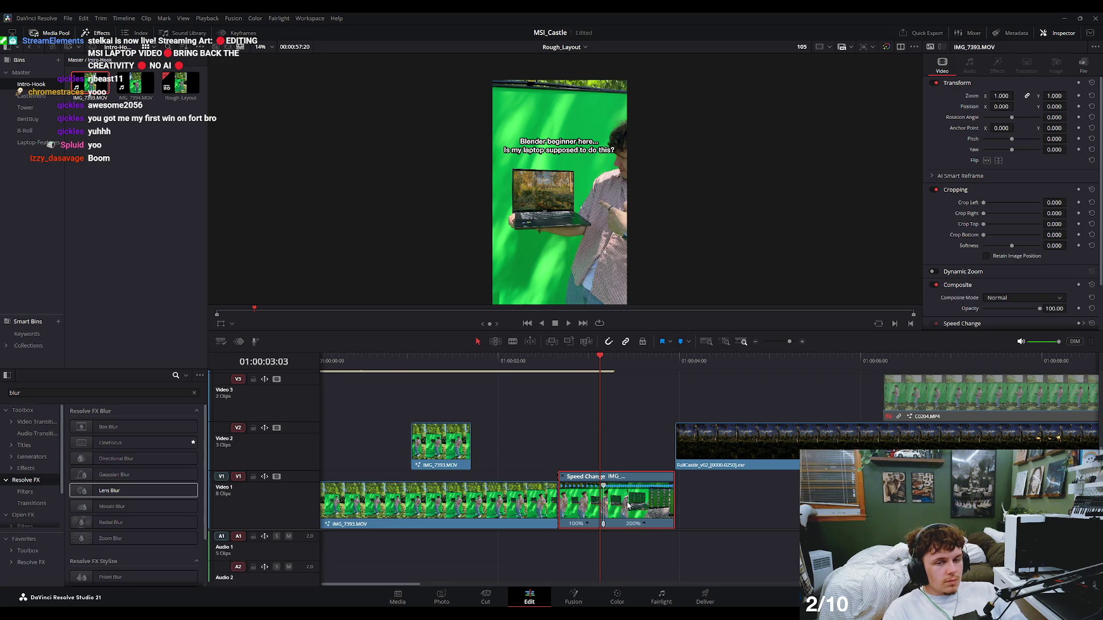
pyautogui.hotkey('ctrl', 'r')
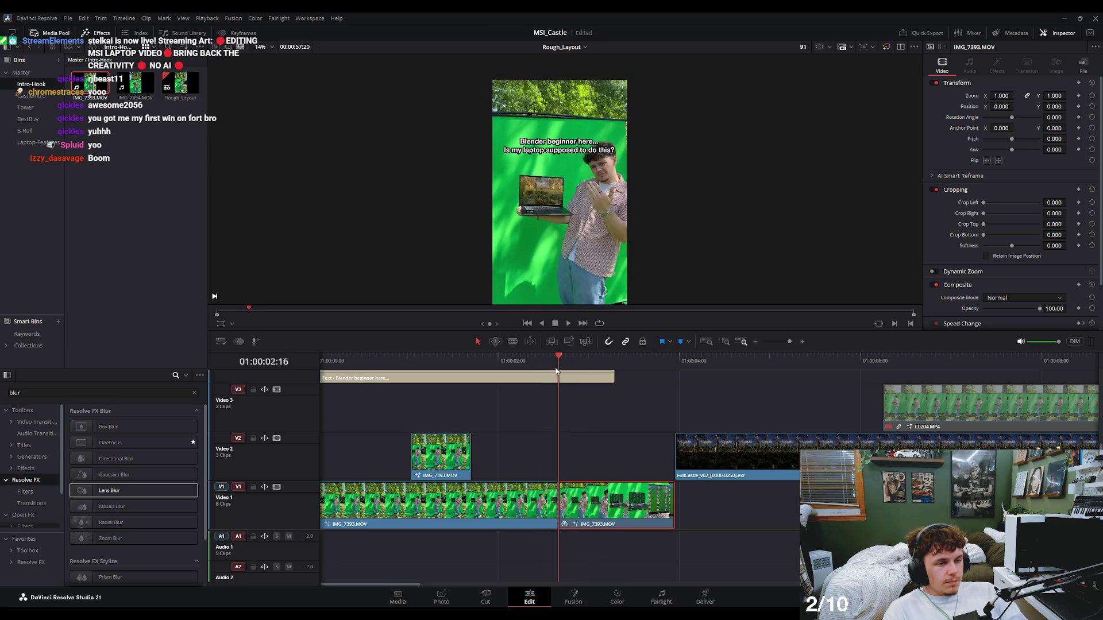
pyautogui.press('space')
pyautogui.press('space')
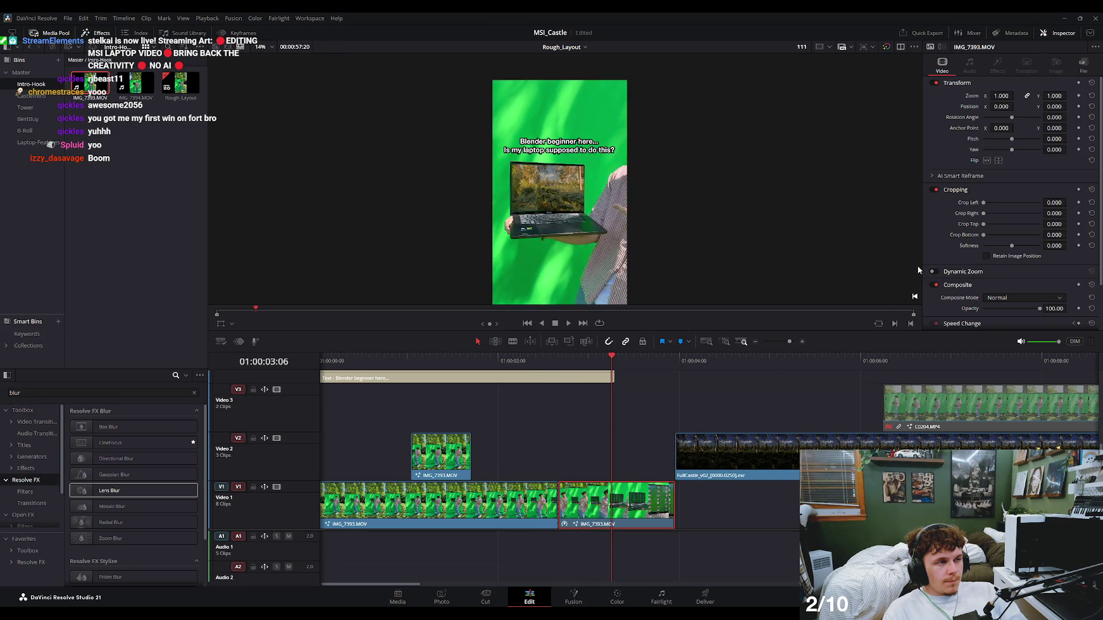
pyautogui.scroll(-2, 953, 240)
pyautogui.click(962, 270)
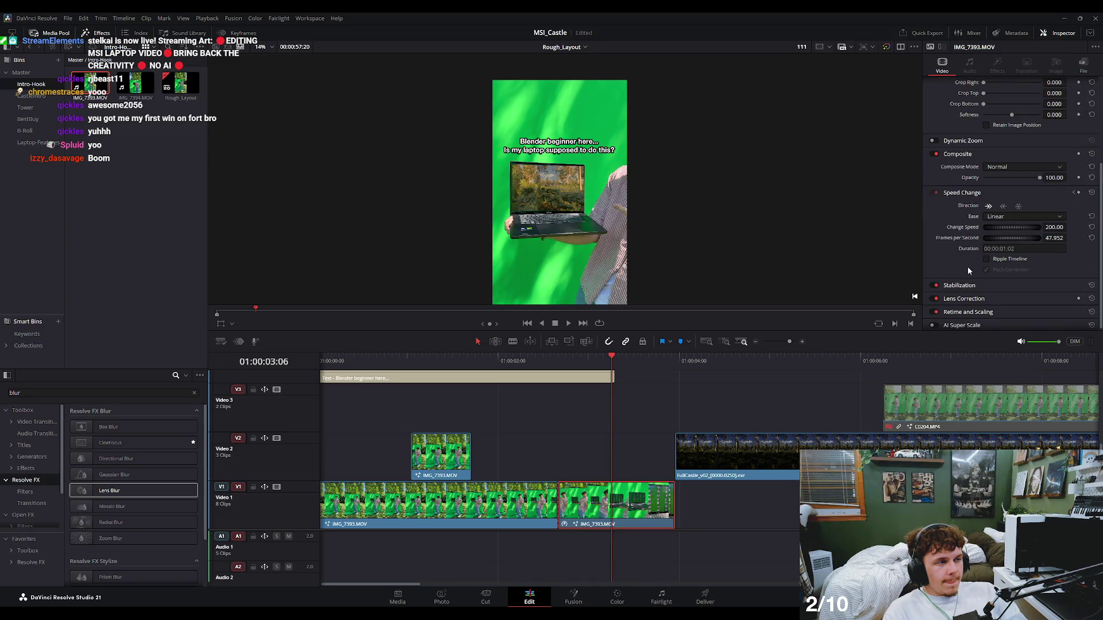
pyautogui.click(1023, 216)
pyautogui.click(1015, 229)
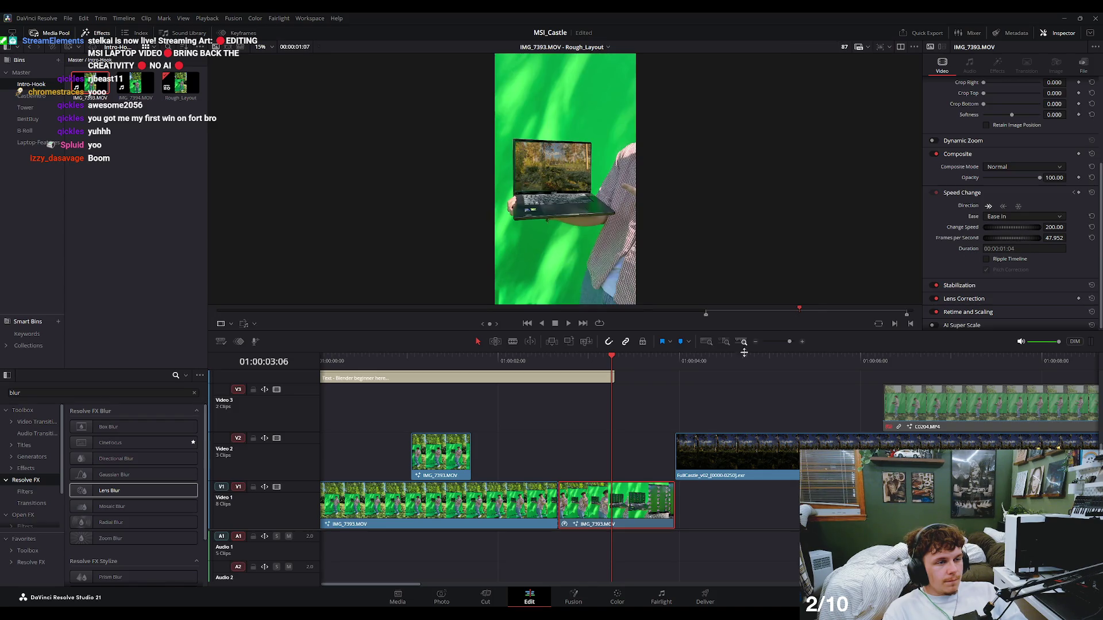
# Preview the ramp and remove the speed keyframe at 03:04.
pyautogui.moveTo(612, 365)
pyautogui.mouseDown()
pyautogui.moveTo(545, 367)
pyautogui.moveTo(561, 370)
pyautogui.mouseUp()
pyautogui.press('space')
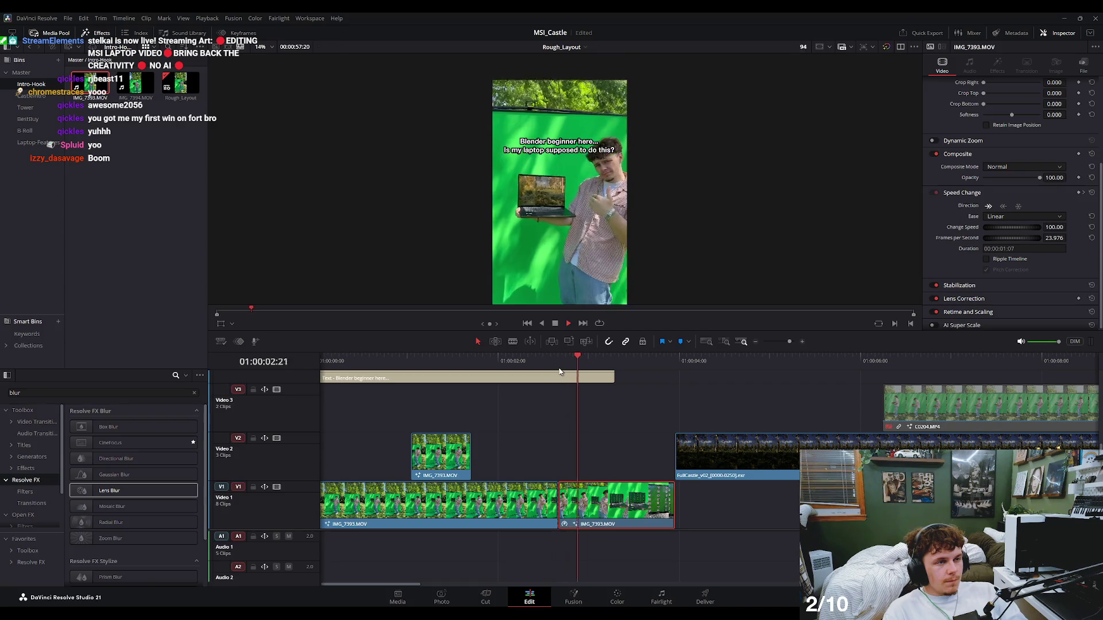
pyautogui.press('space')
pyautogui.moveTo(637, 363)
pyautogui.mouseDown()
pyautogui.moveTo(551, 372)
pyautogui.moveTo(608, 374)
pyautogui.mouseUp()
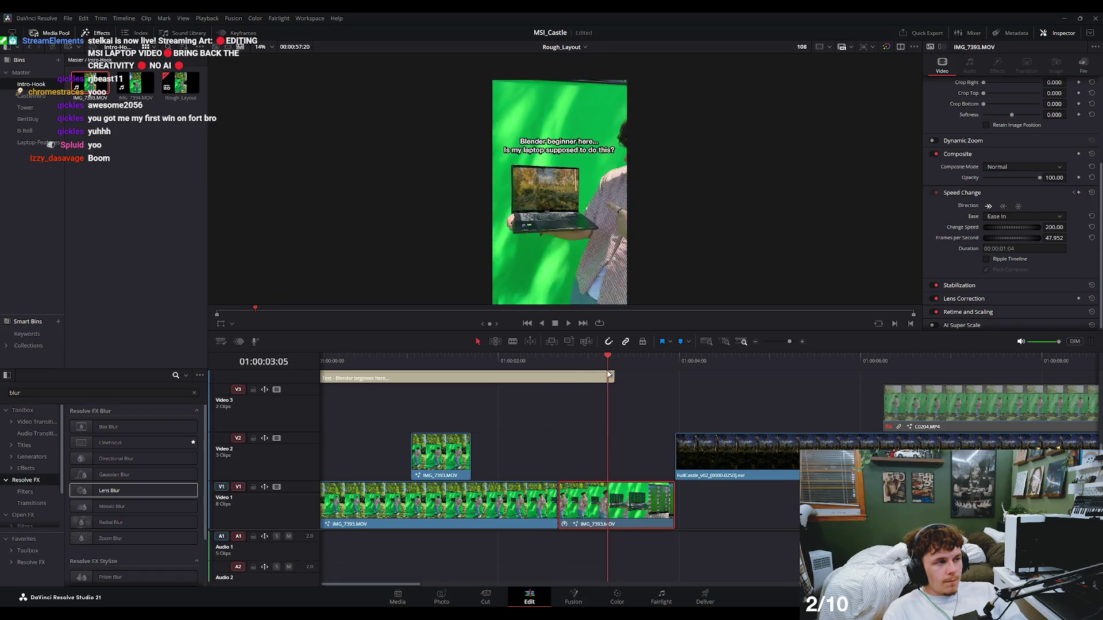
pyautogui.moveTo(608, 374); pyautogui.dragTo(600, 374)
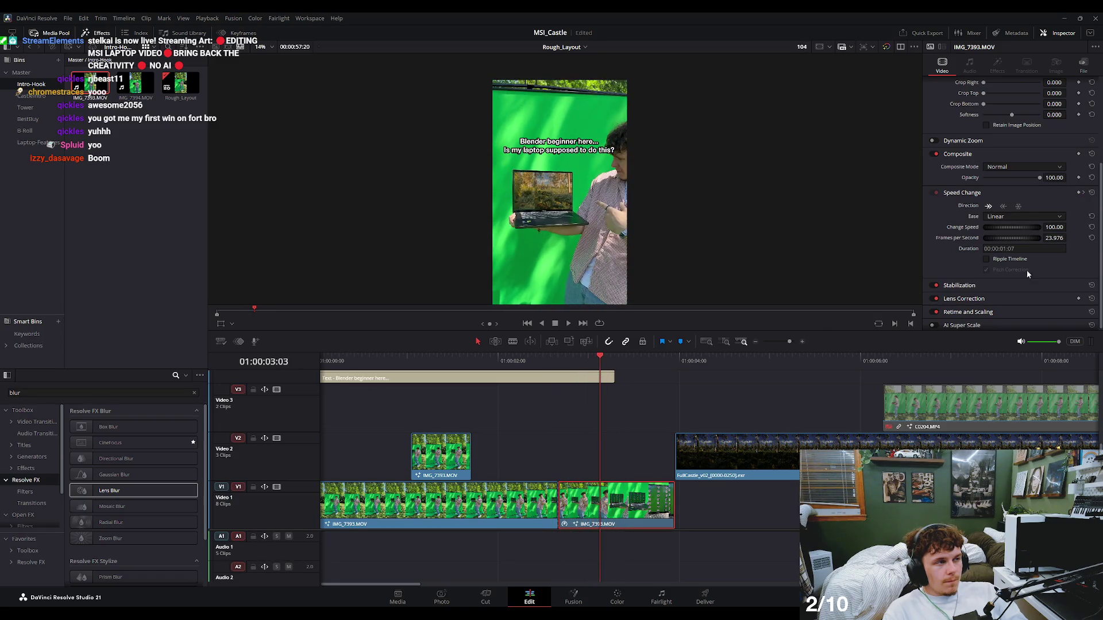
pyautogui.click(1083, 193)
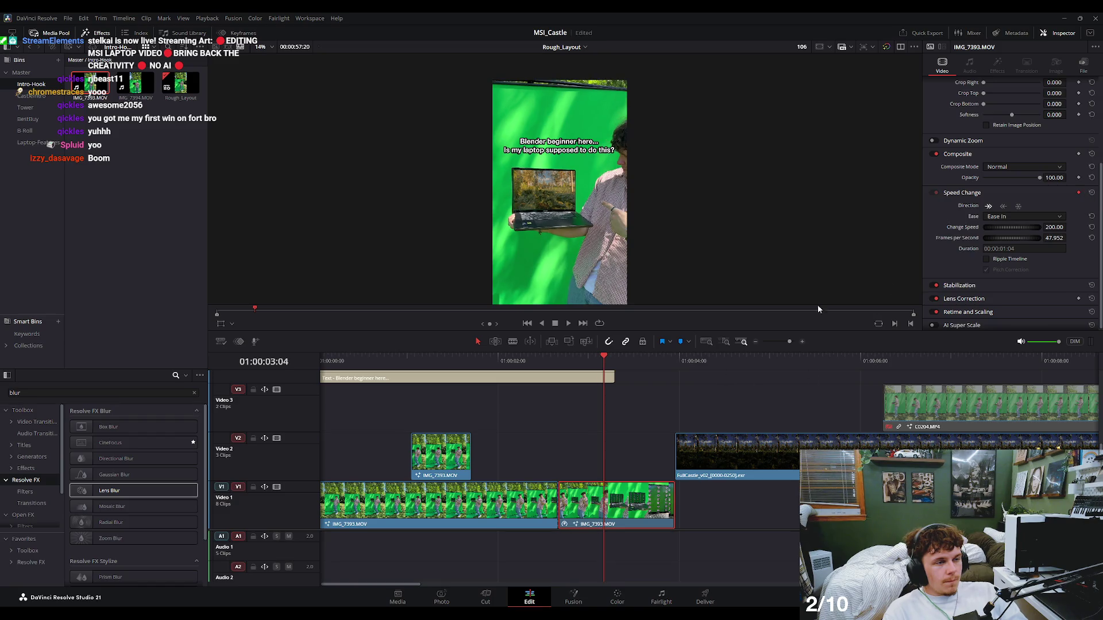
pyautogui.click(1078, 194)
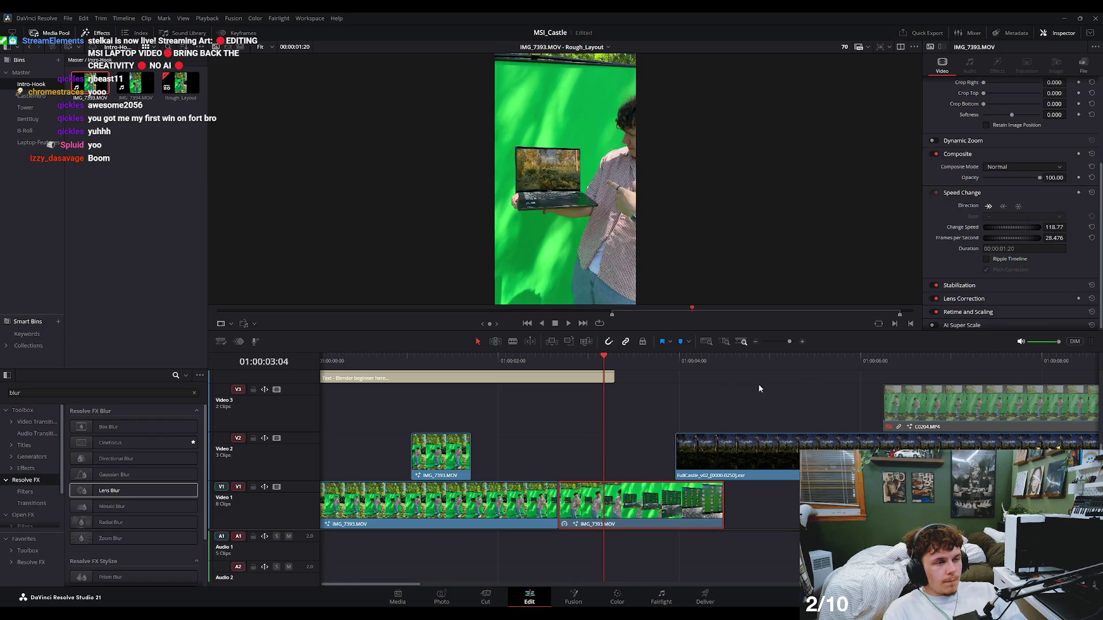
# Set the laptop clip speed to 100% at 02:20 and preview it.
pyautogui.moveTo(607, 365); pyautogui.dragTo(558, 357)
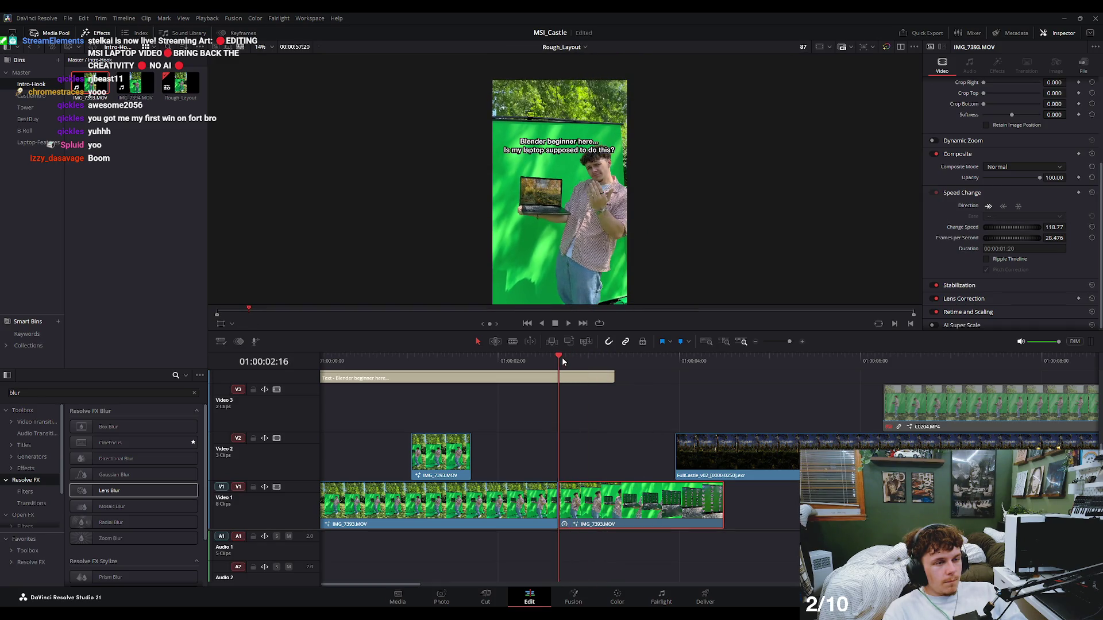
pyautogui.write('100')
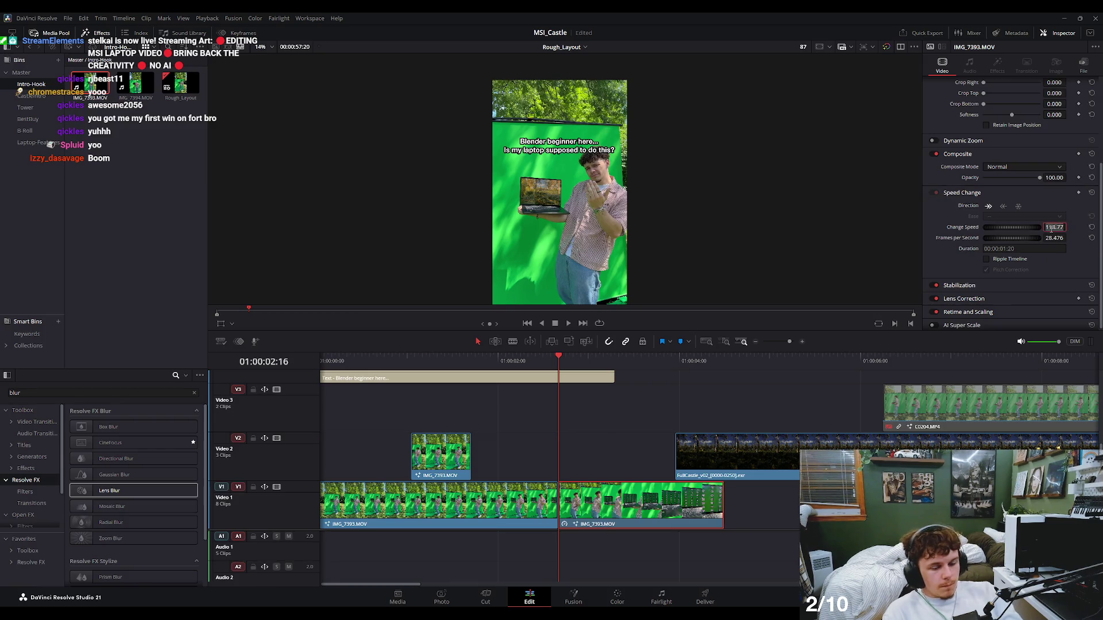
pyautogui.press('Return')
pyautogui.press('space')
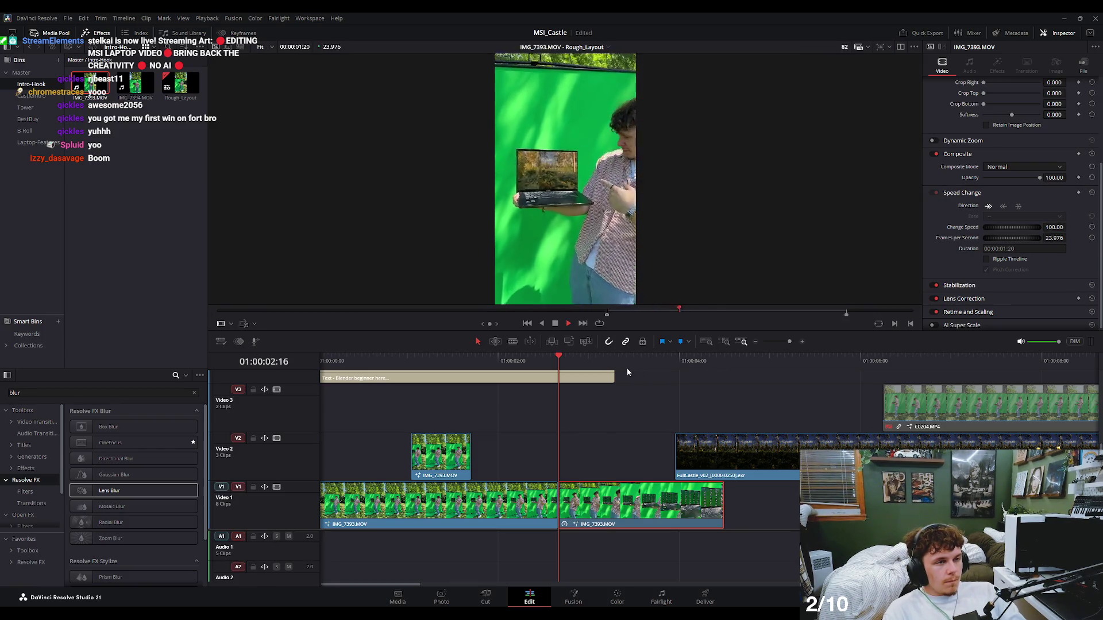
pyautogui.moveTo(661, 360)
pyautogui.mouseDown()
pyautogui.moveTo(506, 381)
pyautogui.moveTo(656, 387)
pyautogui.mouseUp()
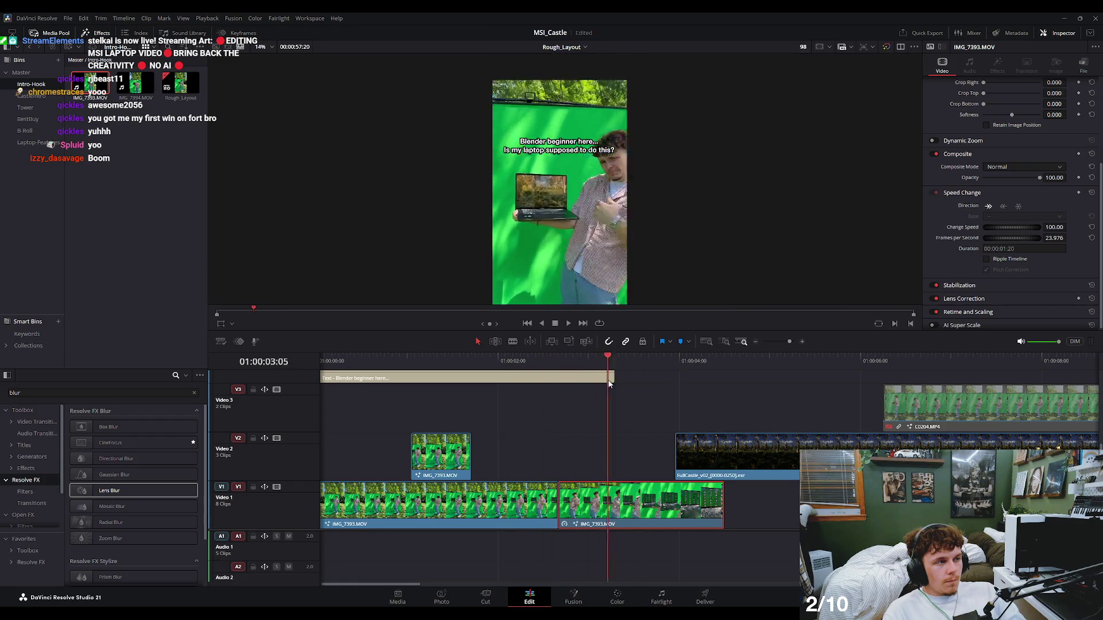
# Set Change Speed to 200% and add a speed keyframe at the playhead.
pyautogui.doubleClick(1056, 228)
pyautogui.write('20')
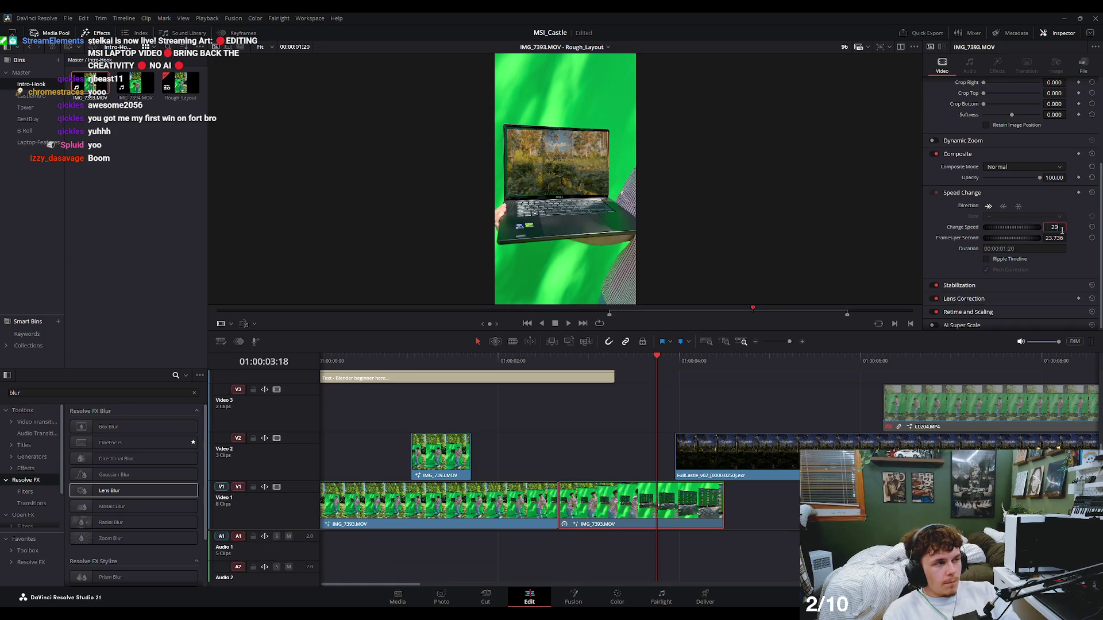
pyautogui.write('0')
pyautogui.press('Return')
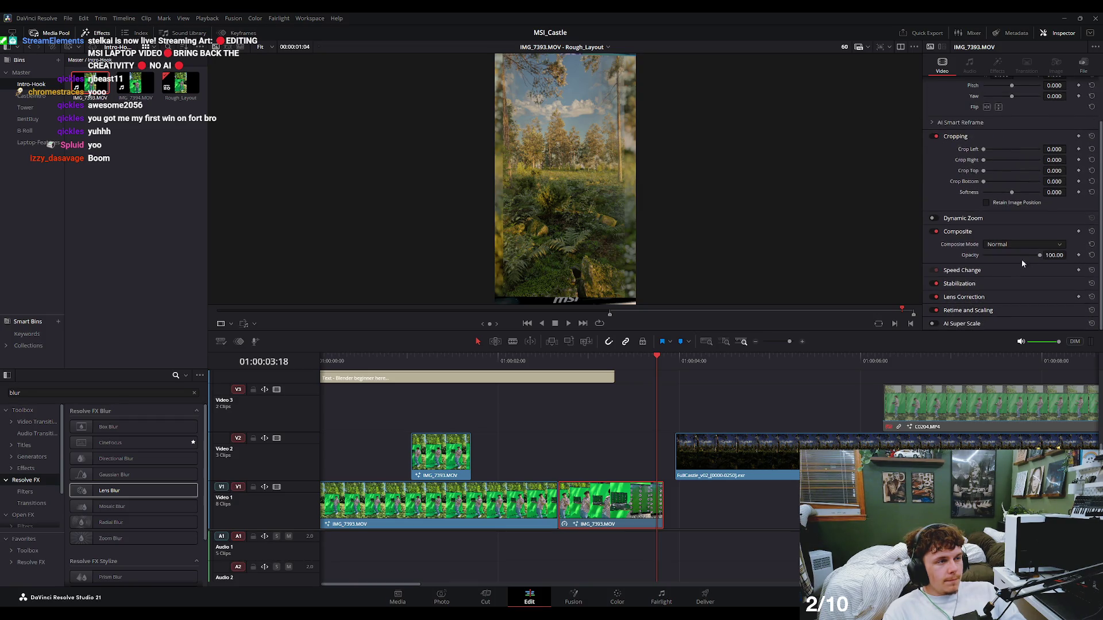
pyautogui.click(1078, 193)
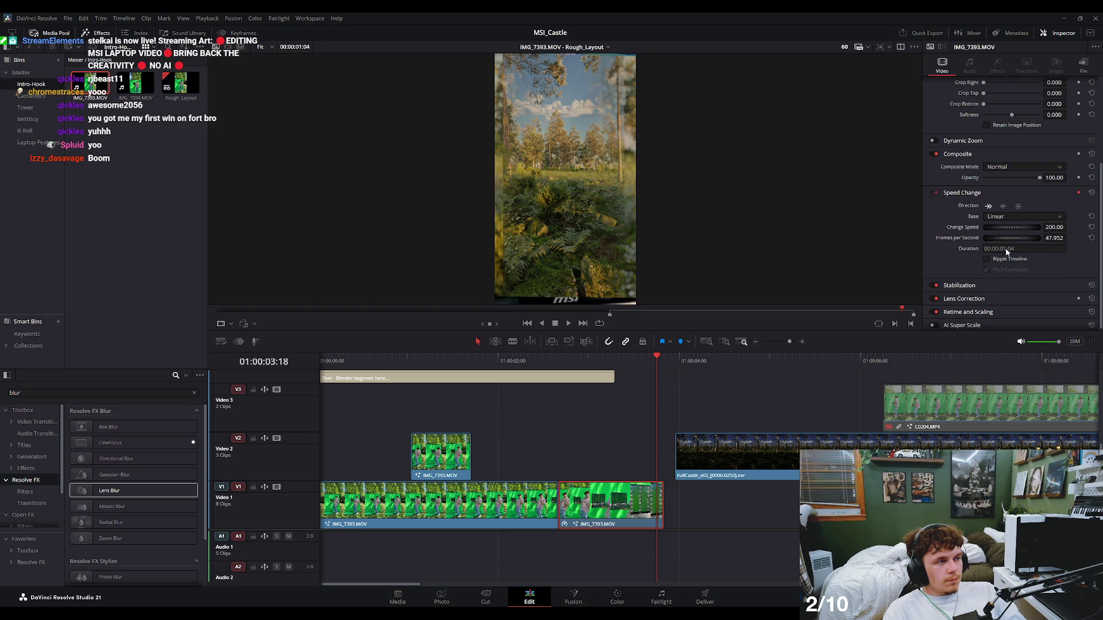
# Add a 100% speed keyframe on IMG_7393.MOV at the ramp start and preview it.
pyautogui.click(583, 376)
pyautogui.moveTo(616, 358); pyautogui.dragTo(558, 374)
pyautogui.click(598, 515)
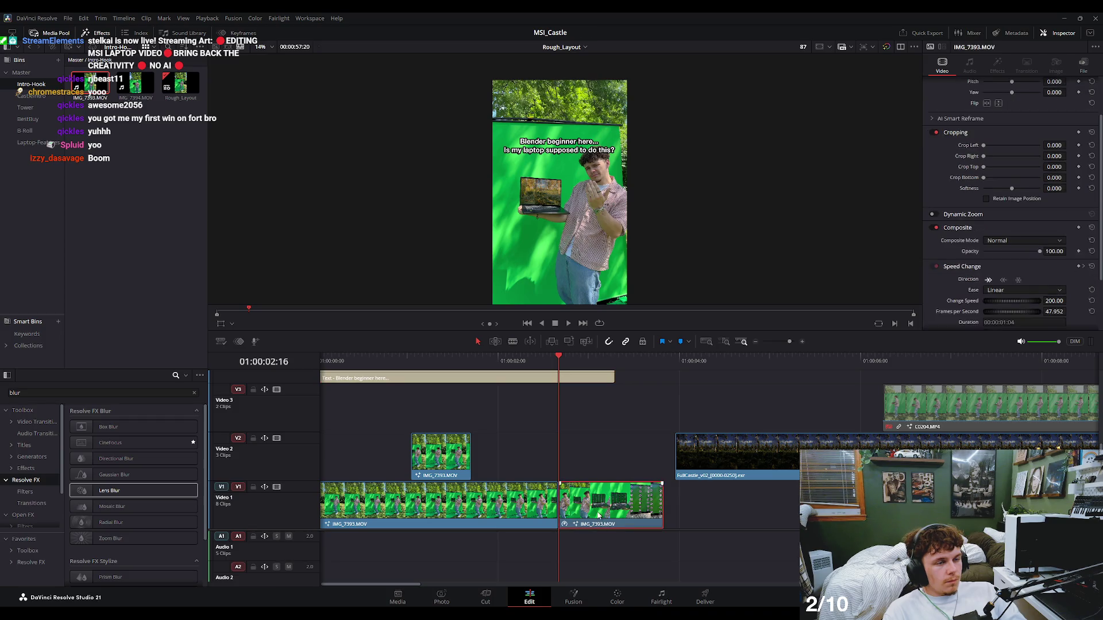
pyautogui.scroll(-2, 1055, 259)
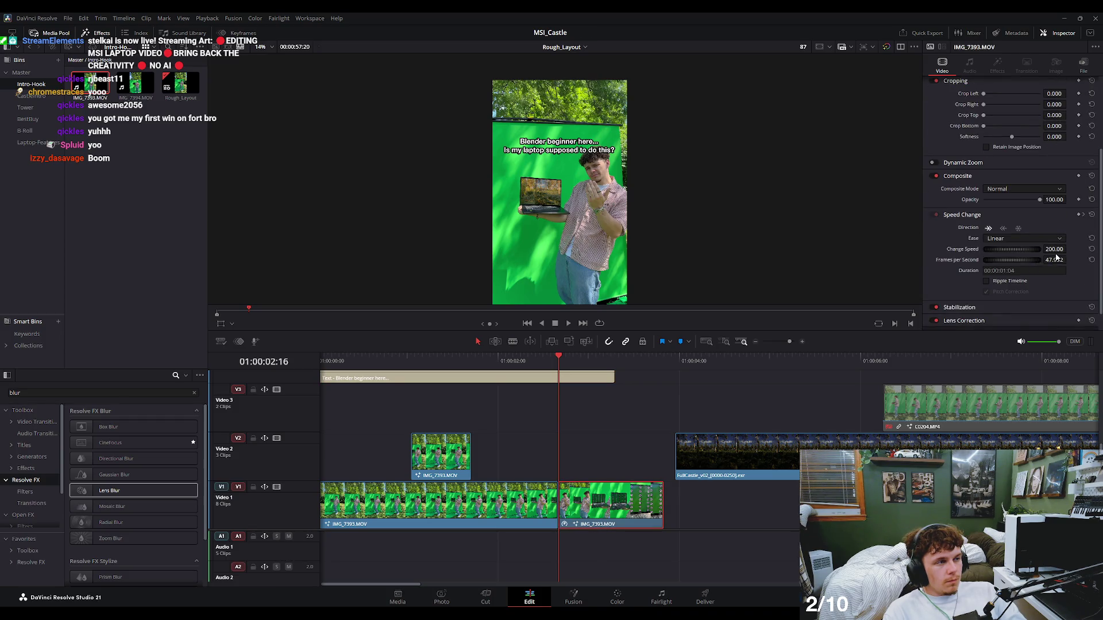
pyautogui.write('100')
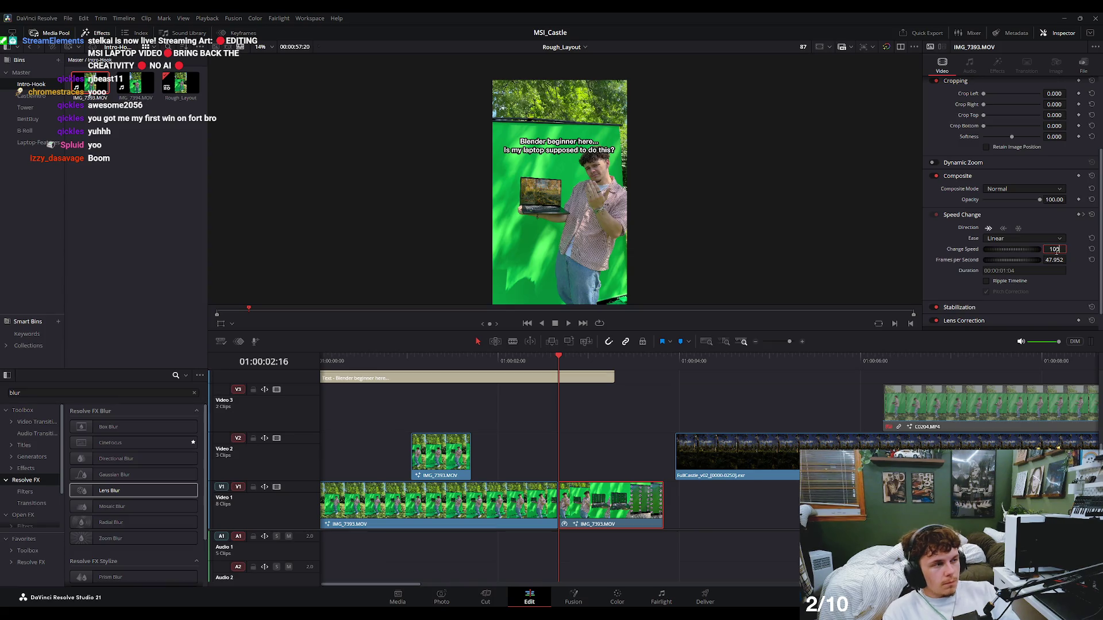
pyautogui.press('Return')
pyautogui.click(1078, 215)
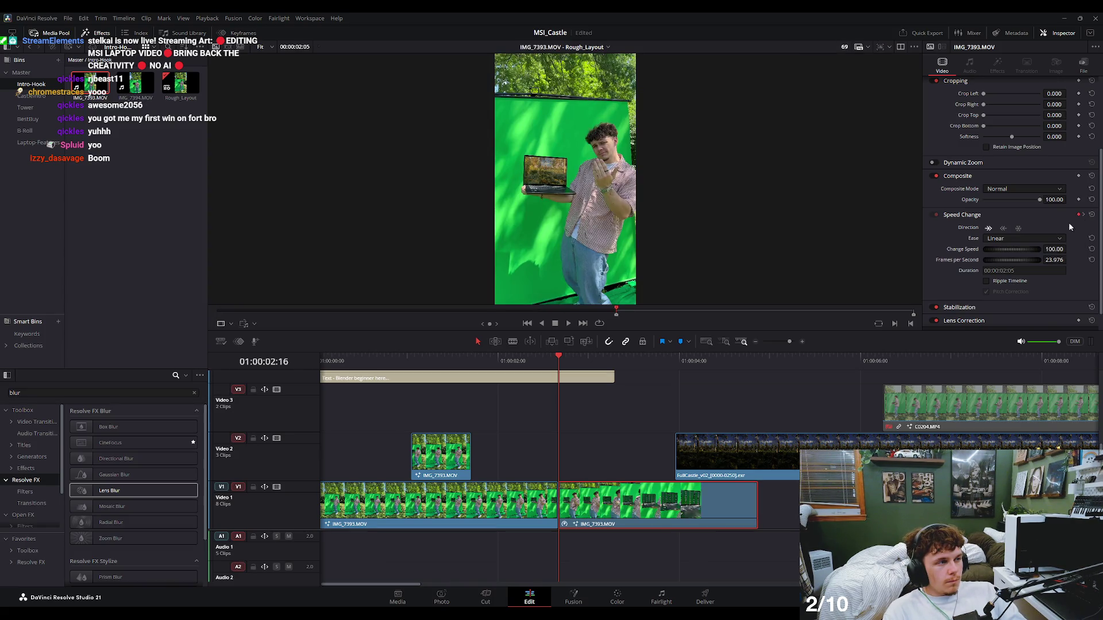
pyautogui.press('space')
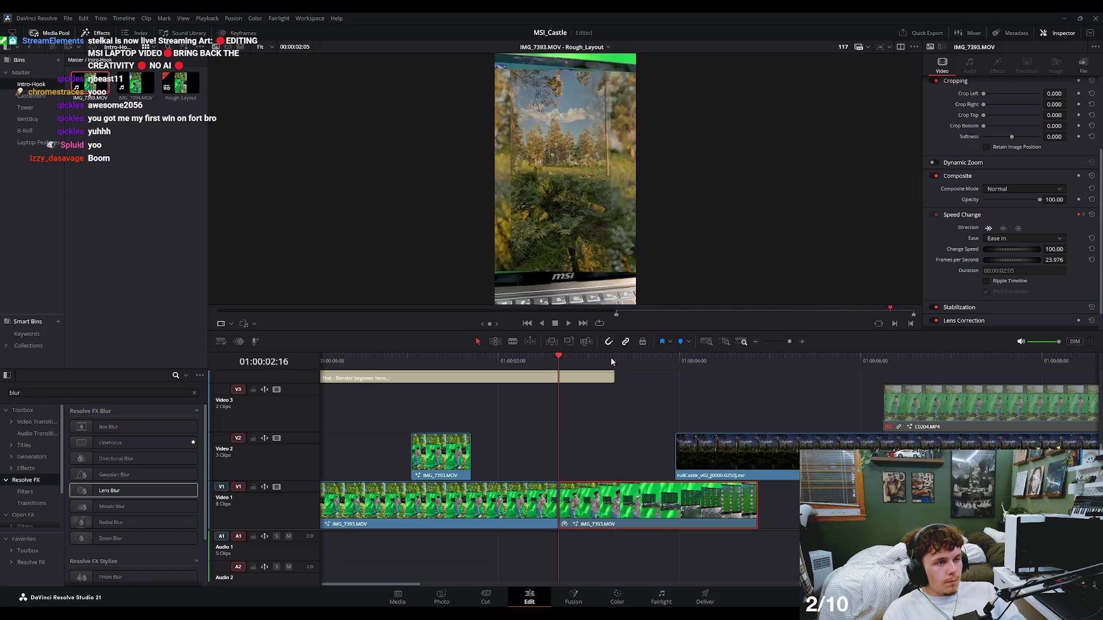
# Jump to the next speed keyframe and play the ramp into the forest shot.
pyautogui.moveTo(574, 362); pyautogui.dragTo(630, 396)
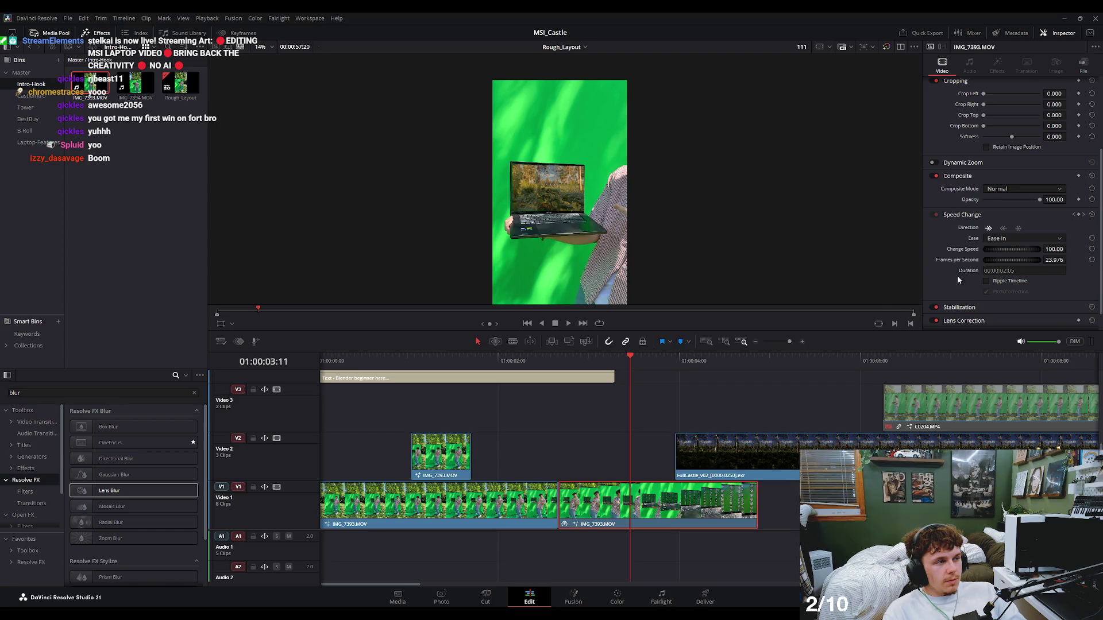
pyautogui.click(1086, 215)
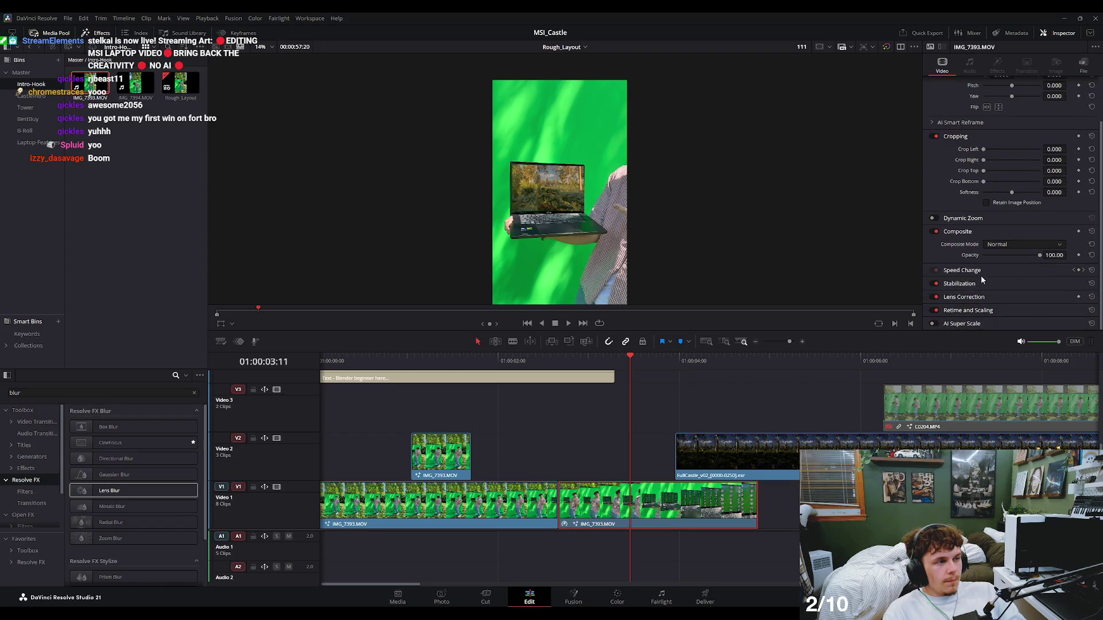
pyautogui.click(1062, 269)
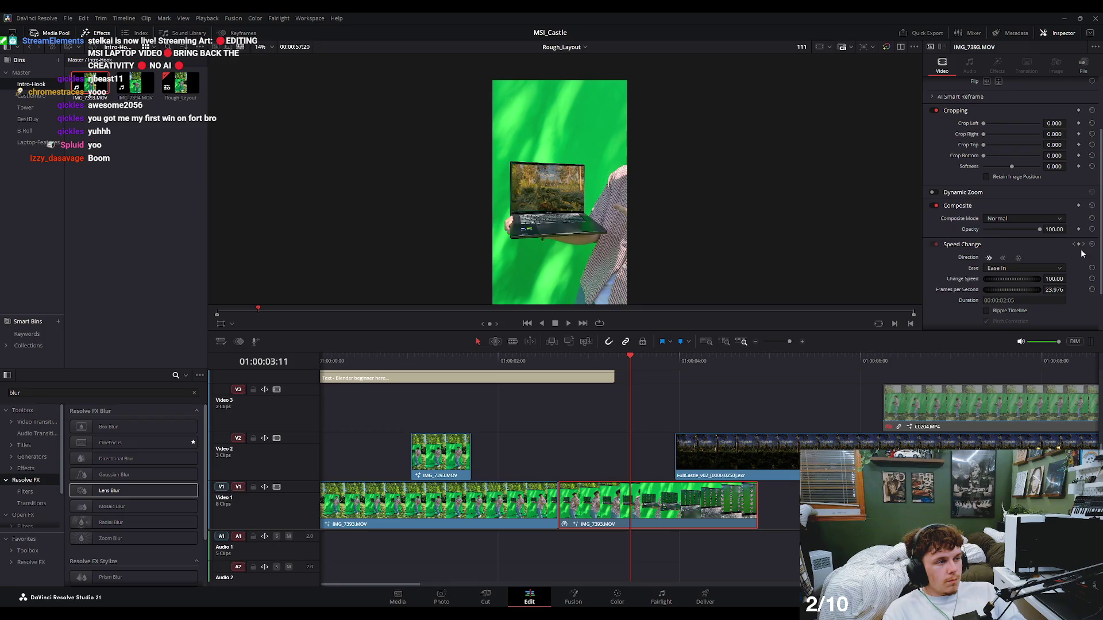
pyautogui.click(1082, 245)
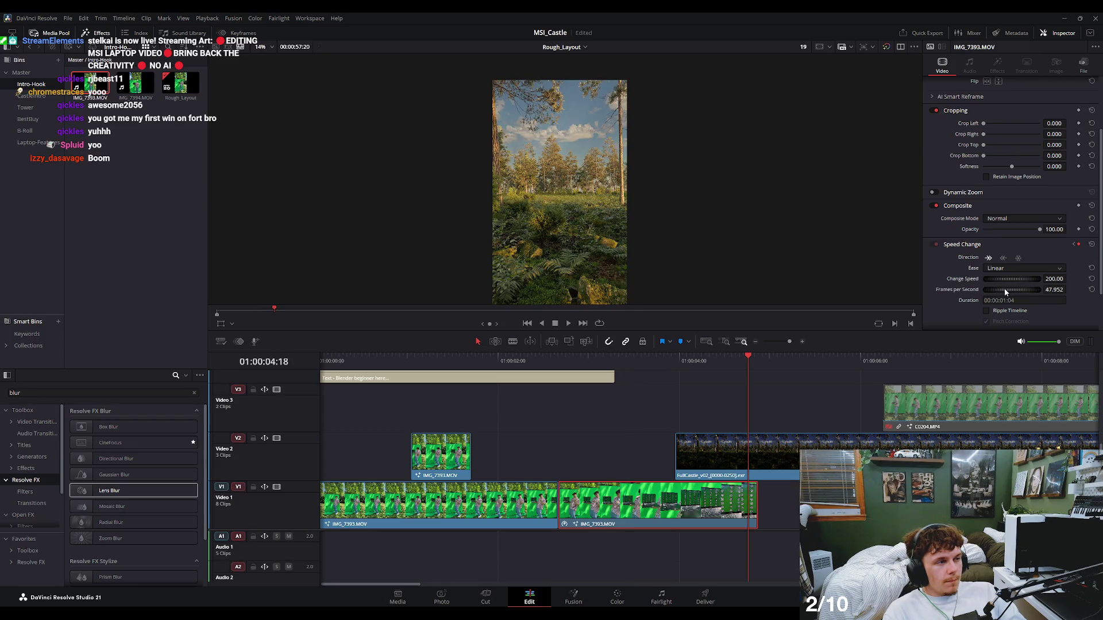
pyautogui.moveTo(746, 361); pyautogui.dragTo(611, 382)
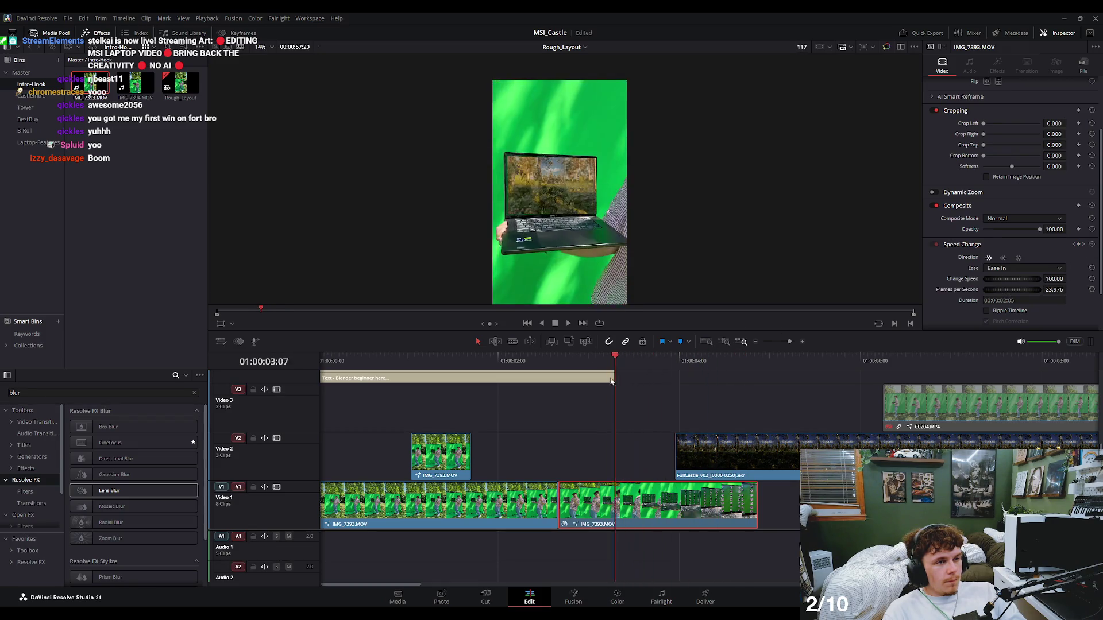
pyautogui.press('space')
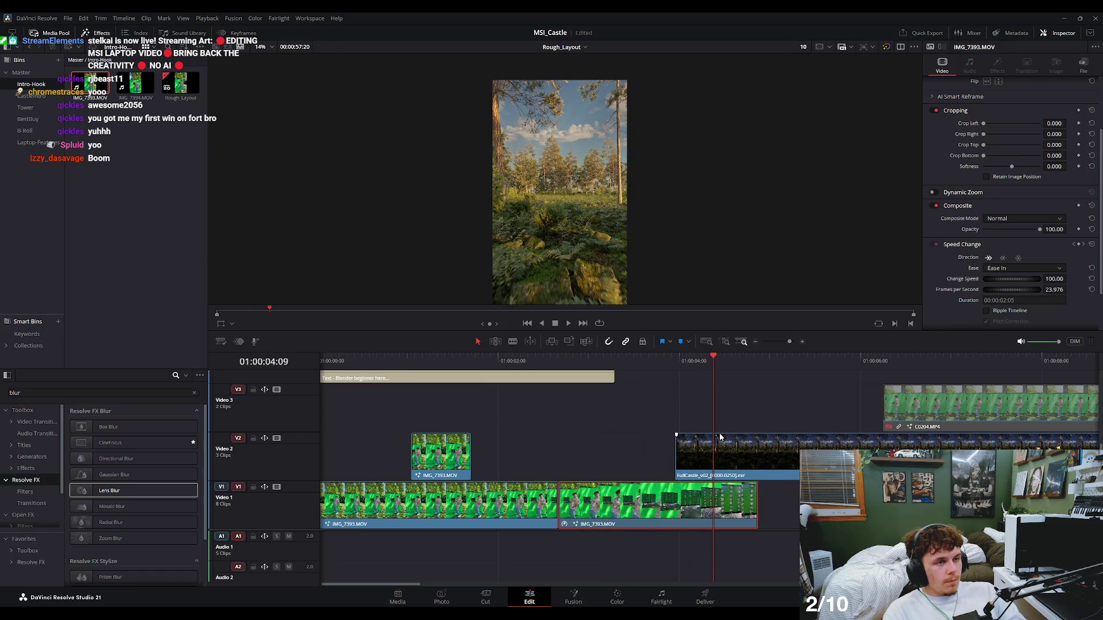
# Move the FullCastle forest clip later on Video 2 and replay the section.
pyautogui.moveTo(721, 438); pyautogui.dragTo(803, 438)
pyautogui.press('space')
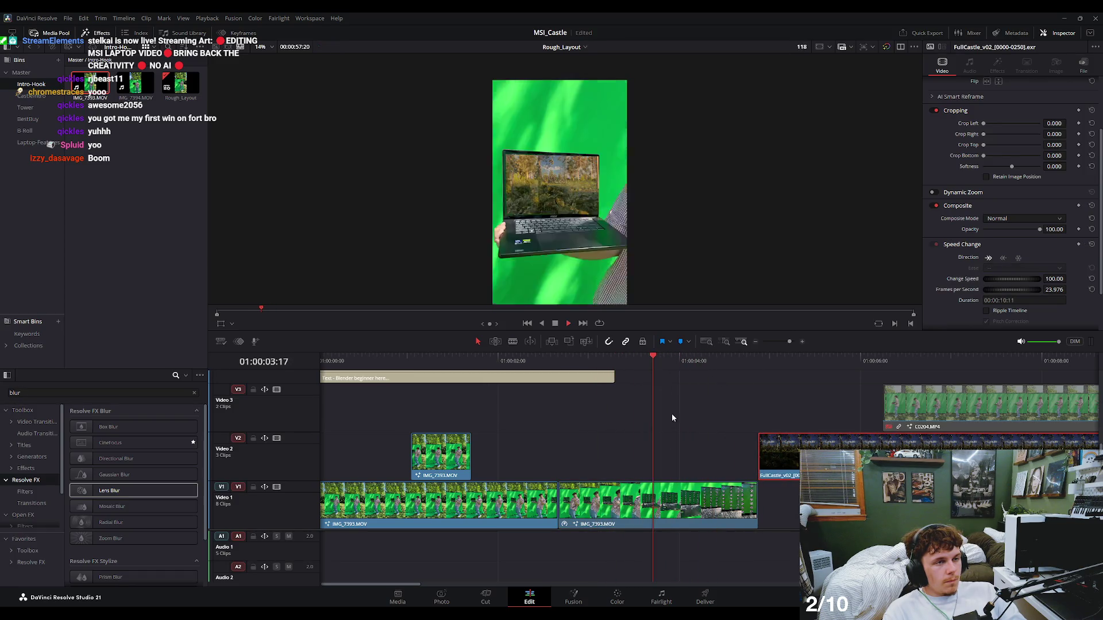
pyautogui.click(710, 499)
pyautogui.click(679, 368)
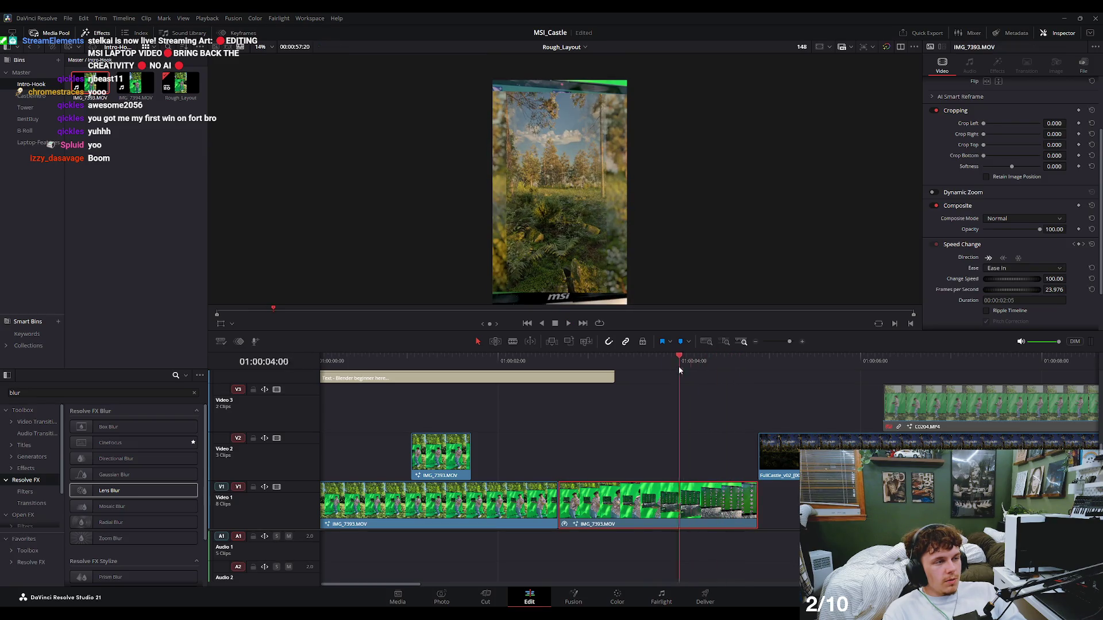
pyautogui.moveTo(679, 368)
pyautogui.mouseDown()
pyautogui.moveTo(630, 367)
pyautogui.moveTo(685, 390)
pyautogui.mouseUp()
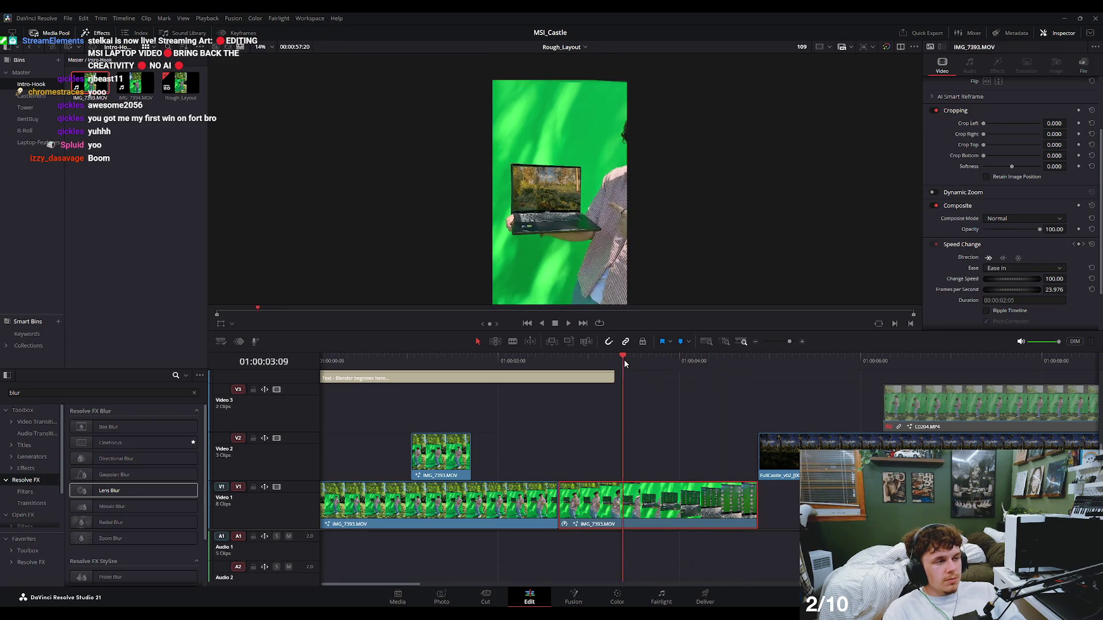
pyautogui.press('Right')
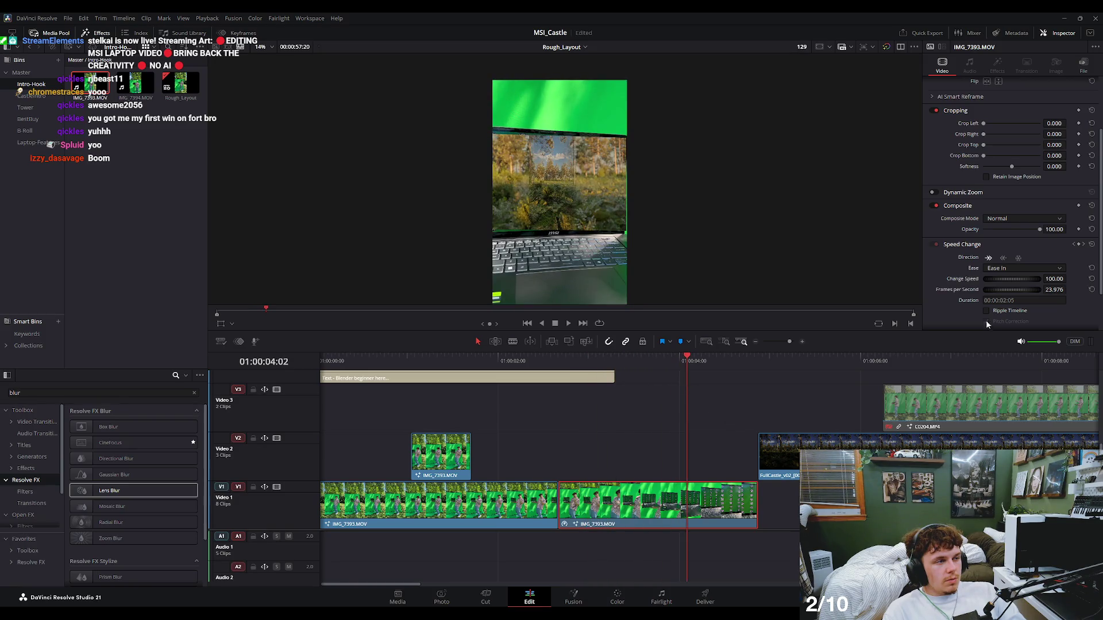
# Remove the old speed keyframe and reset the laptop clip speed to 100%.
pyautogui.click(1085, 245)
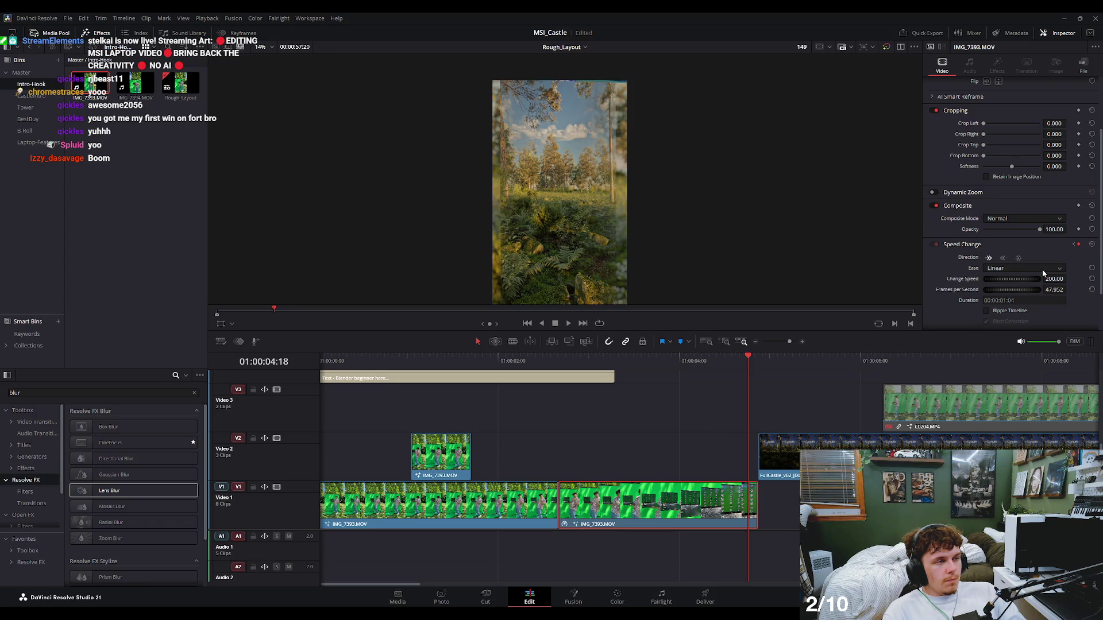
pyautogui.click(1078, 245)
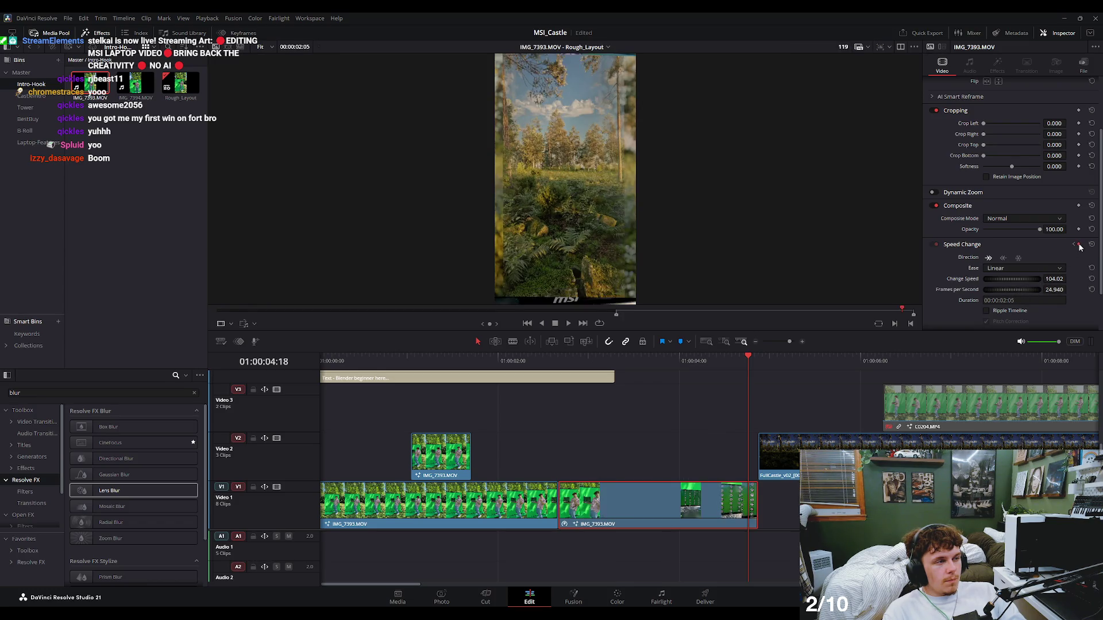
pyautogui.scroll(-1, 1023, 268)
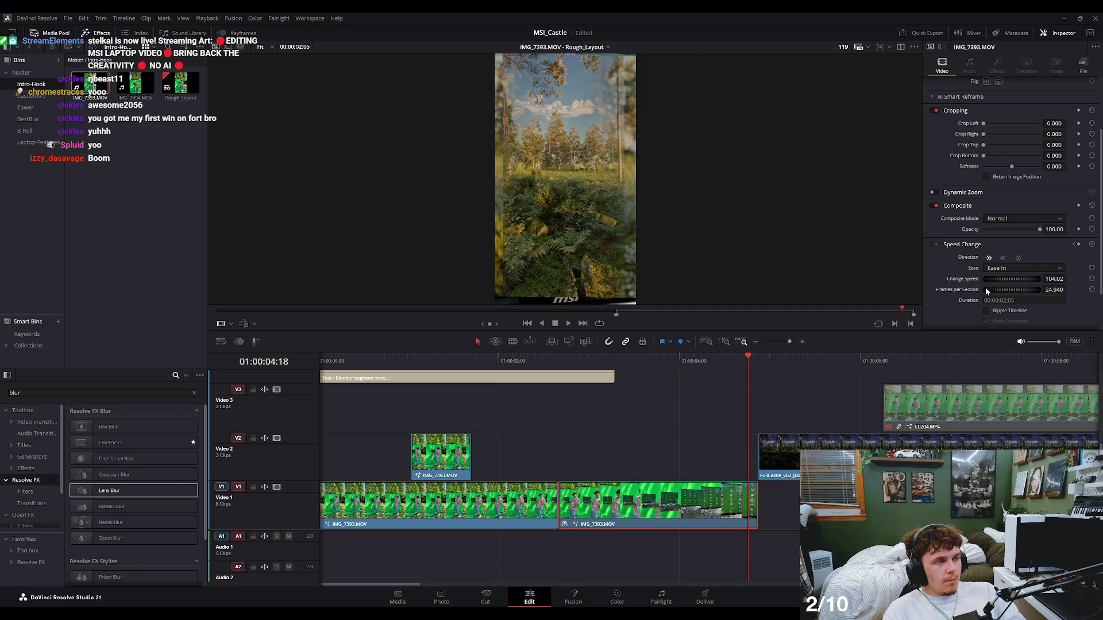
pyautogui.click(1073, 244)
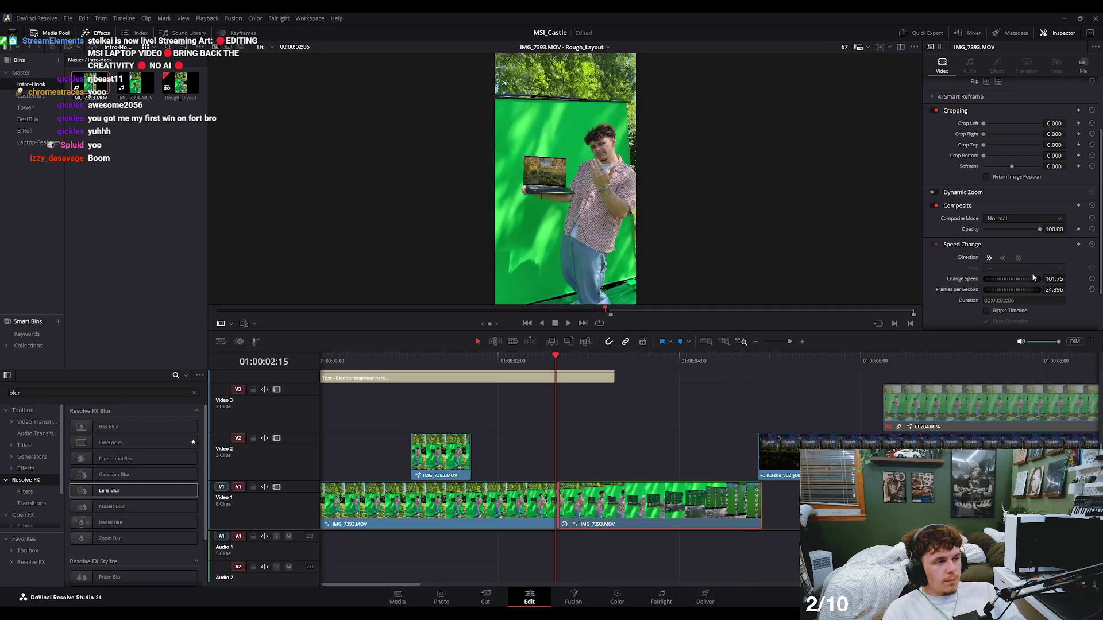
pyautogui.click(643, 493)
pyautogui.press('Right')
pyautogui.press('Right')
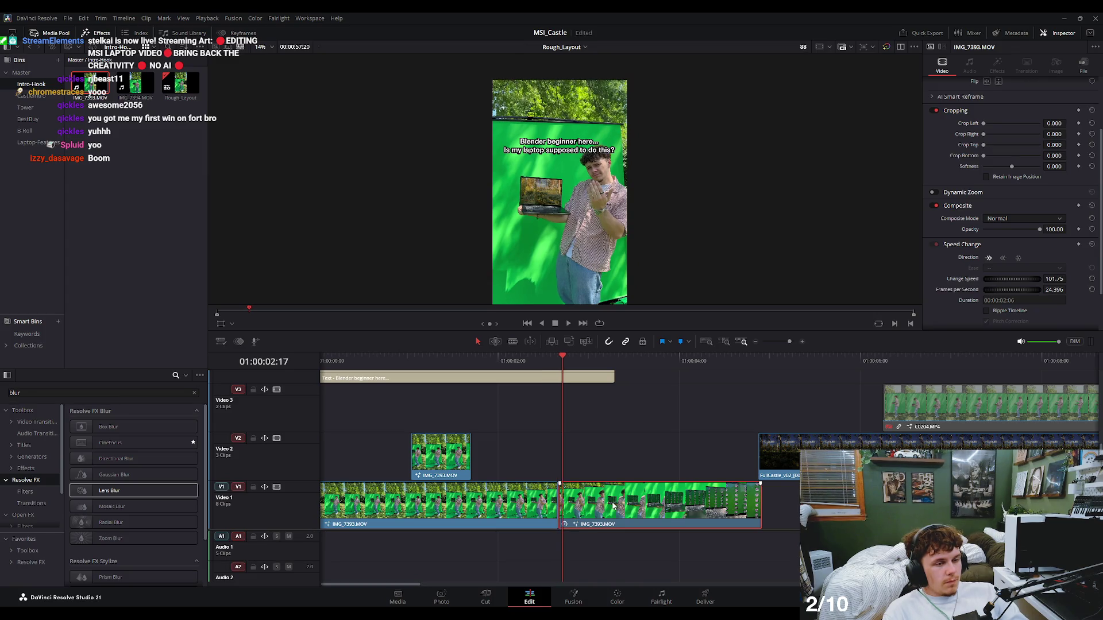
pyautogui.moveTo(1069, 279); pyautogui.dragTo(1059, 280)
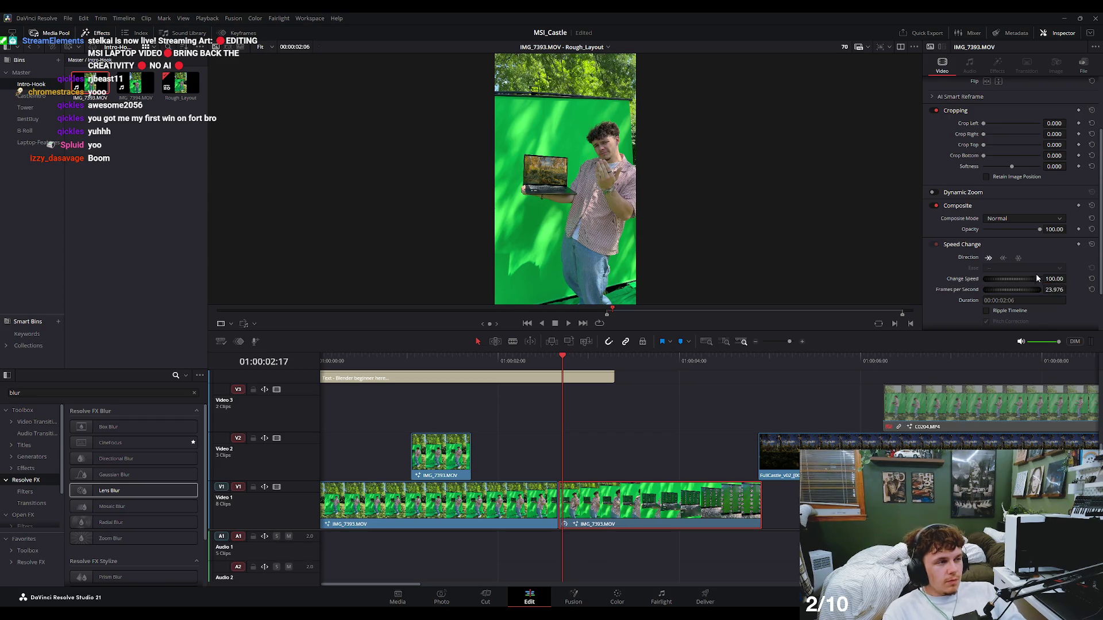
# Add a speed keyframe, set the following section to 200%, and play it back.
pyautogui.scroll(1, 1080, 247)
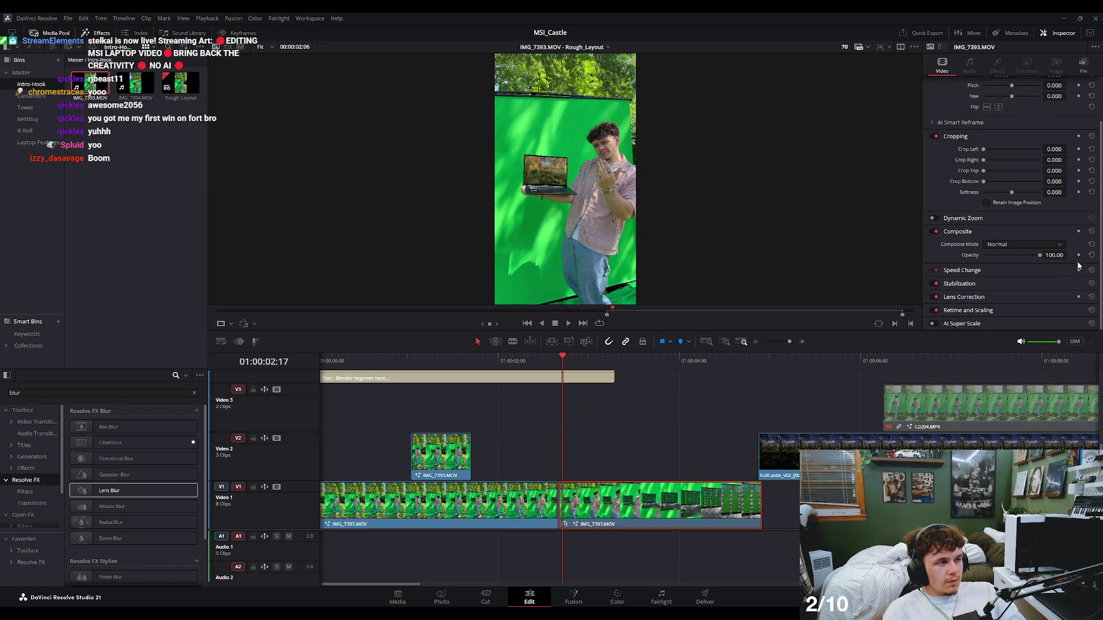
pyautogui.click(1078, 271)
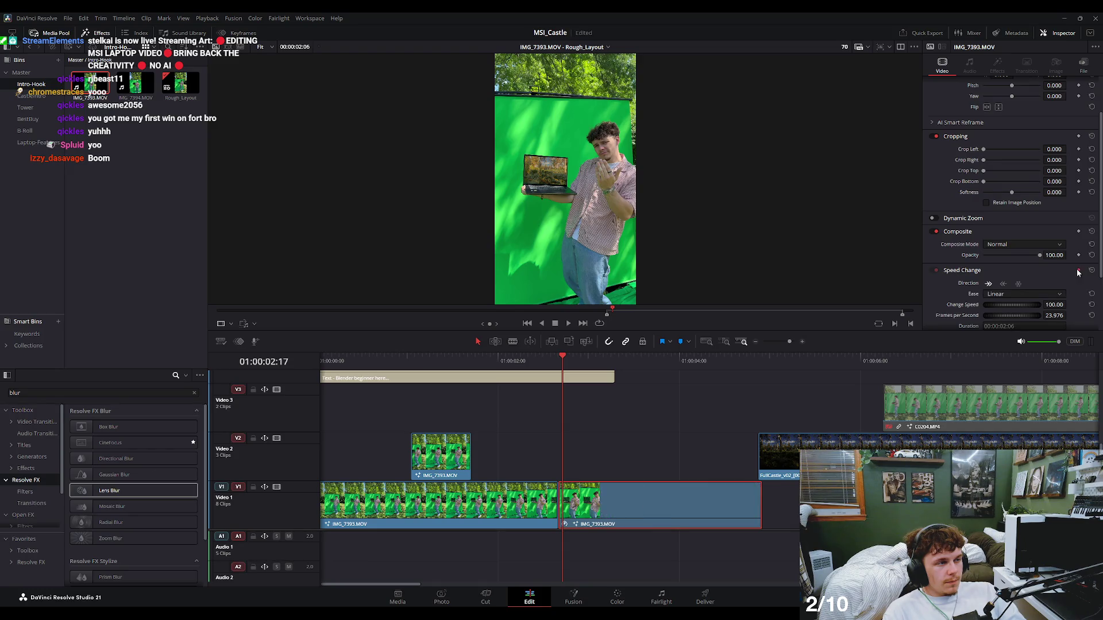
pyautogui.scroll(-2, 1011, 258)
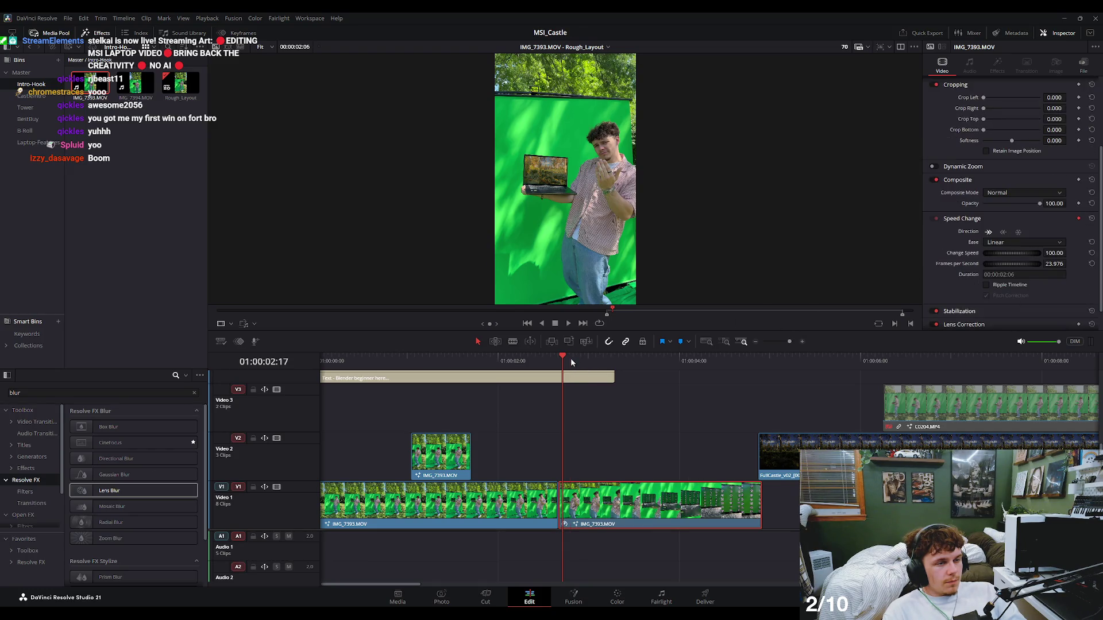
pyautogui.moveTo(570, 357); pyautogui.dragTo(702, 374)
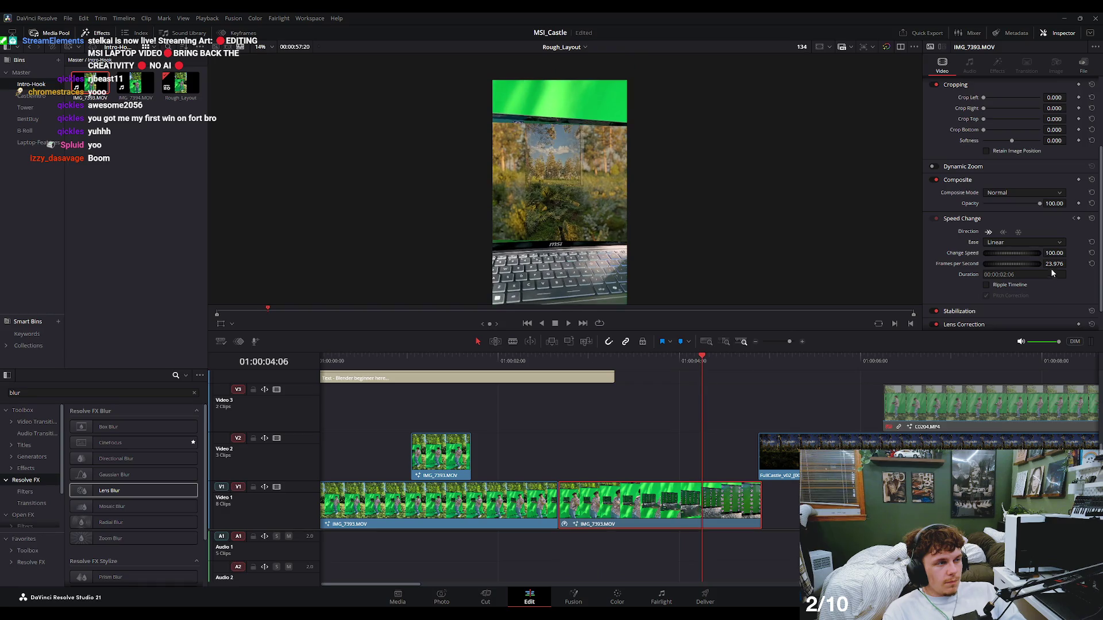
pyautogui.write('200')
pyautogui.press('Return')
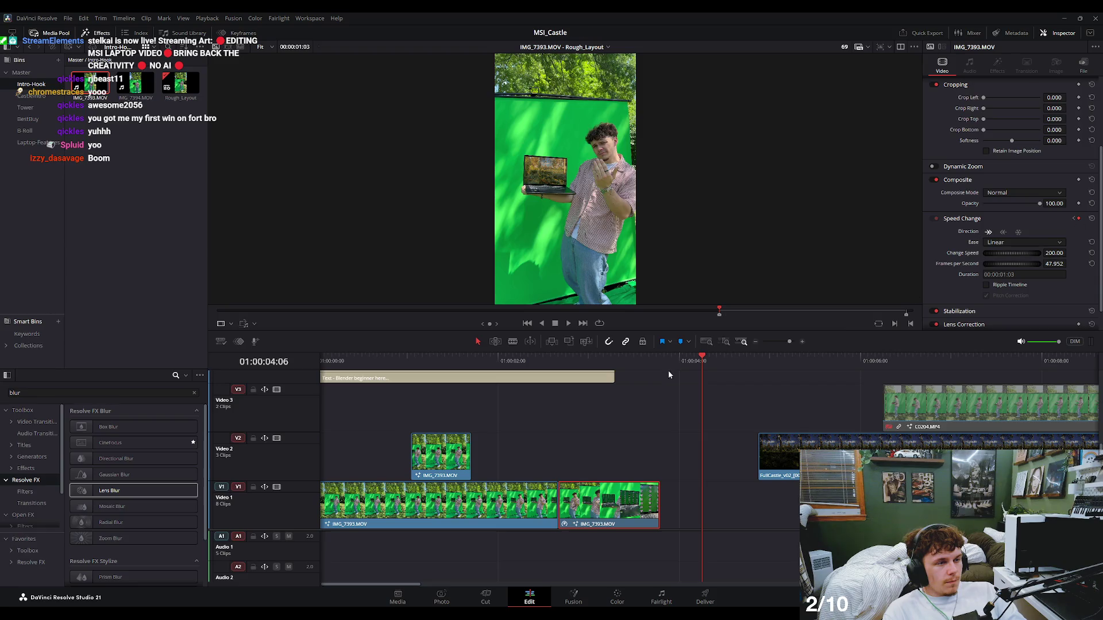
pyautogui.moveTo(700, 371); pyautogui.dragTo(606, 498)
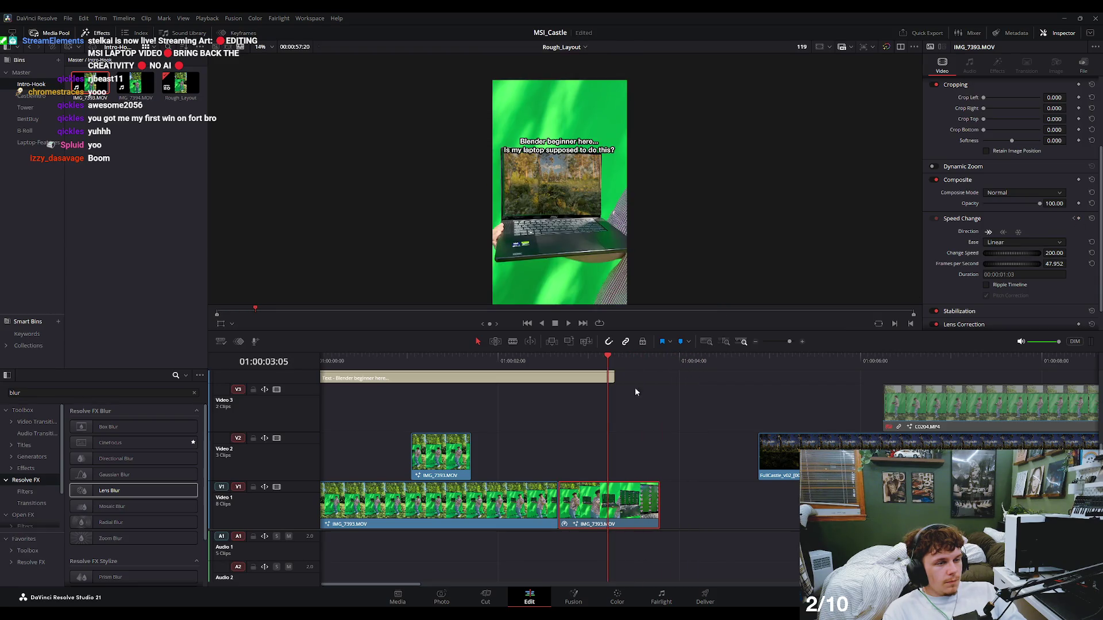
pyautogui.moveTo(607, 357); pyautogui.dragTo(574, 357)
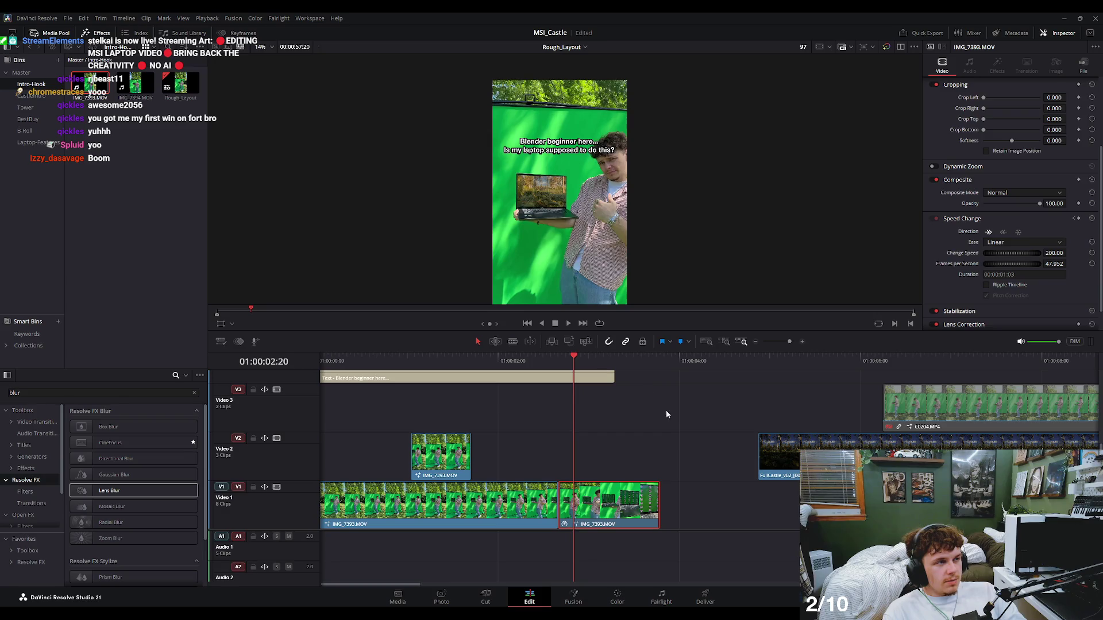
pyautogui.press('space')
pyautogui.press('space')
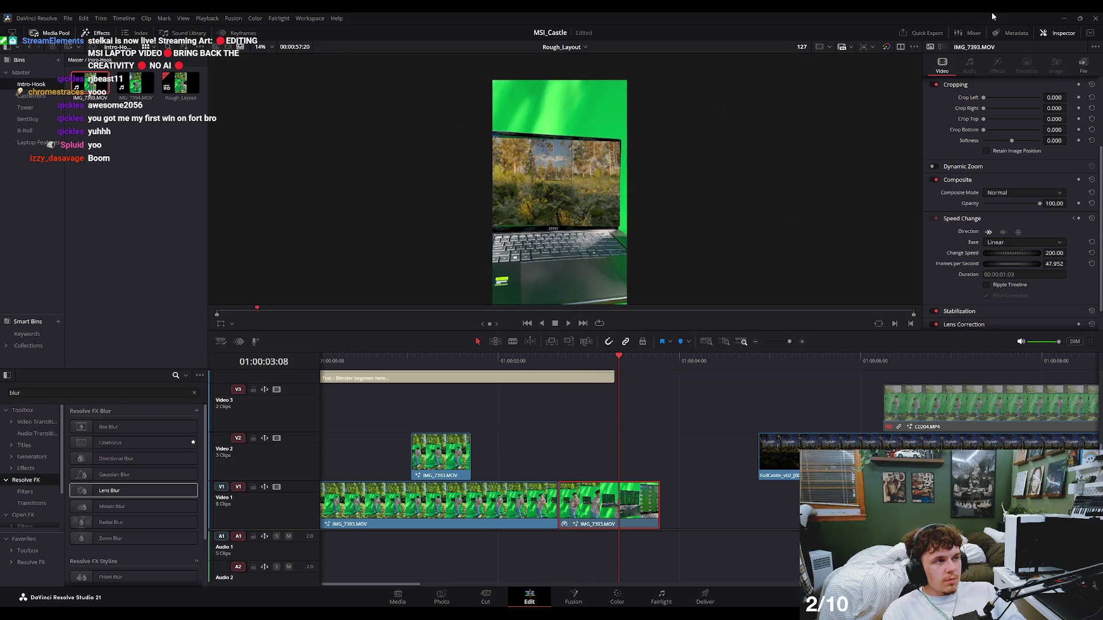
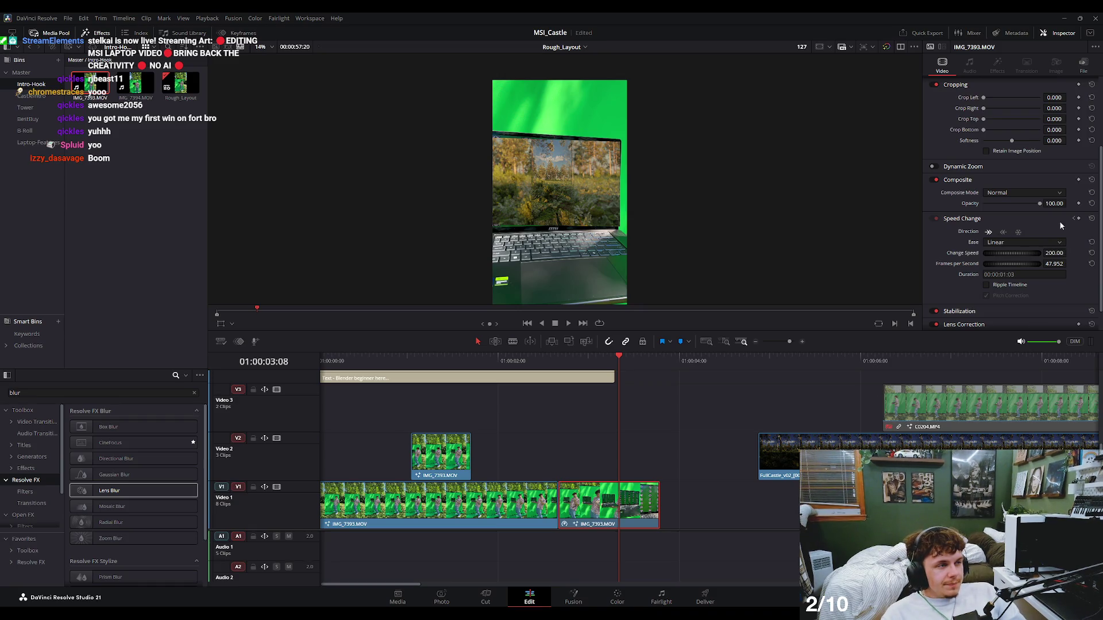
# Set the sped-up IMG_7393 clip's speed back to a normal 100.
pyautogui.click(1074, 219)
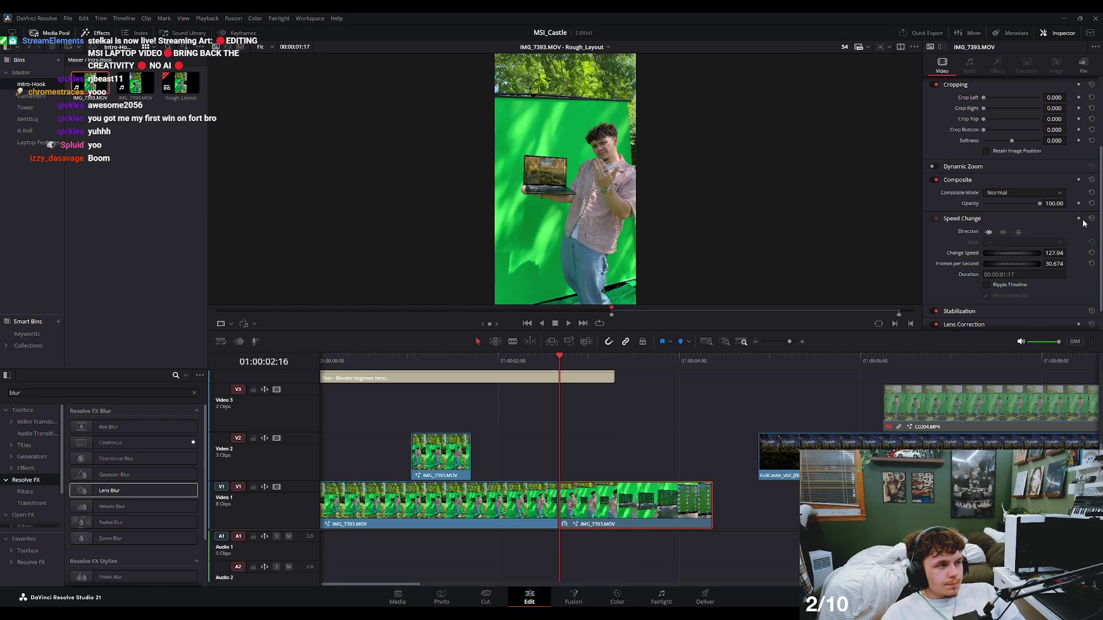
pyautogui.press('space')
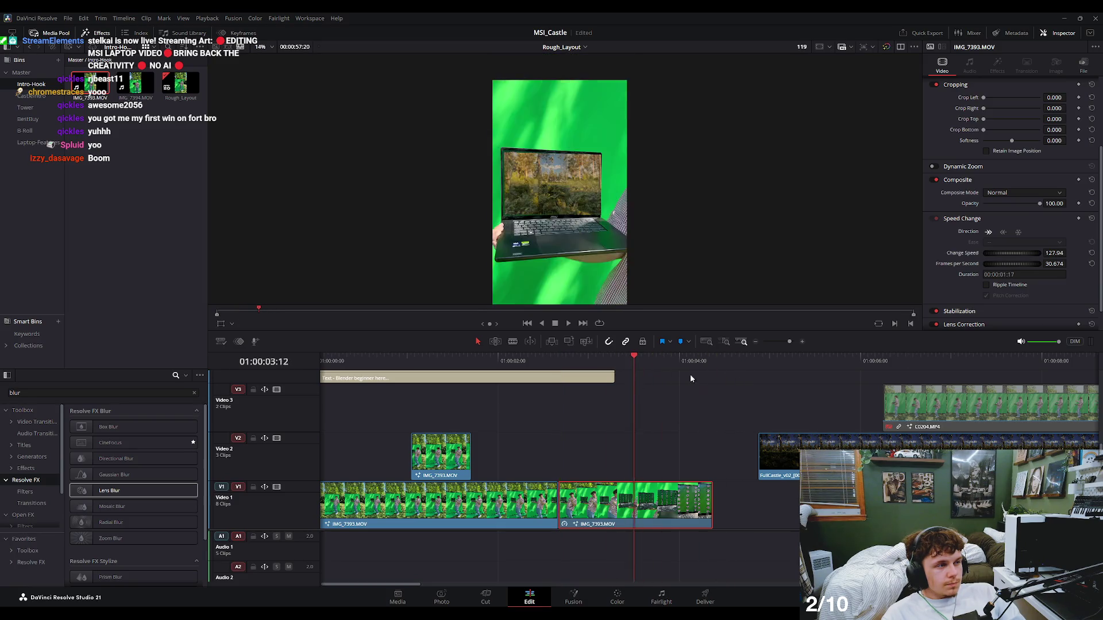
pyautogui.write('100')
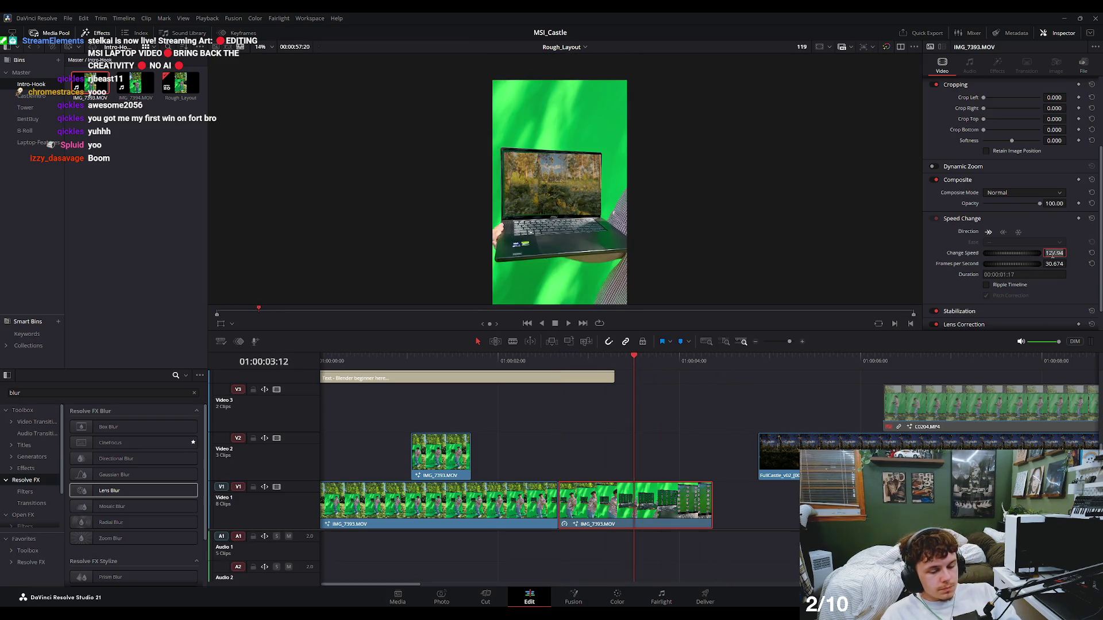
pyautogui.press('Return')
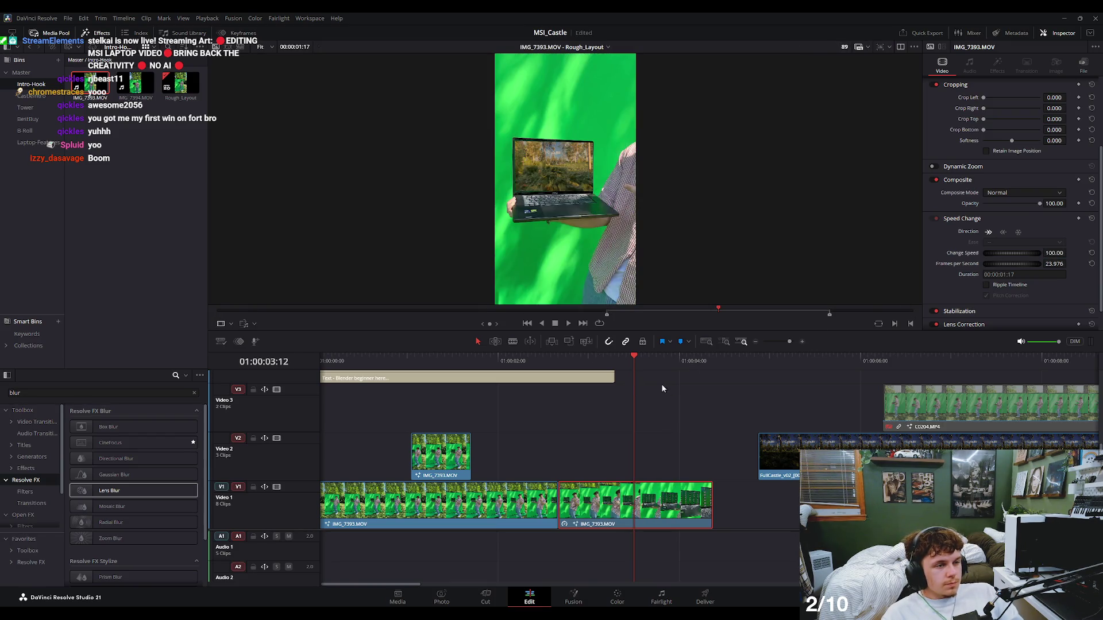
# Review the section, then slide the second IMG_7393 clip back against the first.
pyautogui.click(491, 361)
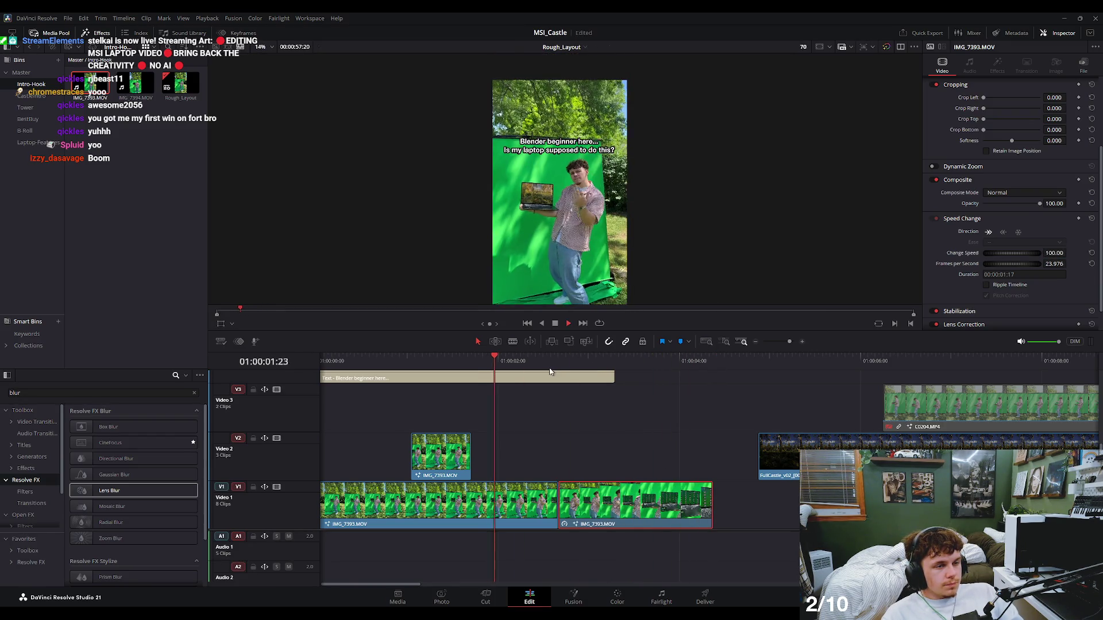
pyautogui.click(521, 361)
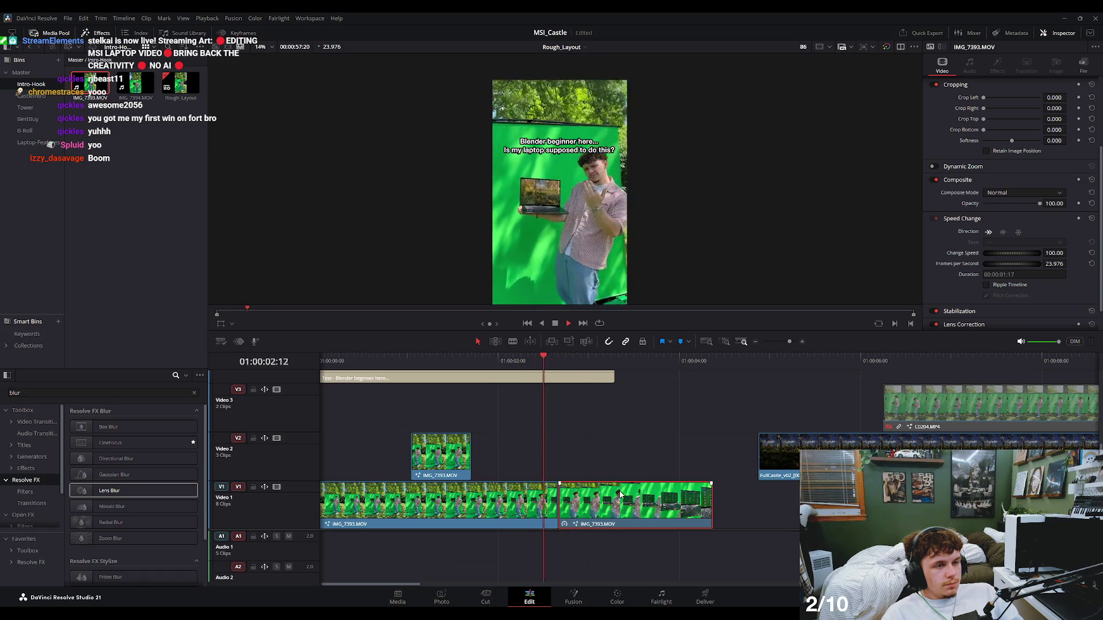
pyautogui.press('space')
pyautogui.moveTo(568, 508); pyautogui.dragTo(602, 509)
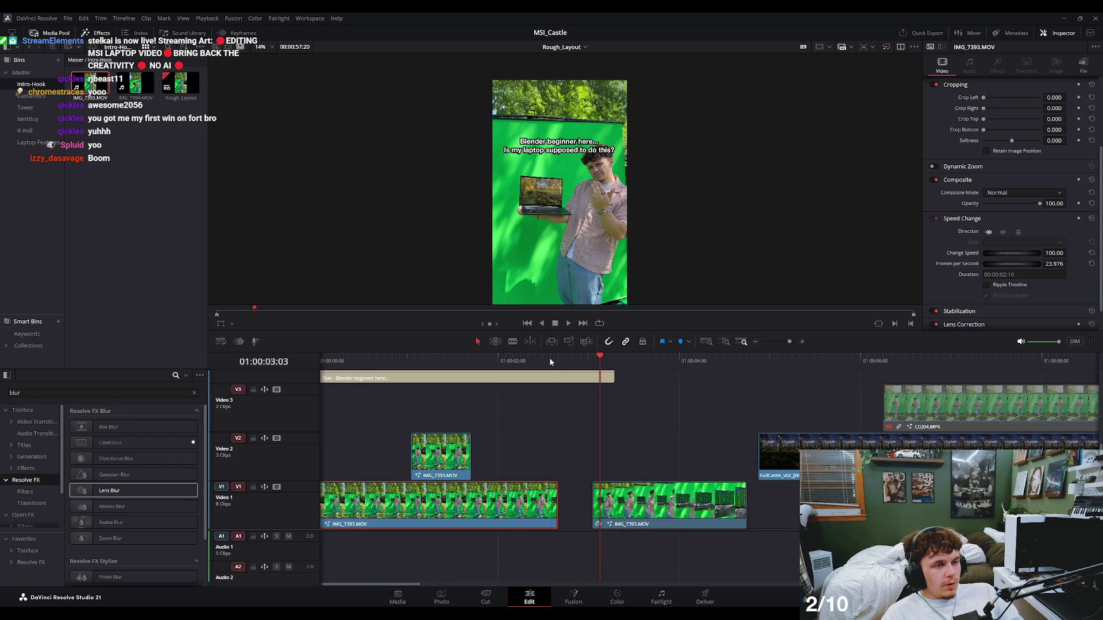
pyautogui.click(498, 360)
pyautogui.moveTo(627, 510); pyautogui.dragTo(591, 510)
pyautogui.press('space')
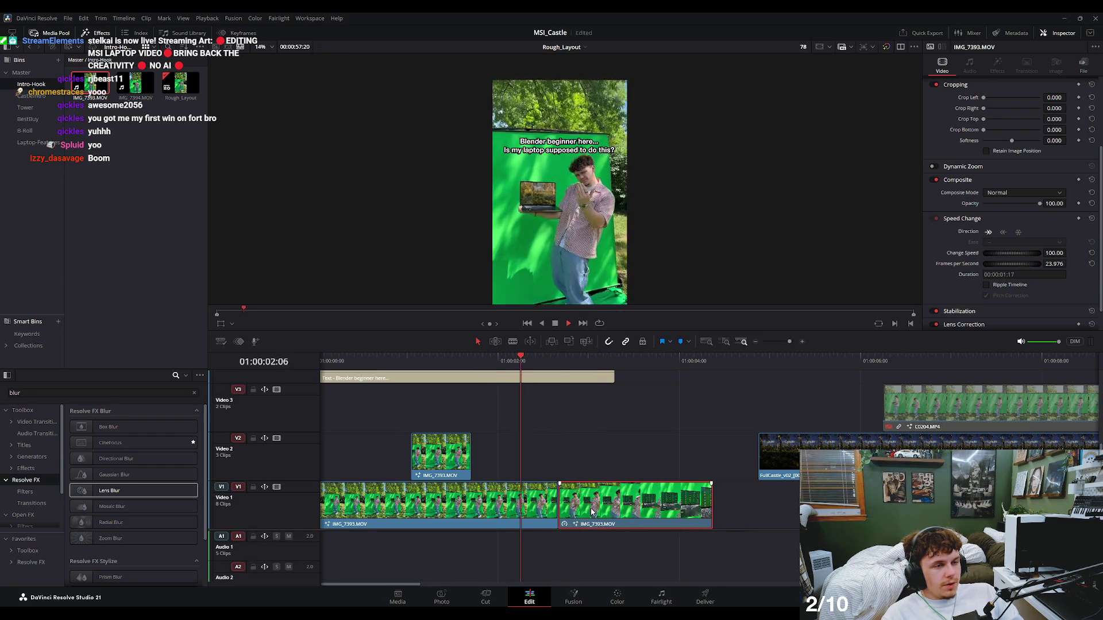
# Delete the second IMG_7393 clip and extend the first clip's end to fill the gap.
pyautogui.scroll(3, 556, 276)
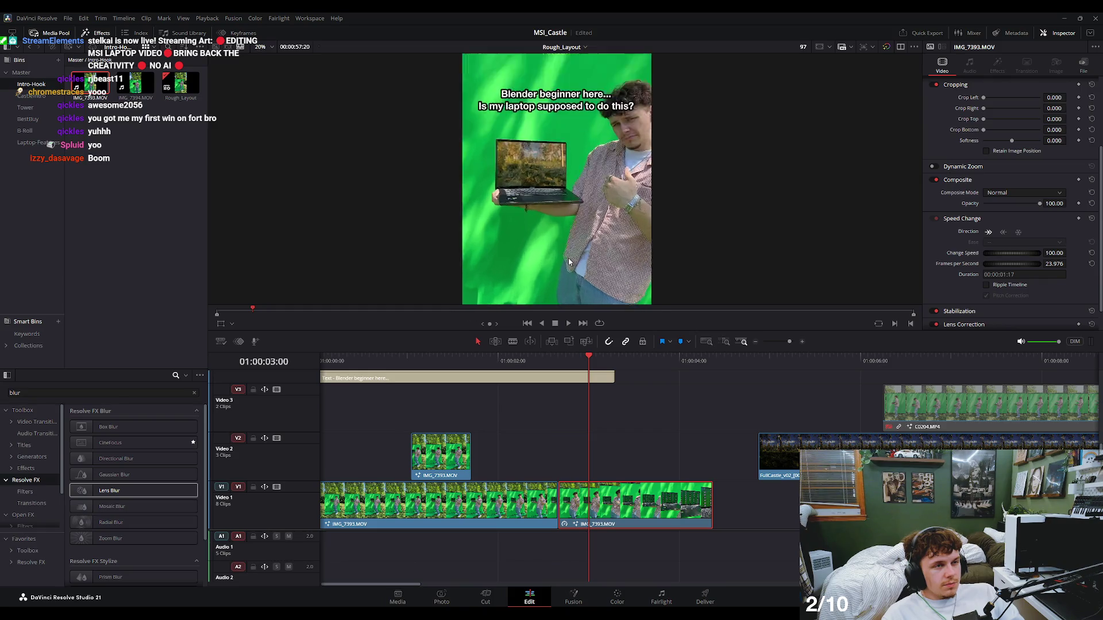
pyautogui.press('Delete')
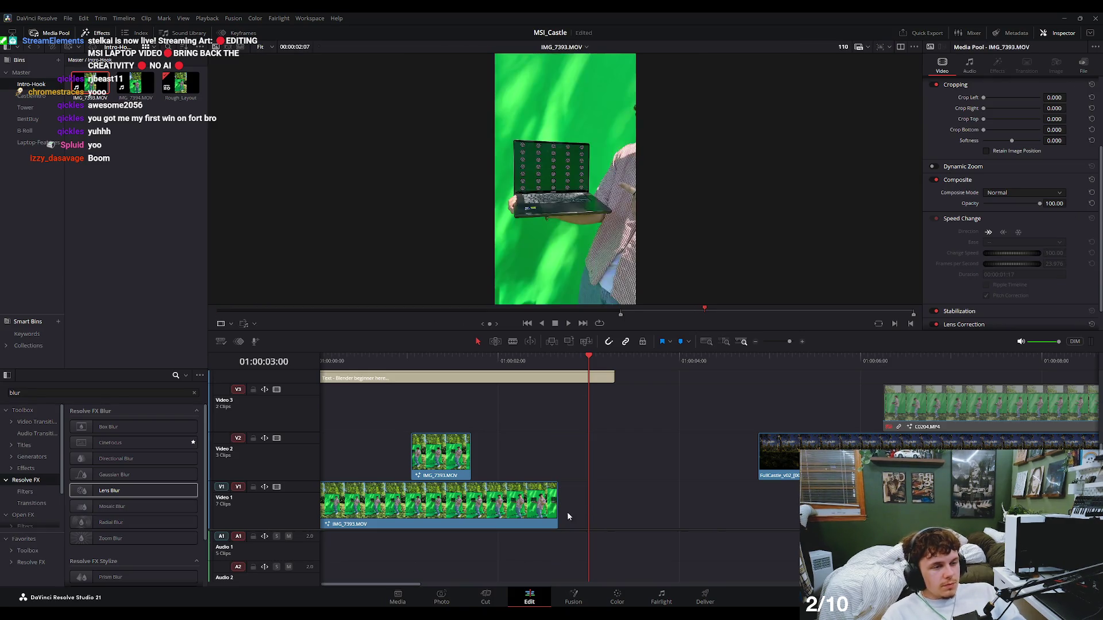
pyautogui.moveTo(558, 511); pyautogui.dragTo(739, 511)
pyautogui.press('space')
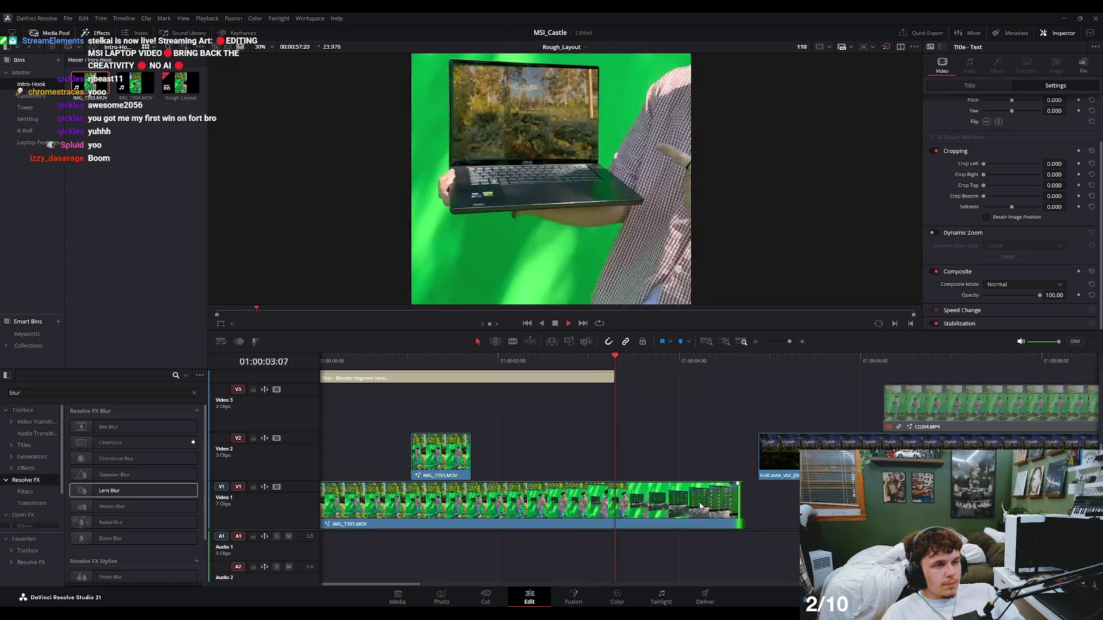
pyautogui.press('space')
pyautogui.click(524, 361)
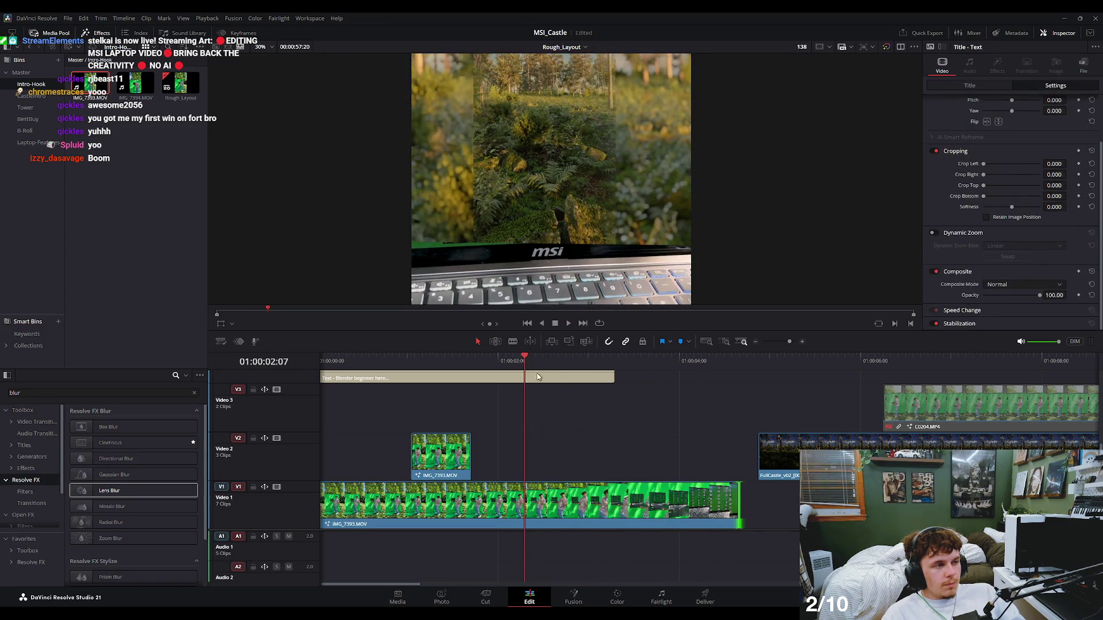
pyautogui.press('space')
pyautogui.press('space')
# Review the extended clip from about 02:18, then switch to the Color page.
pyautogui.click(623, 497)
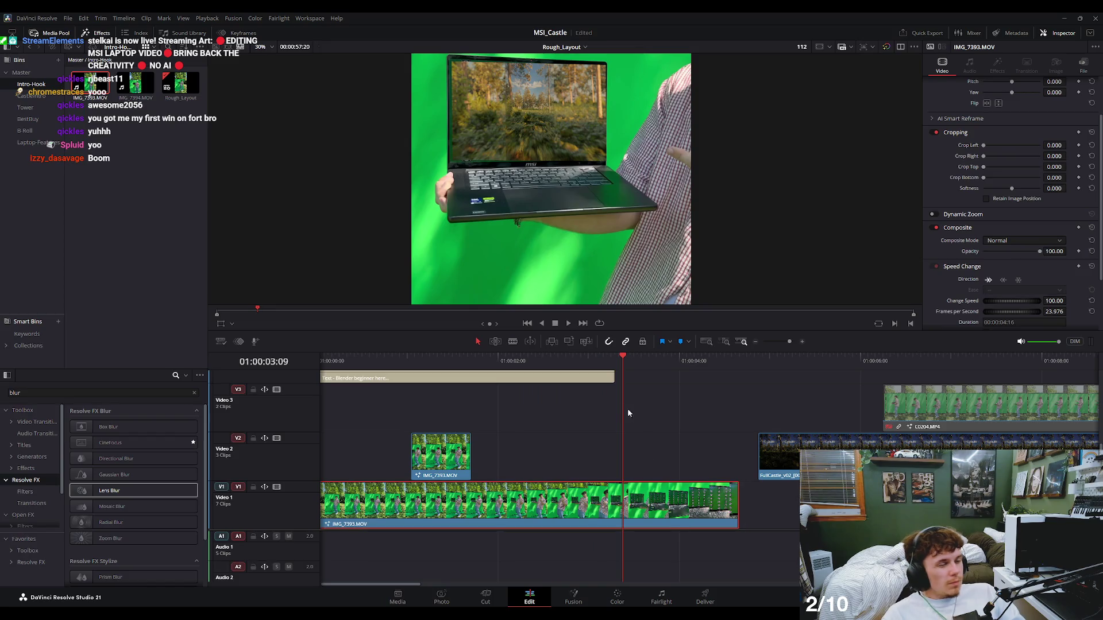
pyautogui.click(566, 362)
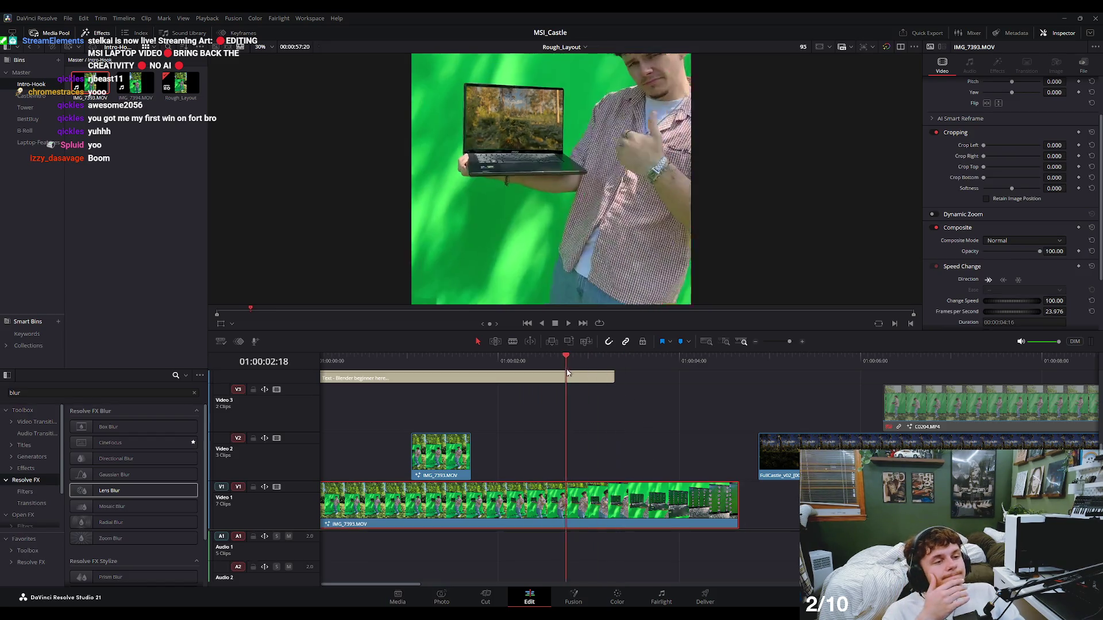
pyautogui.press('space')
pyautogui.click(600, 601)
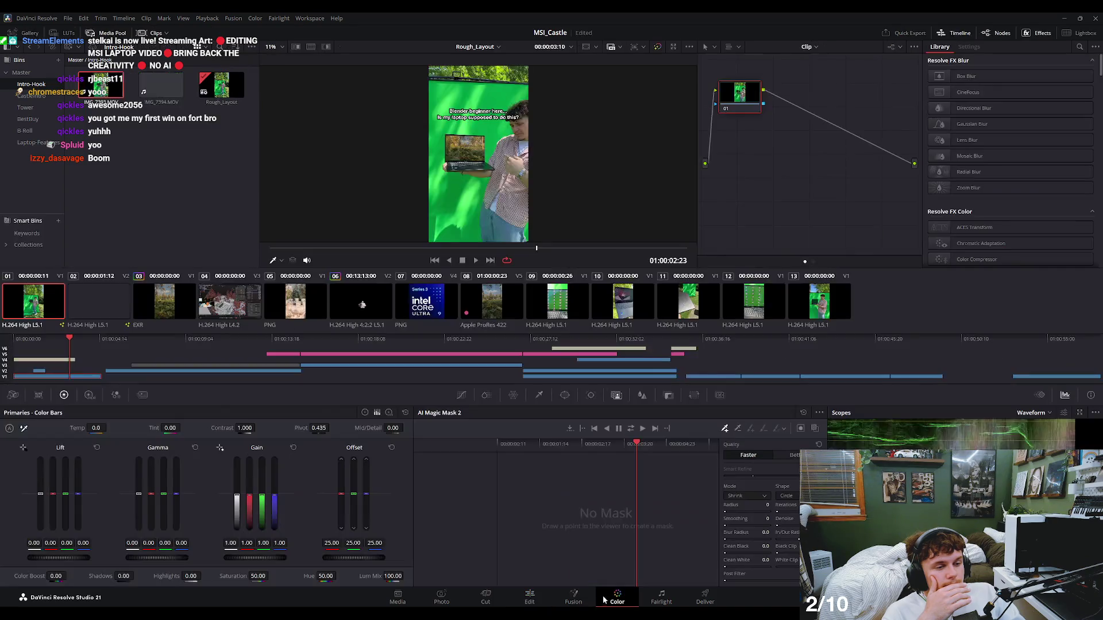
# Insert TimeStretcher1 on the Merge1→MediaOut1 link and delete Merge1.
pyautogui.click(573, 598)
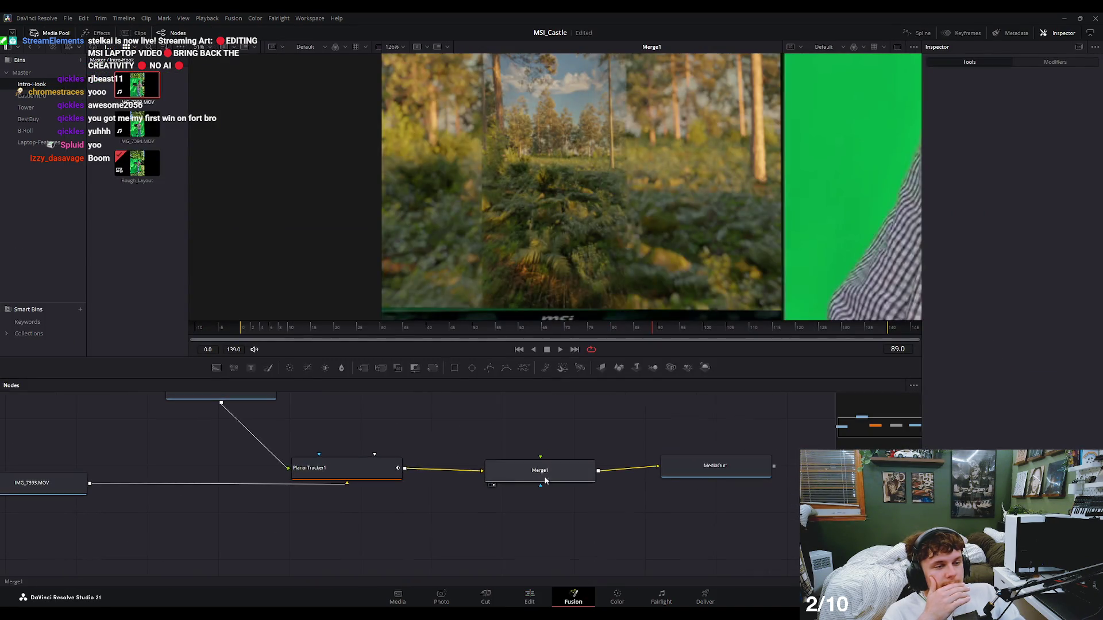
pyautogui.moveTo(767, 463); pyautogui.dragTo(815, 474)
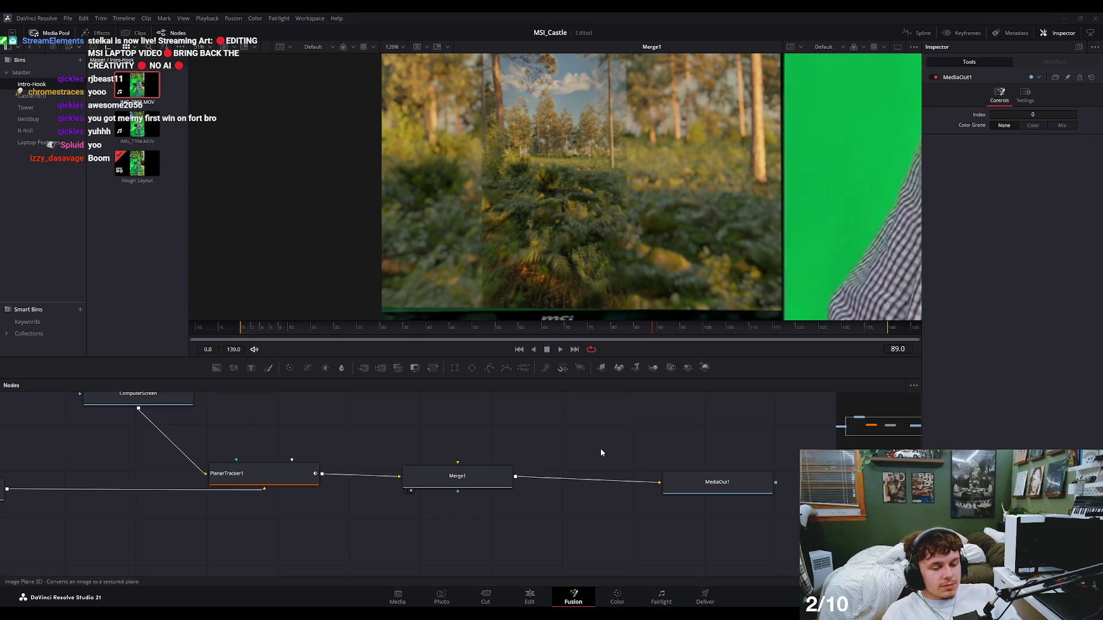
pyautogui.hotkey('ctrl', 'v')
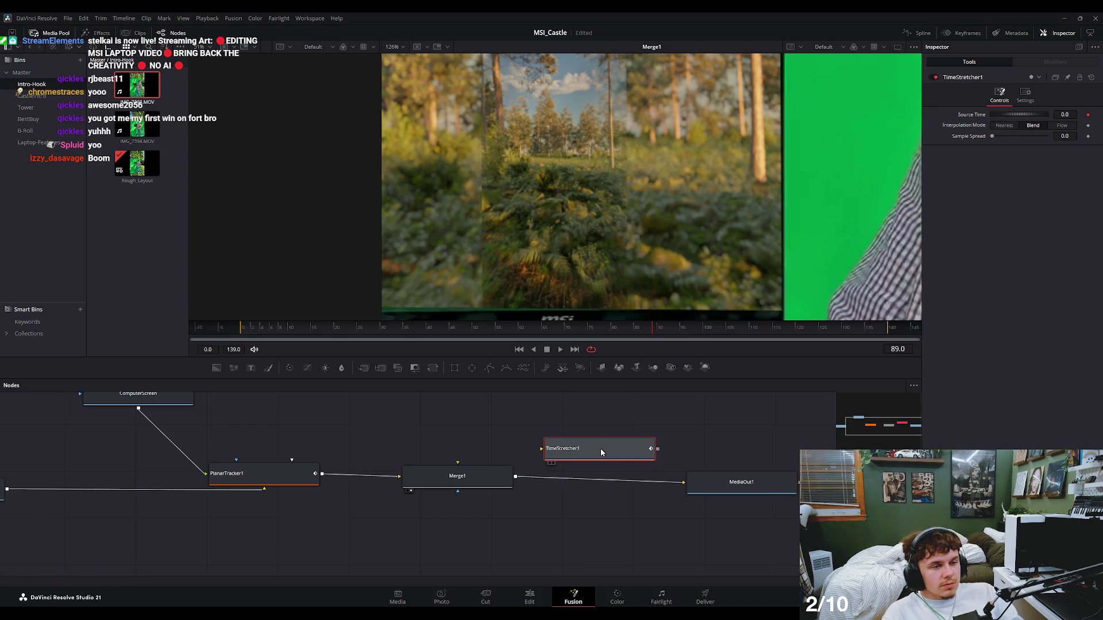
pyautogui.moveTo(598, 454)
pyautogui.mouseDown()
pyautogui.moveTo(605, 486)
pyautogui.moveTo(452, 466)
pyautogui.mouseUp()
pyautogui.click(473, 474)
pyautogui.press('Delete')
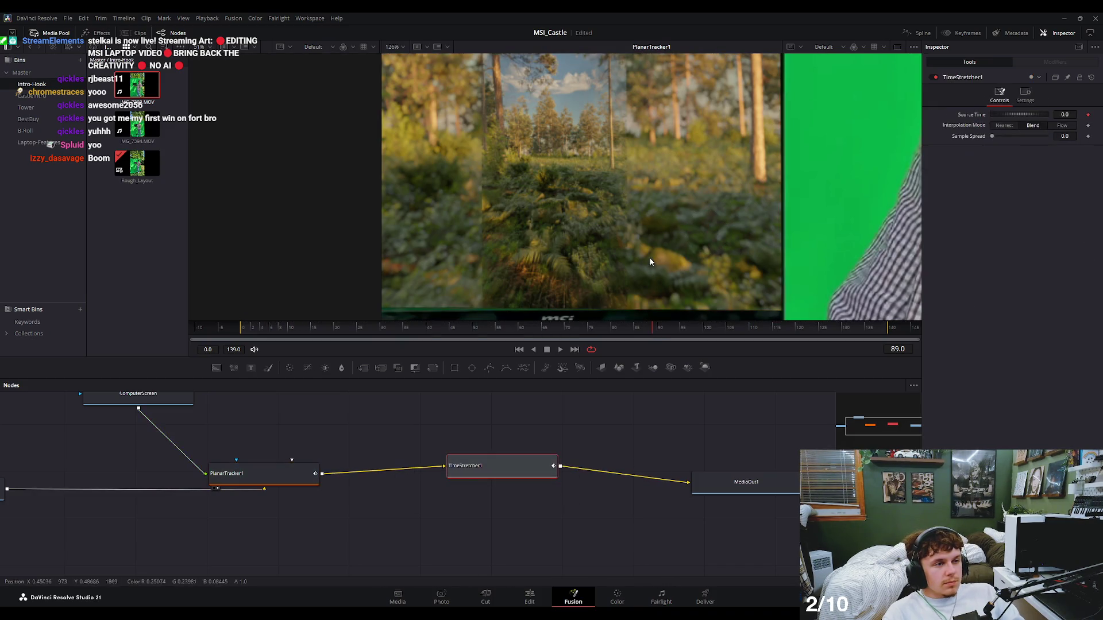
# View the TimeStretcher1 output at frame 75 and inspect MediaOut1.
pyautogui.scroll(-2, 650, 253)
pyautogui.scroll(-5, 650, 254)
pyautogui.press('1')
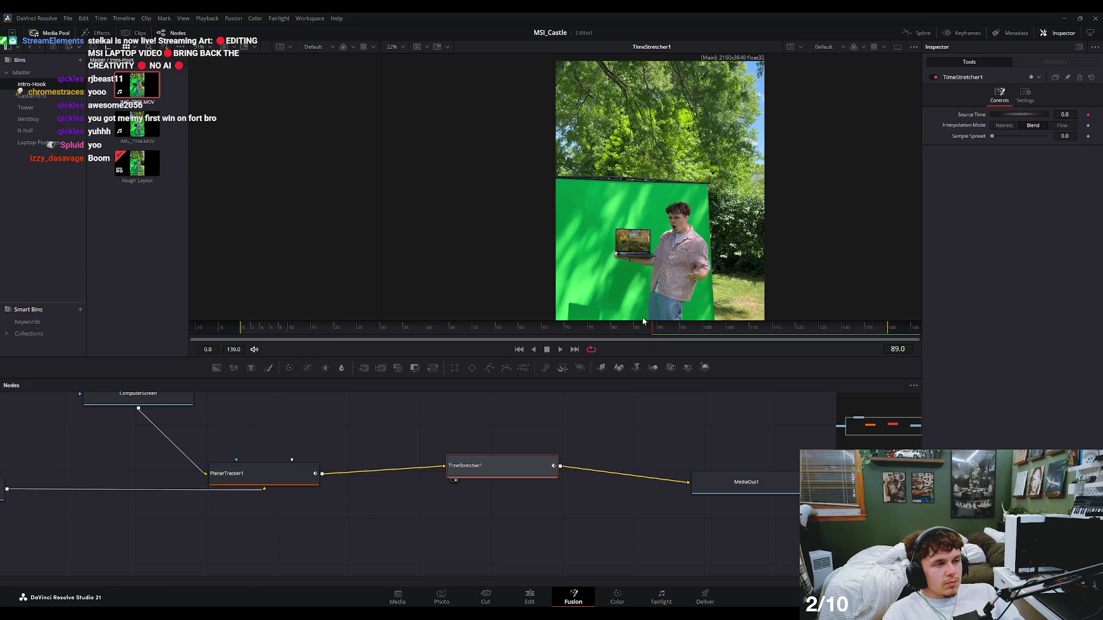
pyautogui.hotkey('ctrl', 'f')
pyautogui.moveTo(610, 332)
pyautogui.mouseDown()
pyautogui.moveTo(590, 337)
pyautogui.moveTo(660, 335)
pyautogui.mouseUp()
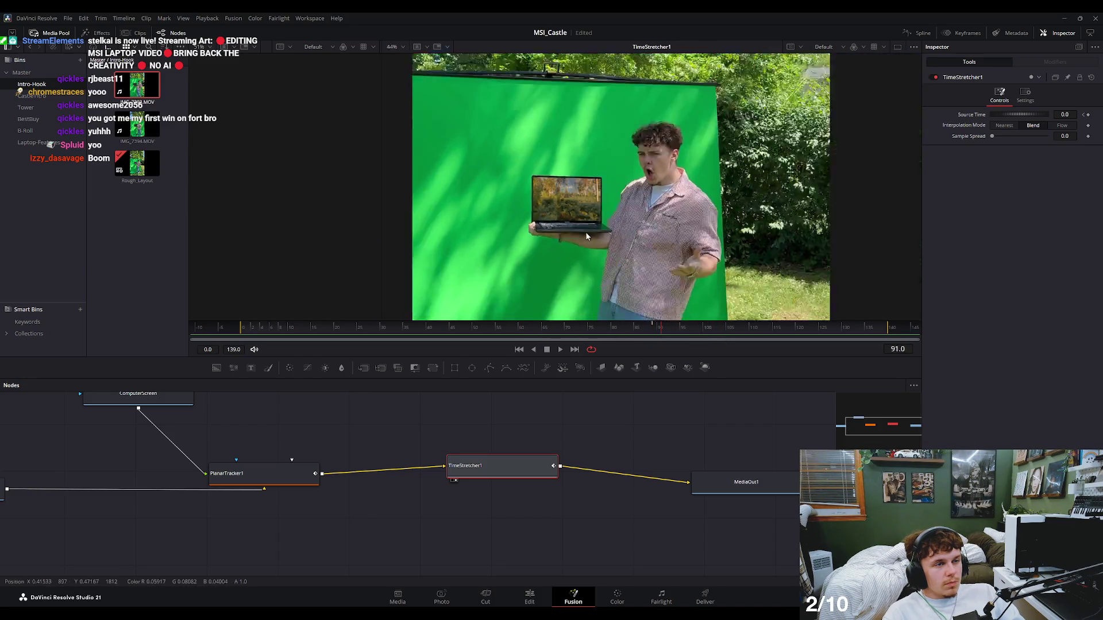
pyautogui.scroll(-5, 592, 320)
pyautogui.scroll(-2, 591, 320)
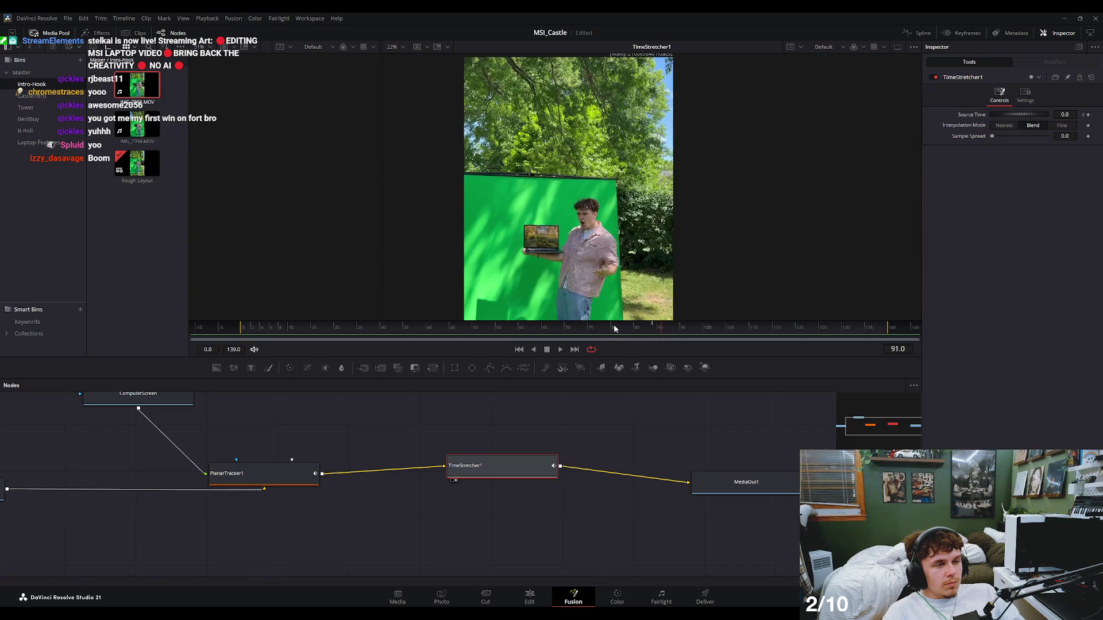
pyautogui.click(710, 478)
# Compare the PlanarTracker1 and TimeStretcher1 outputs at frames 82 and 95.
pyautogui.click(620, 336)
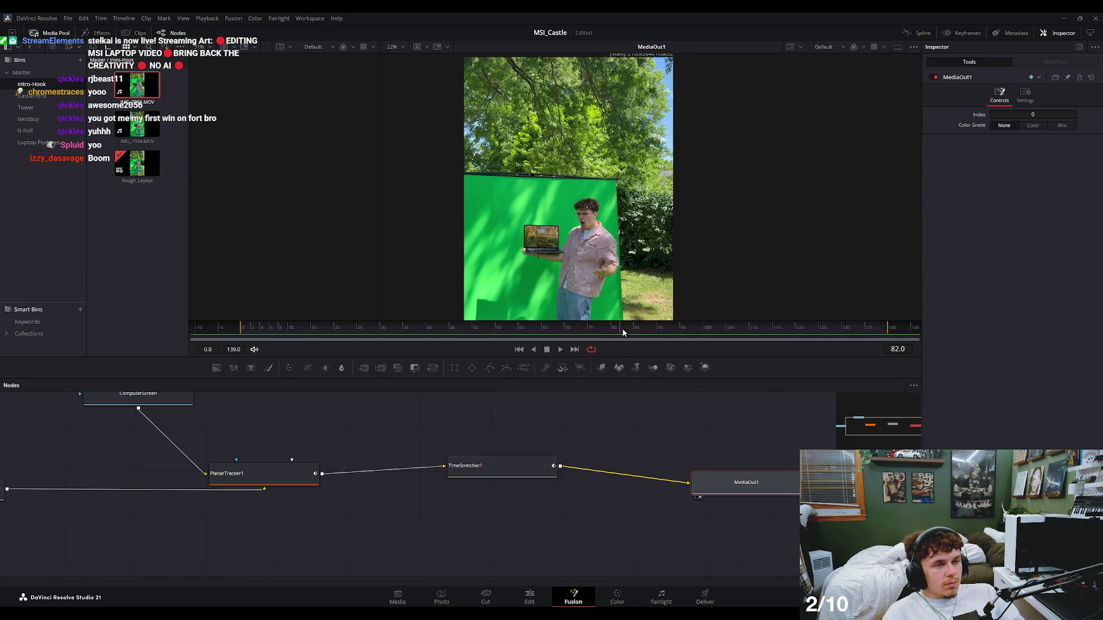
pyautogui.click(295, 481)
pyautogui.press('1')
pyautogui.moveTo(491, 332); pyautogui.dragTo(683, 332)
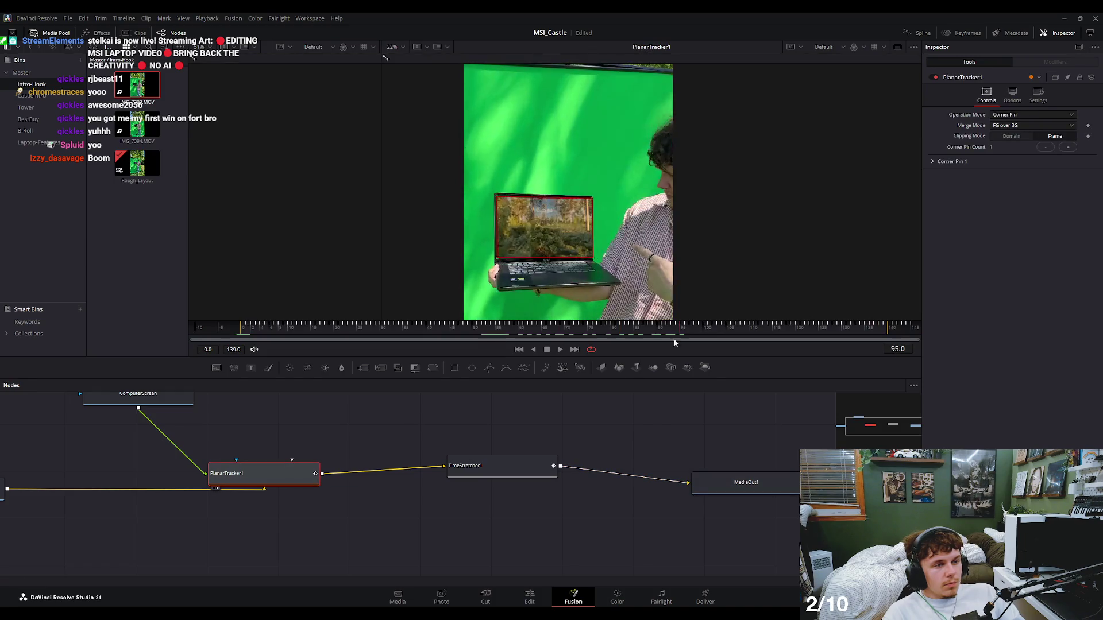
pyautogui.click(505, 467)
pyautogui.press('1')
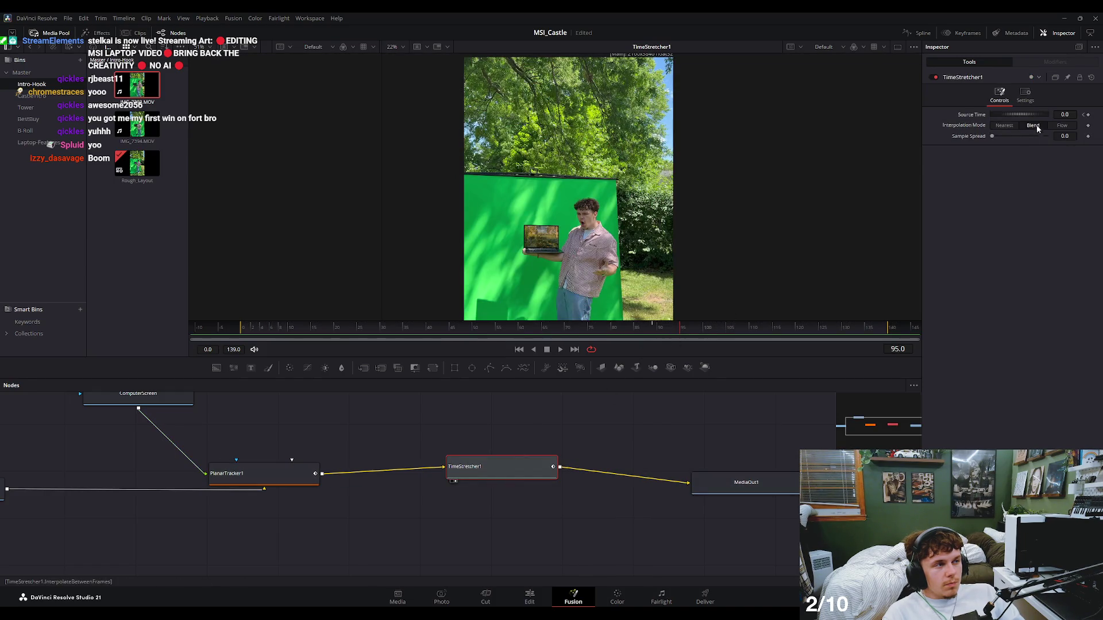
# Keyframe TimeStretcher1's Source Time at 0, then go back to the Edit page.
pyautogui.moveTo(1021, 114); pyautogui.dragTo(1069, 113)
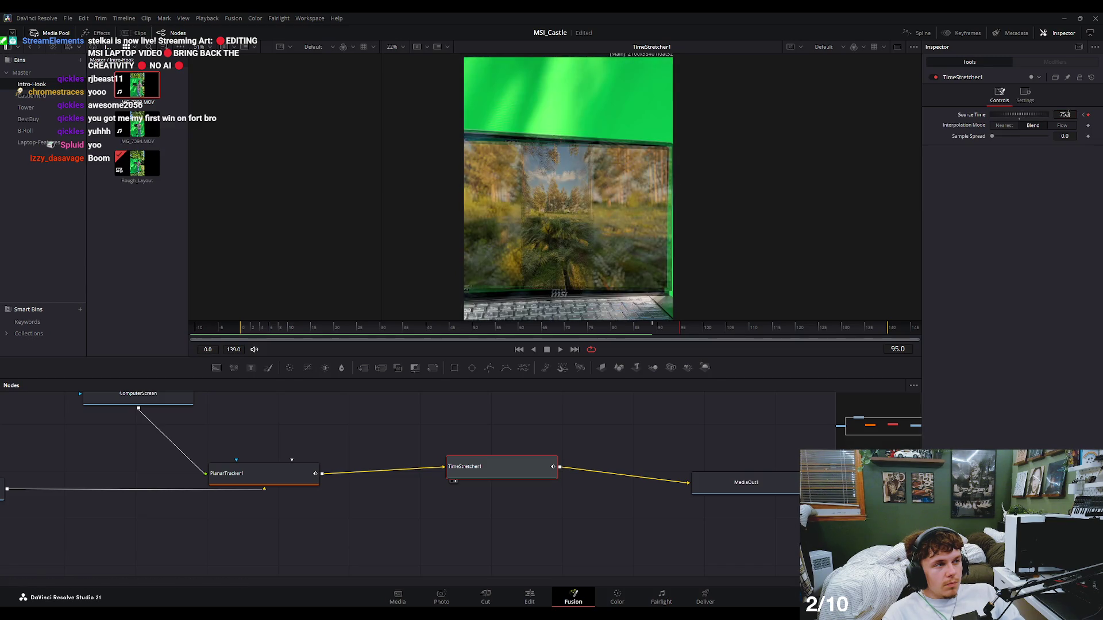
pyautogui.write('0')
pyautogui.press('Tab')
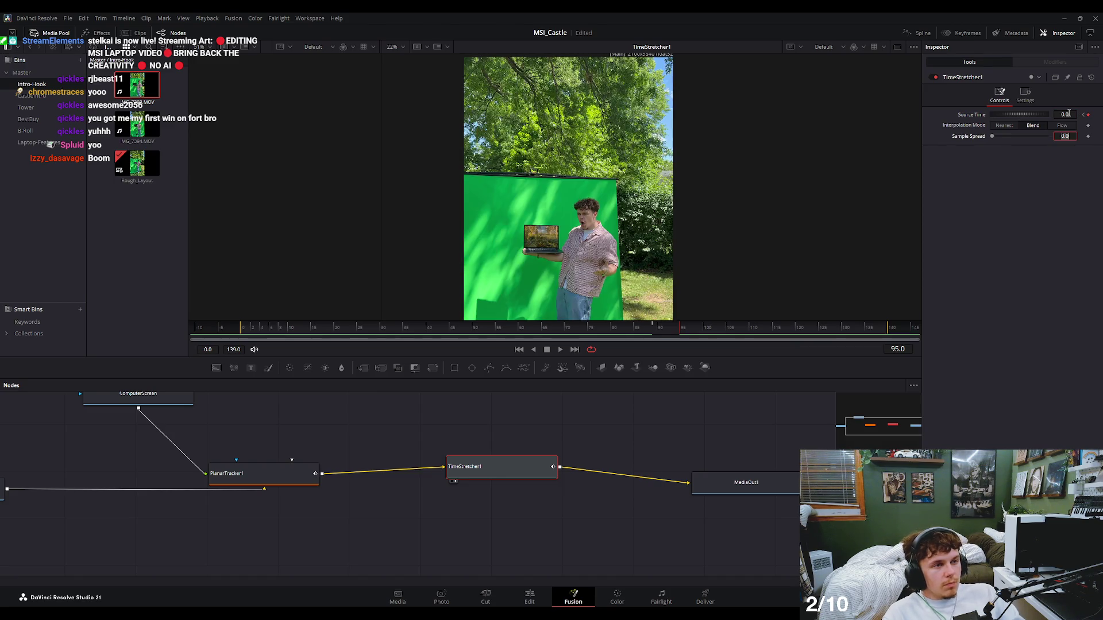
pyautogui.click(1087, 116)
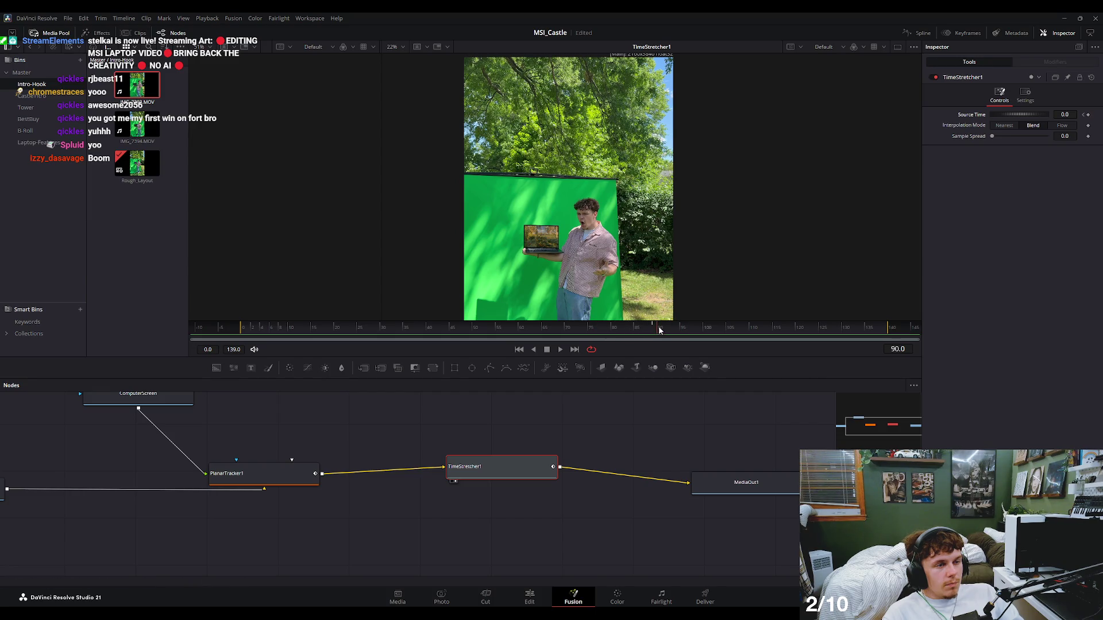
pyautogui.click(529, 597)
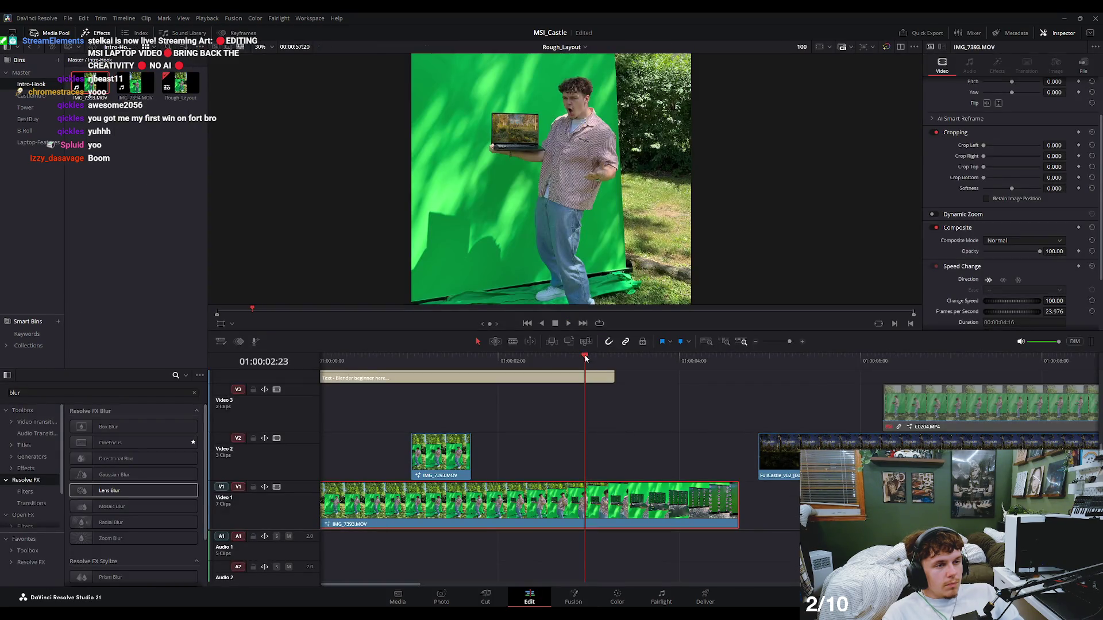
# Delete the TimeStretcher node from the laptop composite and return to the Edit page.
pyautogui.moveTo(586, 358)
pyautogui.mouseDown()
pyautogui.moveTo(527, 358)
pyautogui.moveTo(603, 359)
pyautogui.mouseUp()
pyautogui.click(591, 598)
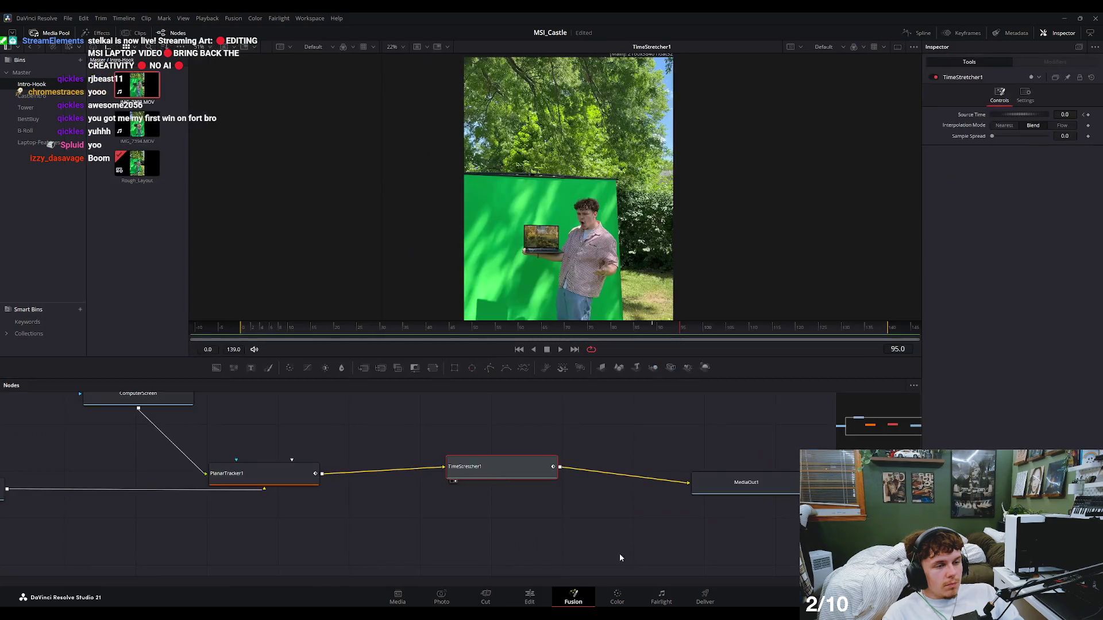
pyautogui.press('Delete')
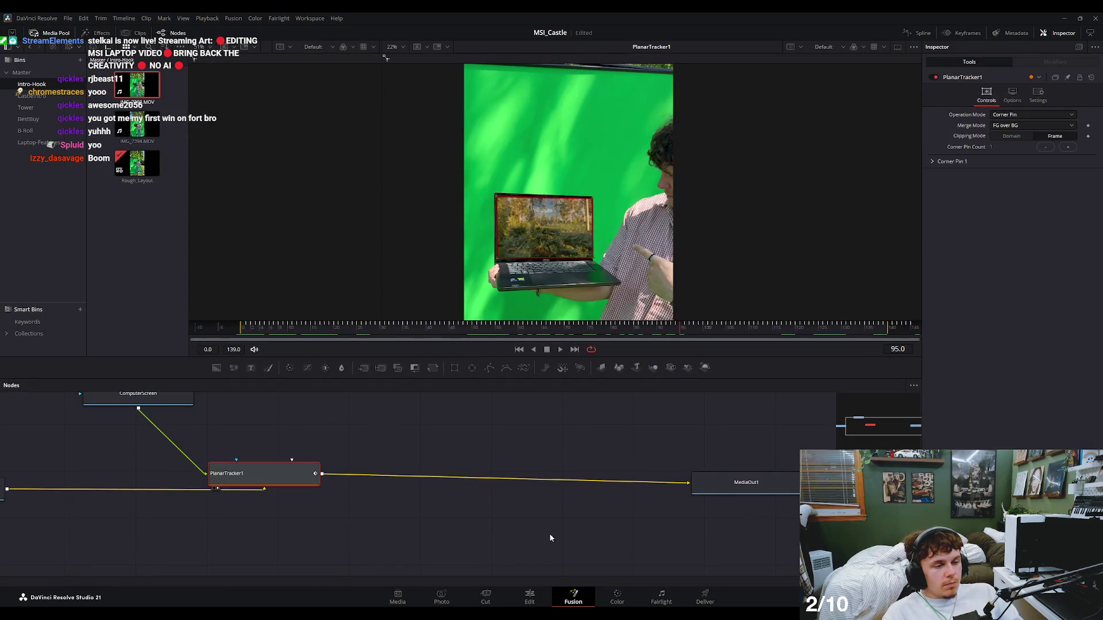
pyautogui.click(550, 598)
# Split the Video 1 green-screen clip at 01:00:03:03, where the laptop close-up begins.
pyautogui.moveTo(609, 359)
pyautogui.mouseDown()
pyautogui.moveTo(570, 357)
pyautogui.moveTo(614, 369)
pyautogui.moveTo(566, 382)
pyautogui.moveTo(599, 398)
pyautogui.mouseUp()
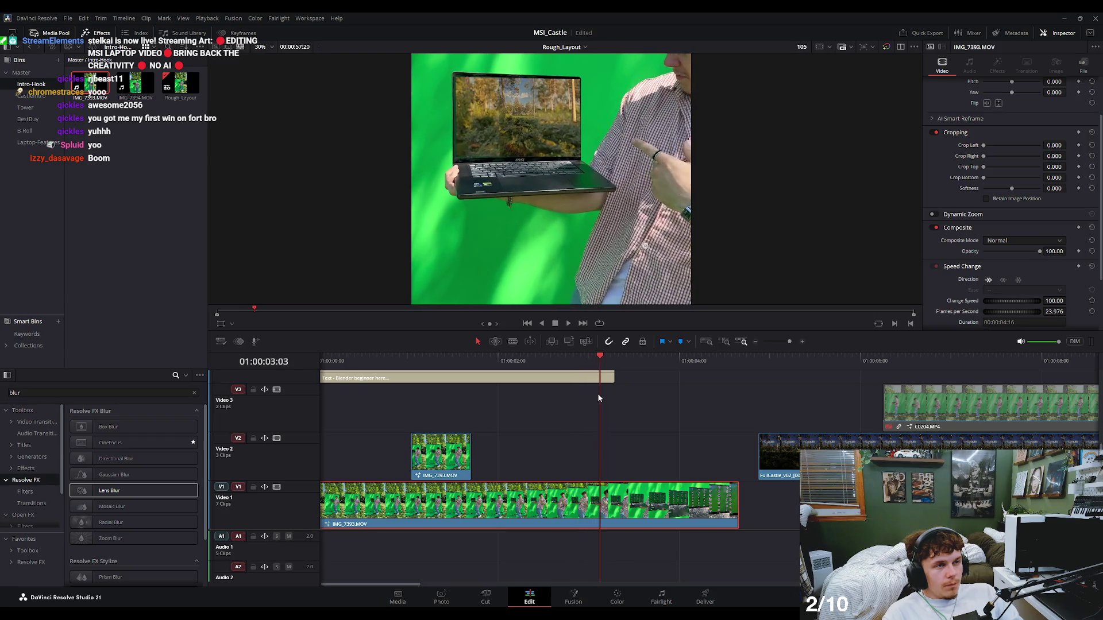
pyautogui.hotkey('ctrl', 'b')
pyautogui.click(627, 513)
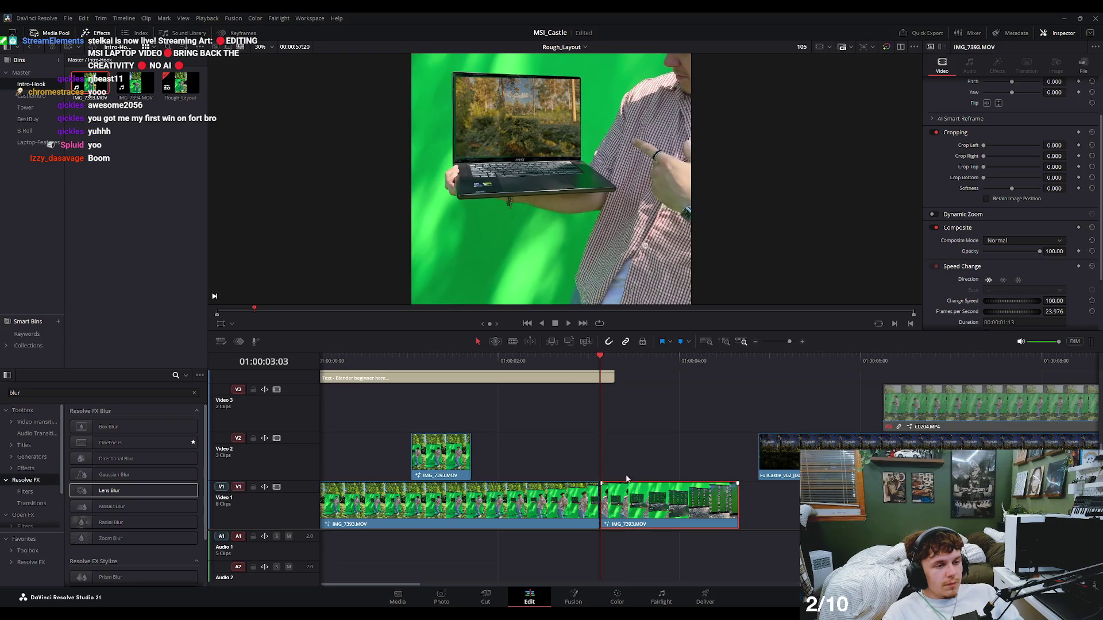
pyautogui.click(613, 359)
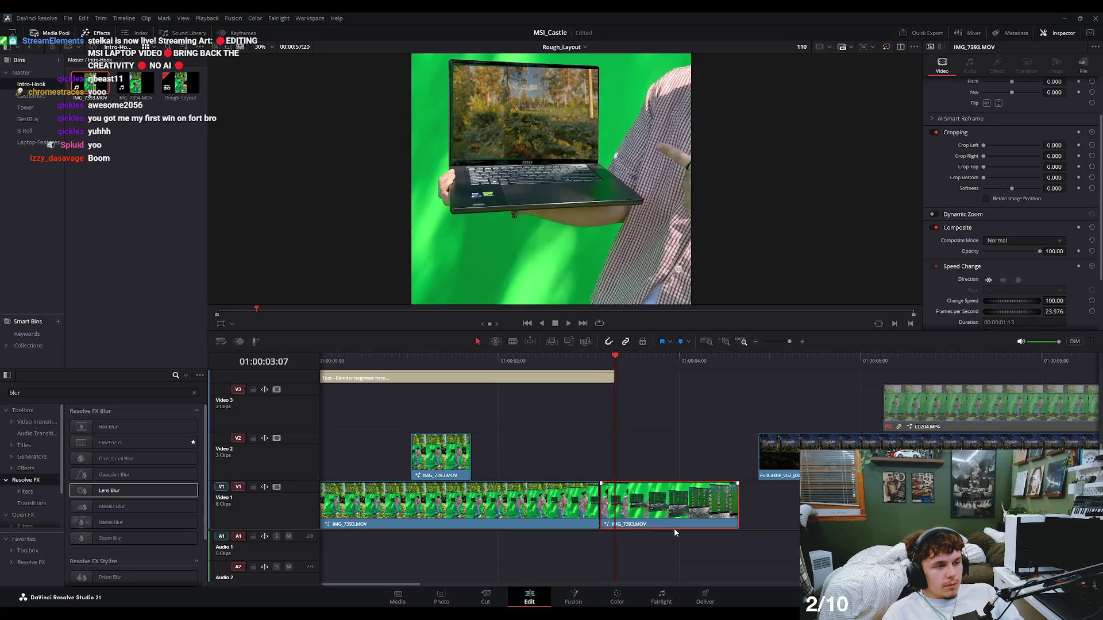
pyautogui.click(592, 598)
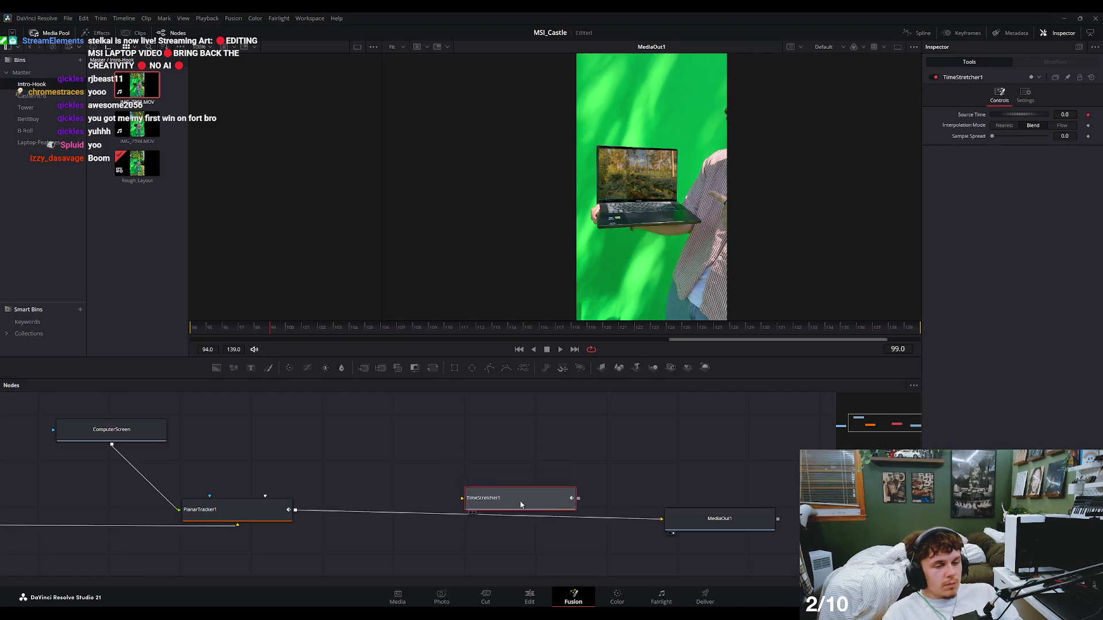
# Reconnect TimeStretcher1 between PlanarTracker1 and MediaOut1 with Source Time 105.0.
pyautogui.moveTo(501, 449); pyautogui.dragTo(501, 515)
pyautogui.click(1066, 114)
pyautogui.write('105')
pyautogui.press('Tab')
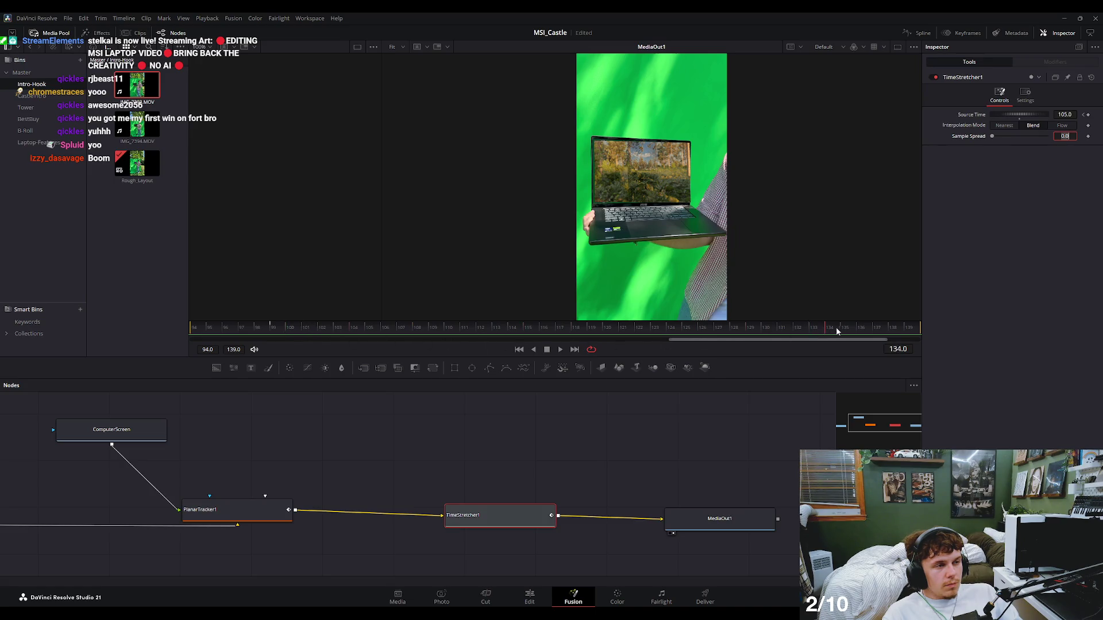
# Preview the frames after the cut and commit the 105.0 Source Time keyframe.
pyautogui.click(543, 599)
pyautogui.moveTo(646, 367); pyautogui.dragTo(600, 370)
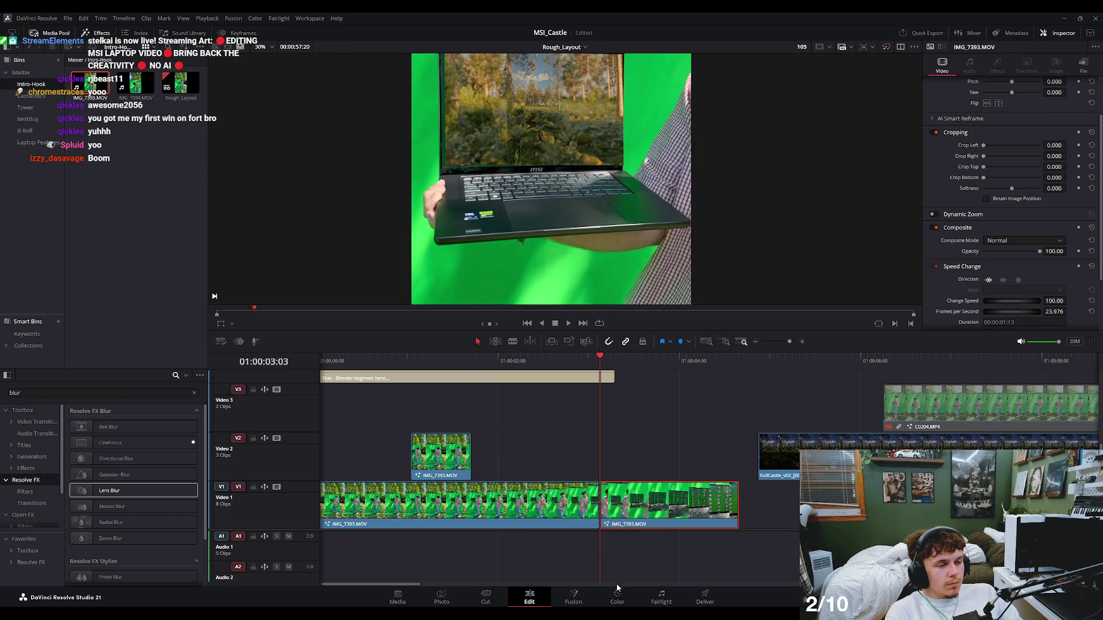
pyautogui.click(573, 599)
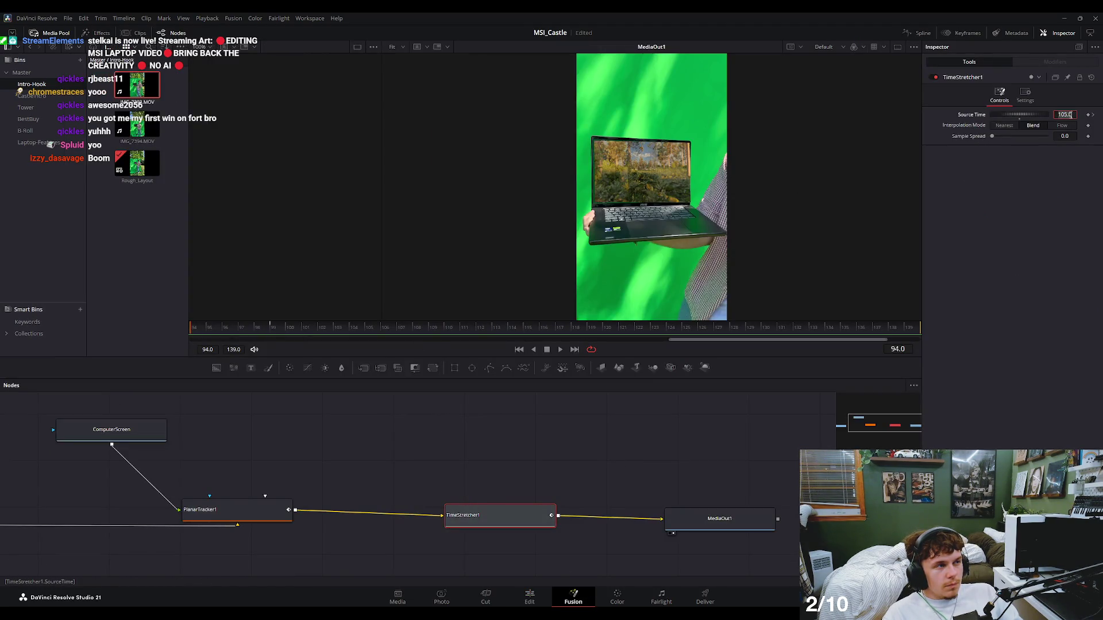
pyautogui.click(1056, 136)
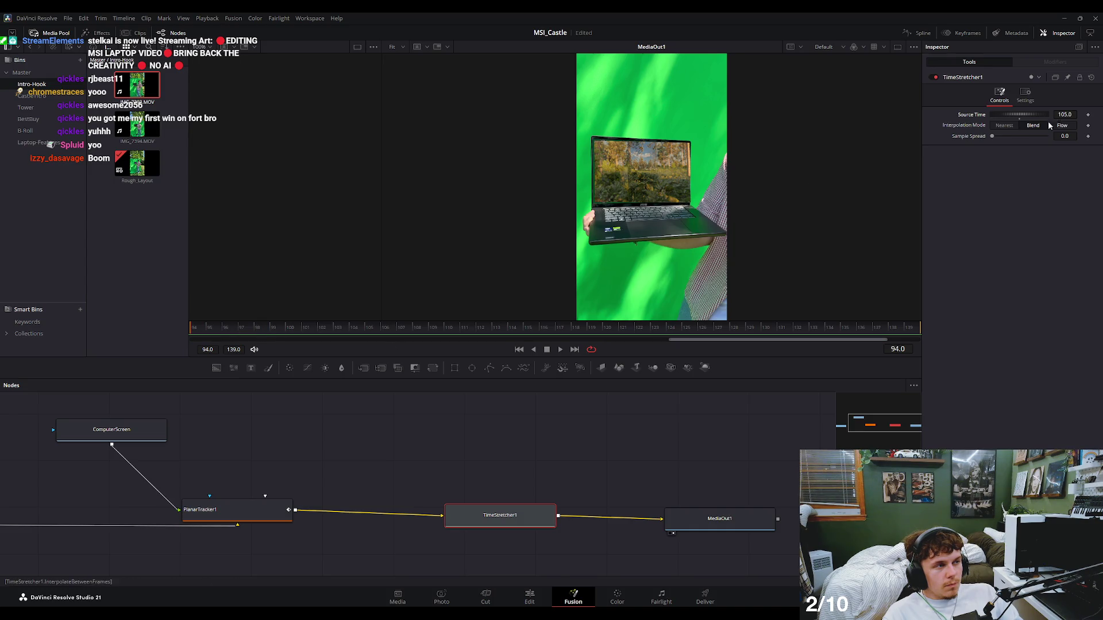
pyautogui.click(529, 598)
pyautogui.moveTo(596, 360)
pyautogui.mouseDown()
pyautogui.moveTo(551, 361)
pyautogui.moveTo(596, 365)
pyautogui.mouseUp()
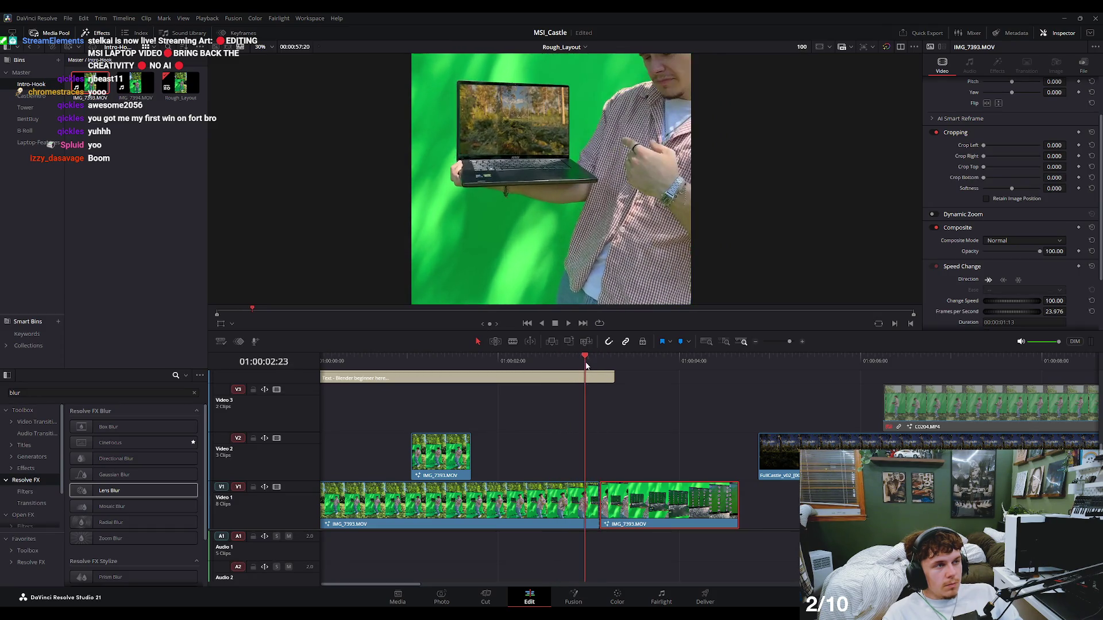
# Move the laptop close-up half of IMG_7393 from Video 1 up to Video 2.
pyautogui.scroll(-1, 591, 427)
pyautogui.moveTo(560, 357); pyautogui.dragTo(554, 361)
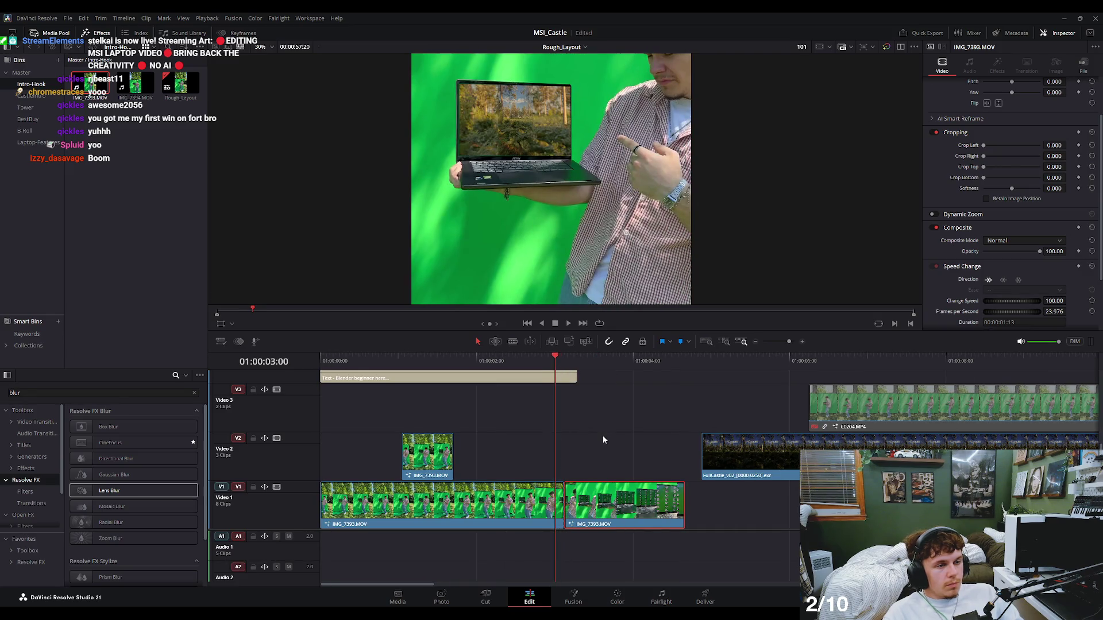
pyautogui.press('Right')
pyautogui.press('Right')
pyautogui.press('Right')
pyautogui.press('Left')
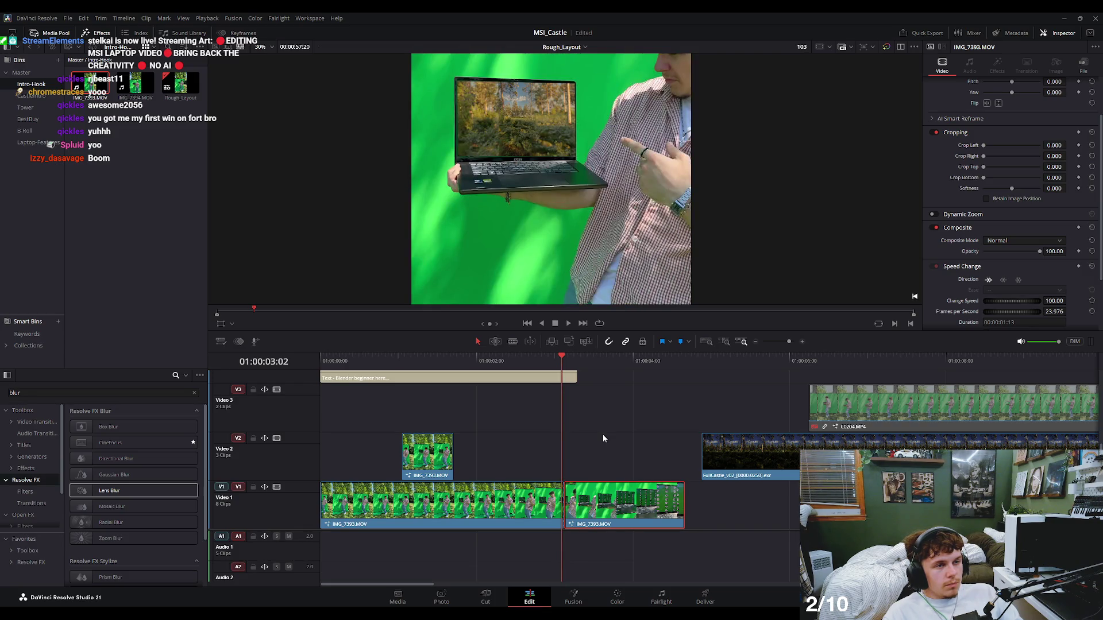
pyautogui.press('Right')
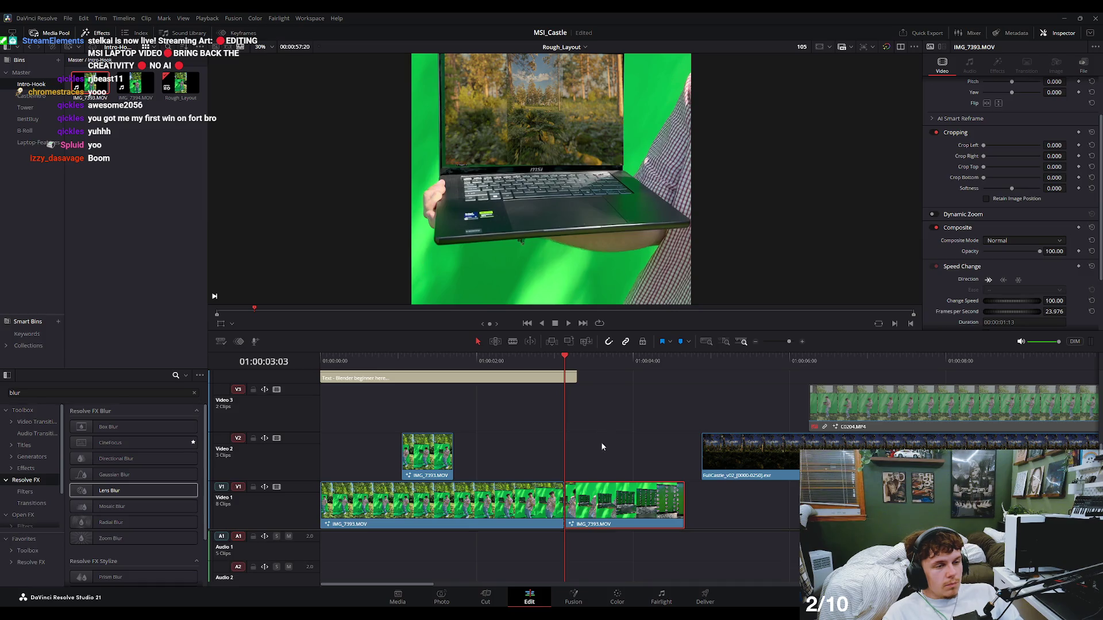
pyautogui.moveTo(599, 513); pyautogui.dragTo(599, 465)
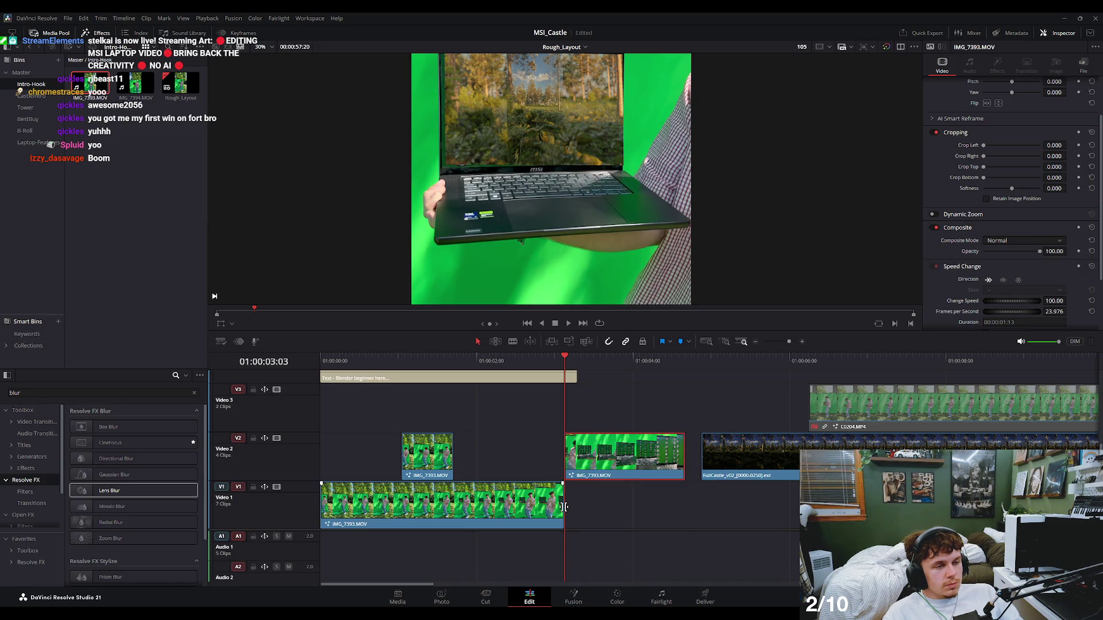
# Disable the Video 2 clip and extend the Video 1 clip's end past the cut.
pyautogui.press('d')
pyautogui.moveTo(563, 508); pyautogui.dragTo(699, 511)
pyautogui.moveTo(574, 363); pyautogui.dragTo(600, 362)
# Compare frames by toggling the Video 2 clip, then trim Video 1 back to end at the cut.
pyautogui.click(615, 454)
pyautogui.press('d')
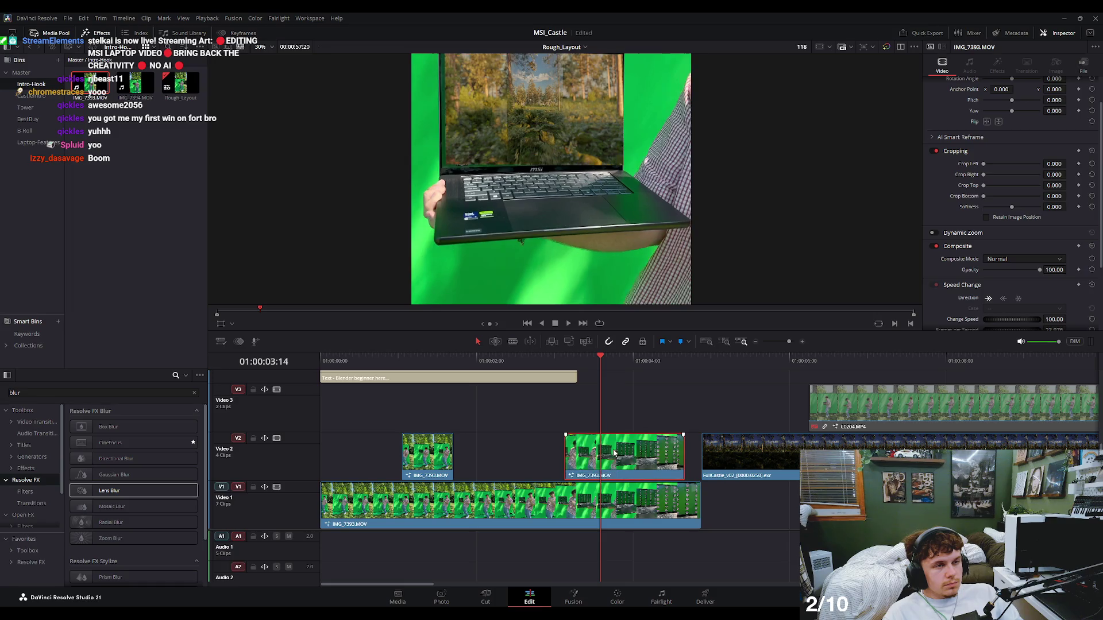
pyautogui.press('Left')
pyautogui.press('Left')
pyautogui.press('d')
pyautogui.press('d')
pyautogui.press('d')
pyautogui.press('d')
pyautogui.press('Left')
pyautogui.press('d')
pyautogui.press('d')
pyautogui.press('Right')
pyautogui.press('d')
pyautogui.press('d')
pyautogui.moveTo(700, 517); pyautogui.dragTo(563, 514)
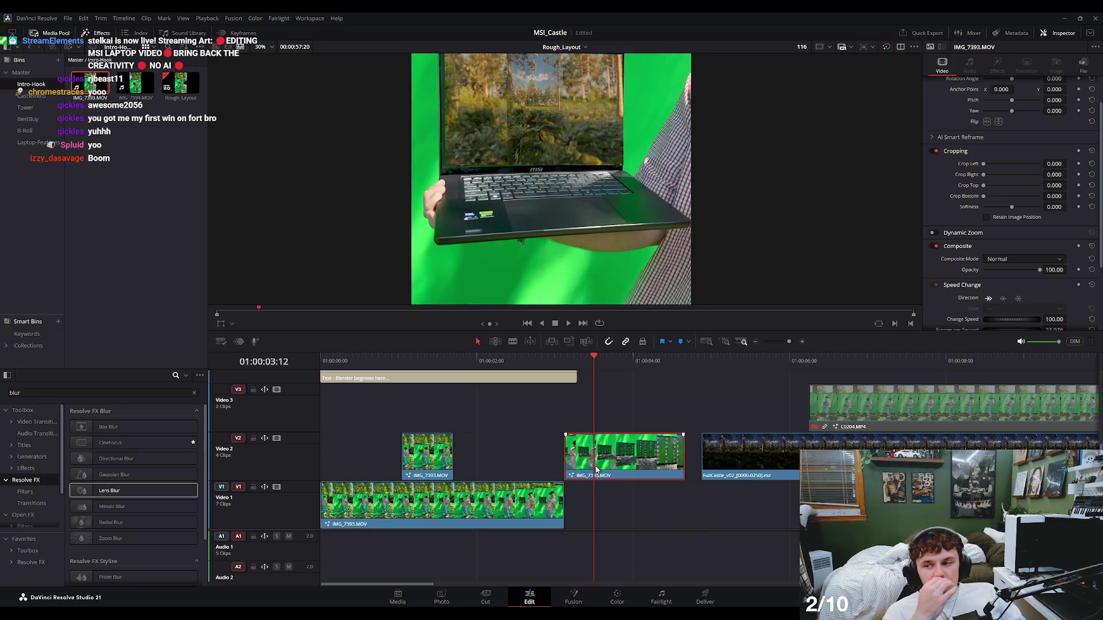
pyautogui.click(579, 595)
pyautogui.write('116')
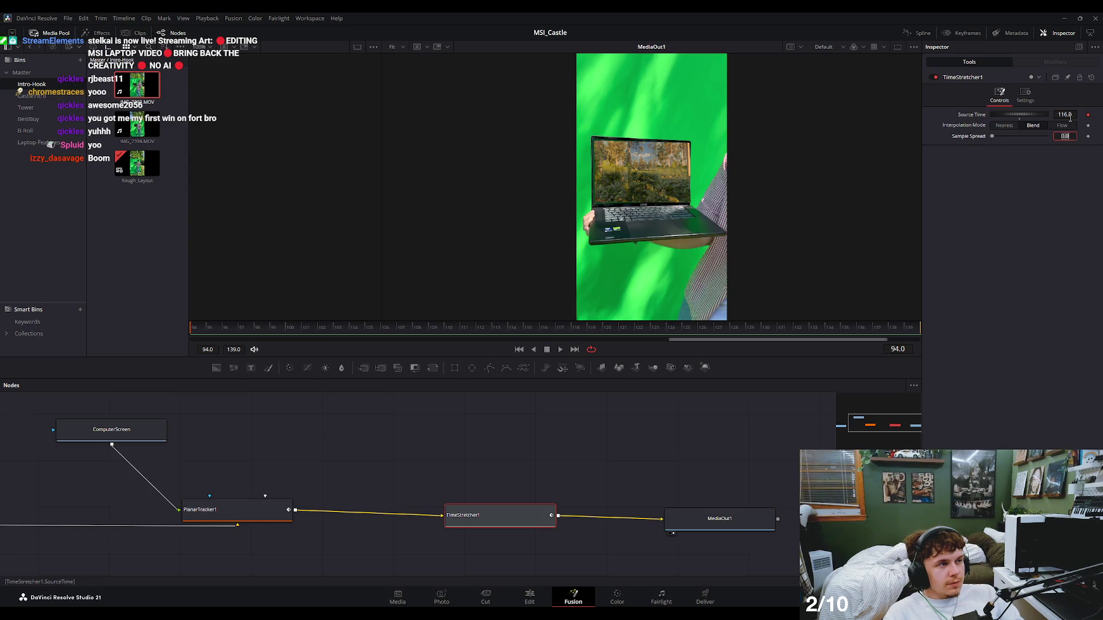
# Set Source Time to 116.0 and preview the laptop shot on the timeline.
pyautogui.press('Return')
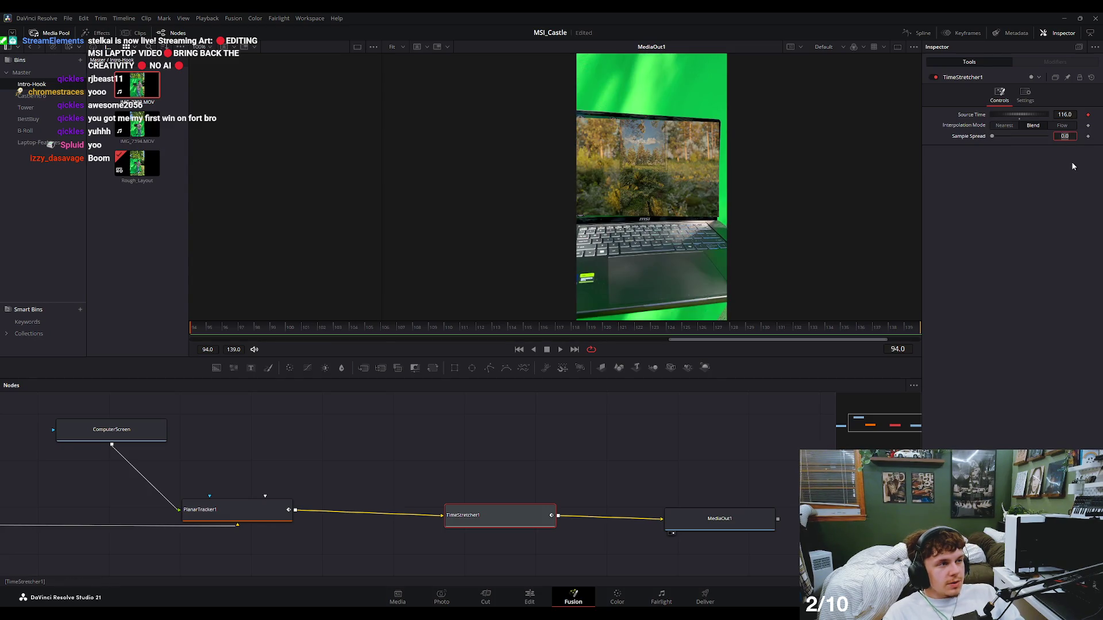
pyautogui.click(528, 595)
pyautogui.moveTo(563, 359); pyautogui.dragTo(563, 358)
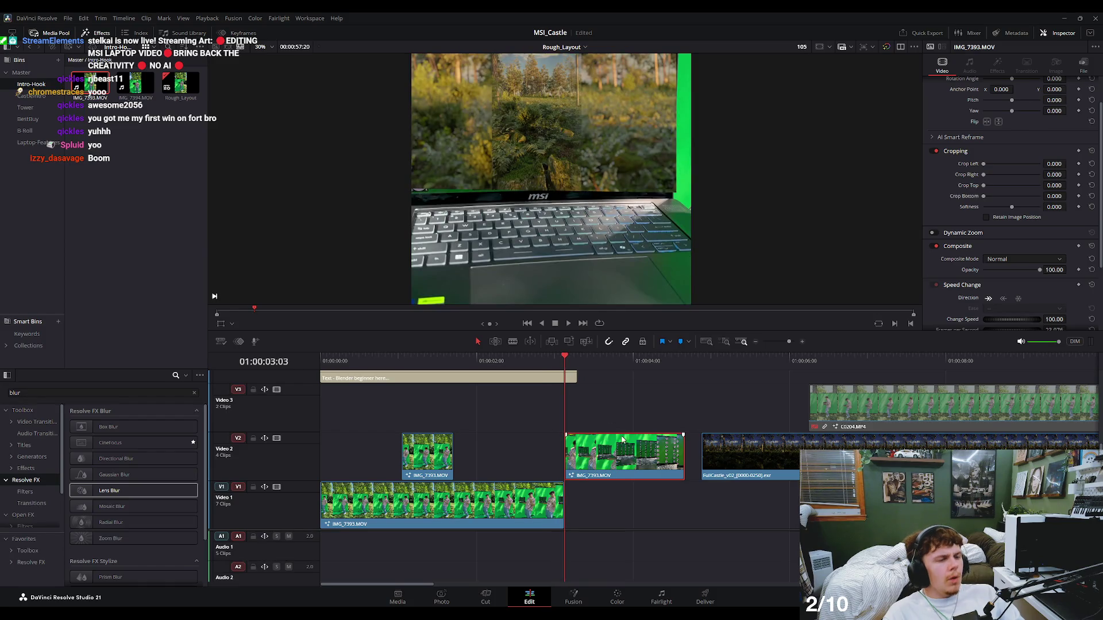
pyautogui.scroll(-2, 618, 184)
pyautogui.scroll(-2, 618, 183)
pyautogui.scroll(-1, 618, 184)
# Change Source Time to 105.0 and step frame by frame around the cut.
pyautogui.click(574, 598)
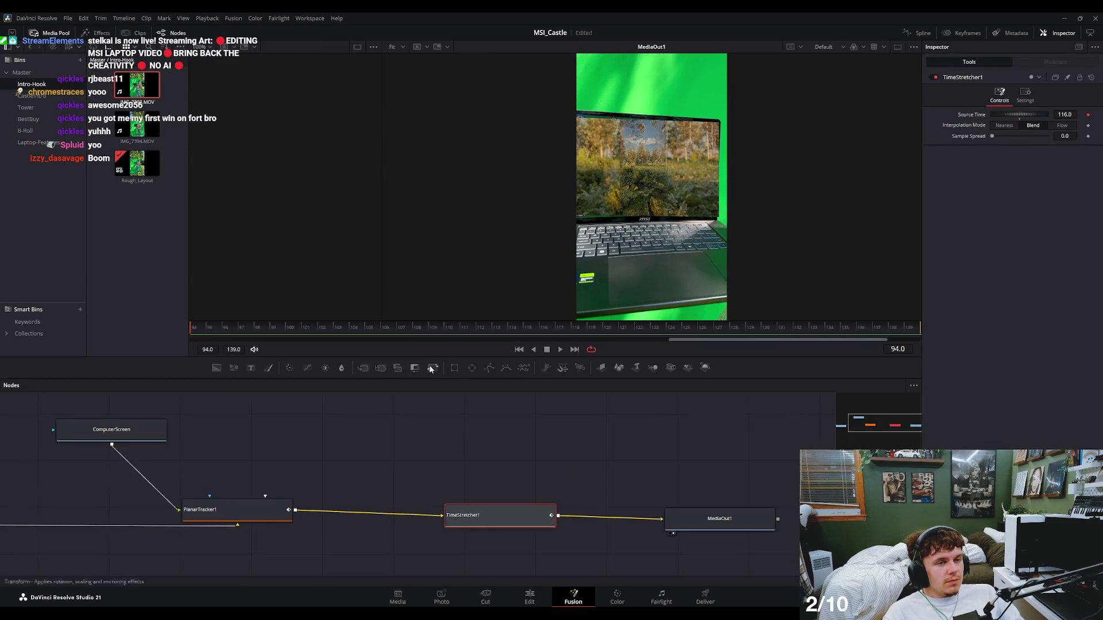
pyautogui.moveTo(1066, 114)
pyautogui.mouseDown()
pyautogui.moveTo(1046, 114)
pyautogui.moveTo(1067, 115)
pyautogui.mouseUp()
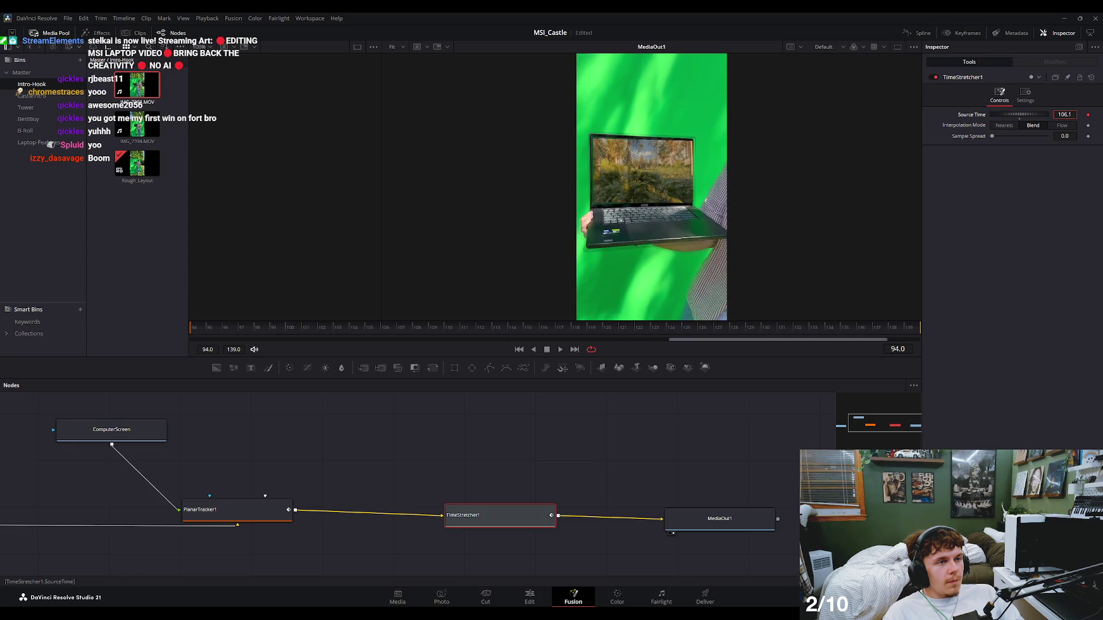
pyautogui.write('105')
pyautogui.press('Tab')
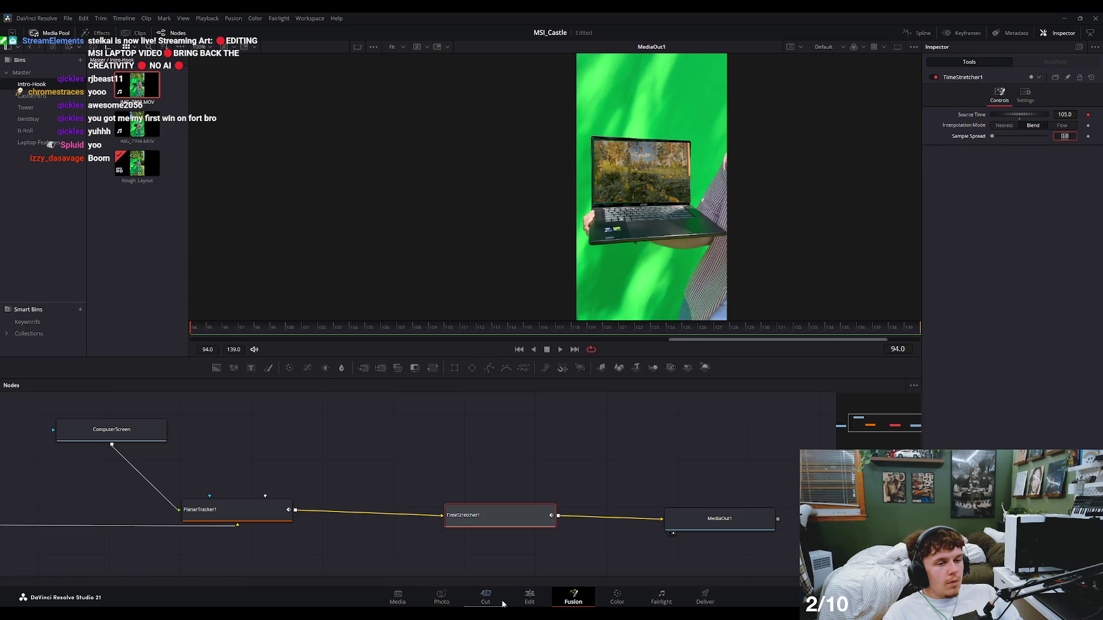
pyautogui.click(529, 597)
pyautogui.moveTo(567, 363); pyautogui.dragTo(555, 358)
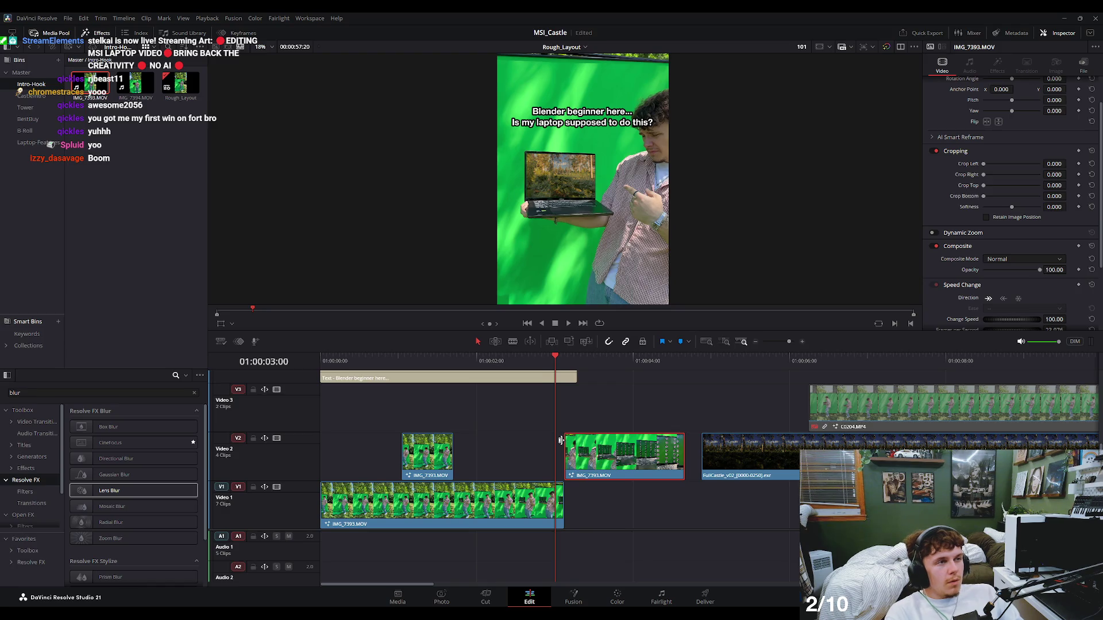
pyautogui.press('Right')
pyautogui.press('Right')
pyautogui.press('Right')
pyautogui.press('Left')
pyautogui.press('Right')
pyautogui.press('Right')
pyautogui.press('Right')
pyautogui.press('Left')
pyautogui.press('Left')
pyautogui.press('Left')
pyautogui.press('Left')
pyautogui.press('Right')
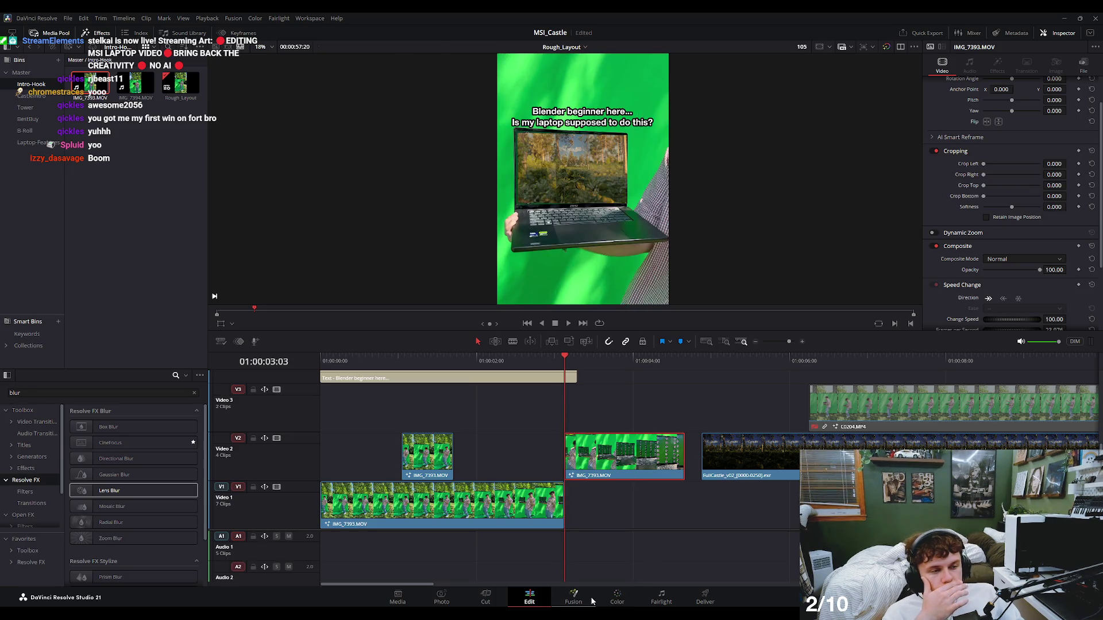
# Lower Source Time to 91.7 and play forward through the laptop shot.
pyautogui.click(573, 598)
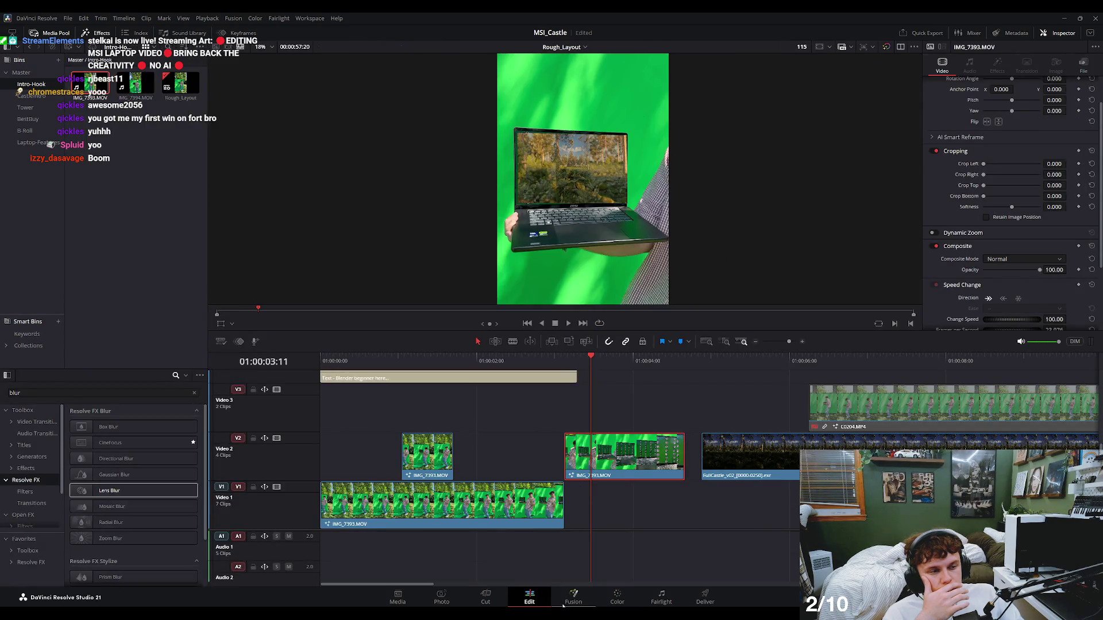
pyautogui.moveTo(573, 360); pyautogui.dragTo(565, 361)
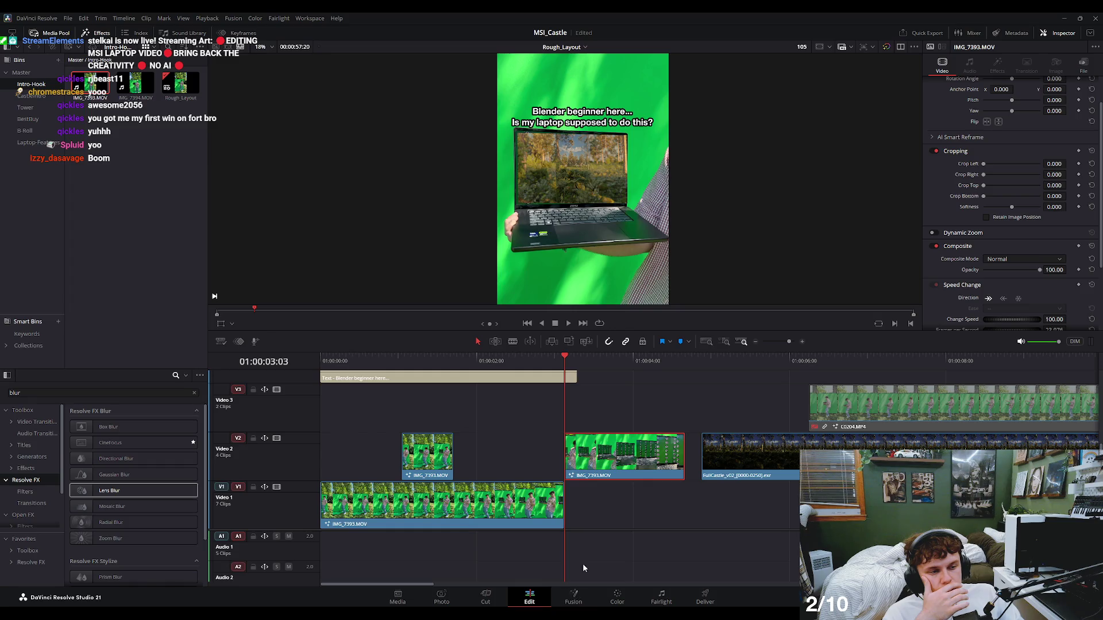
pyautogui.click(574, 597)
pyautogui.moveTo(1065, 114); pyautogui.dragTo(1034, 114)
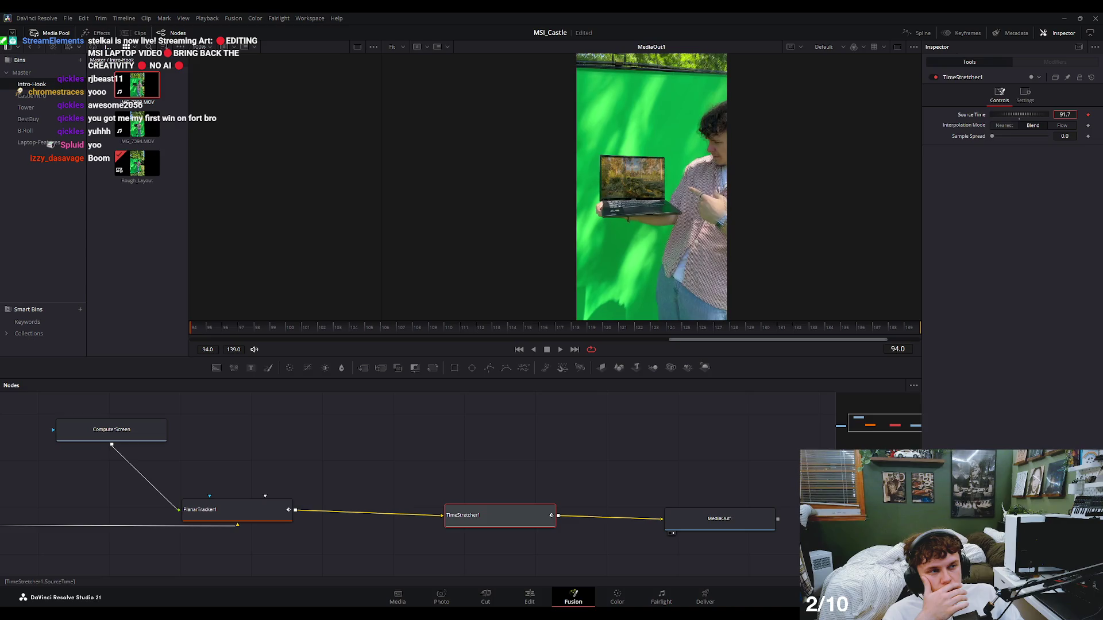
pyautogui.click(547, 600)
pyautogui.moveTo(561, 364)
pyautogui.mouseDown()
pyautogui.moveTo(596, 374)
pyautogui.moveTo(561, 372)
pyautogui.mouseUp()
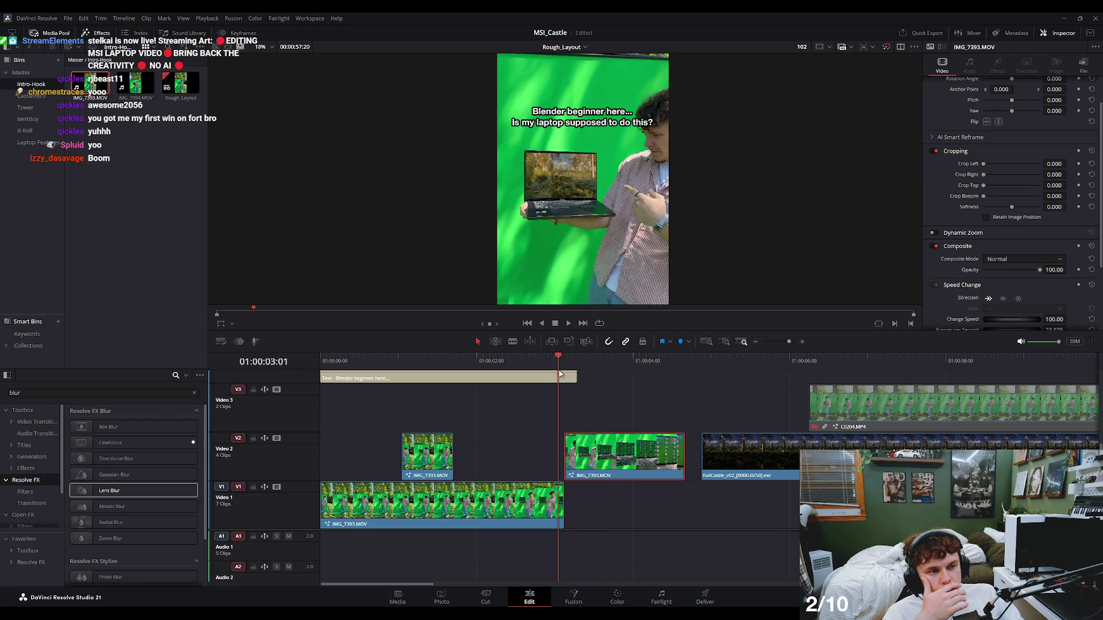
# Keyframe Source Time at 125 on frame 124 and preview the ramp from frame 106.
pyautogui.click(588, 597)
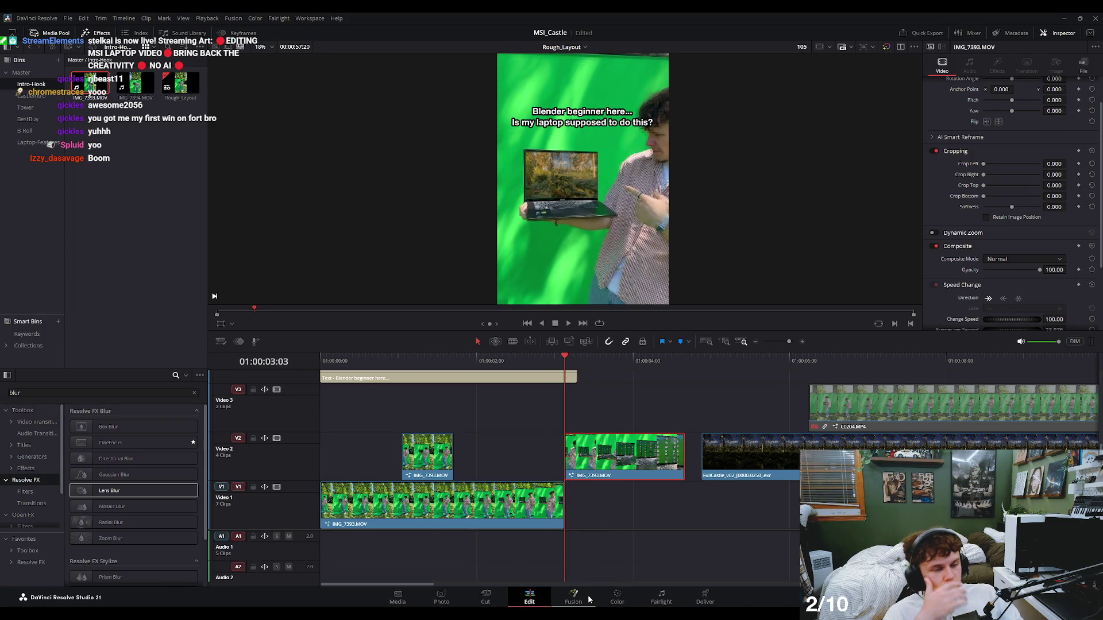
pyautogui.click(669, 329)
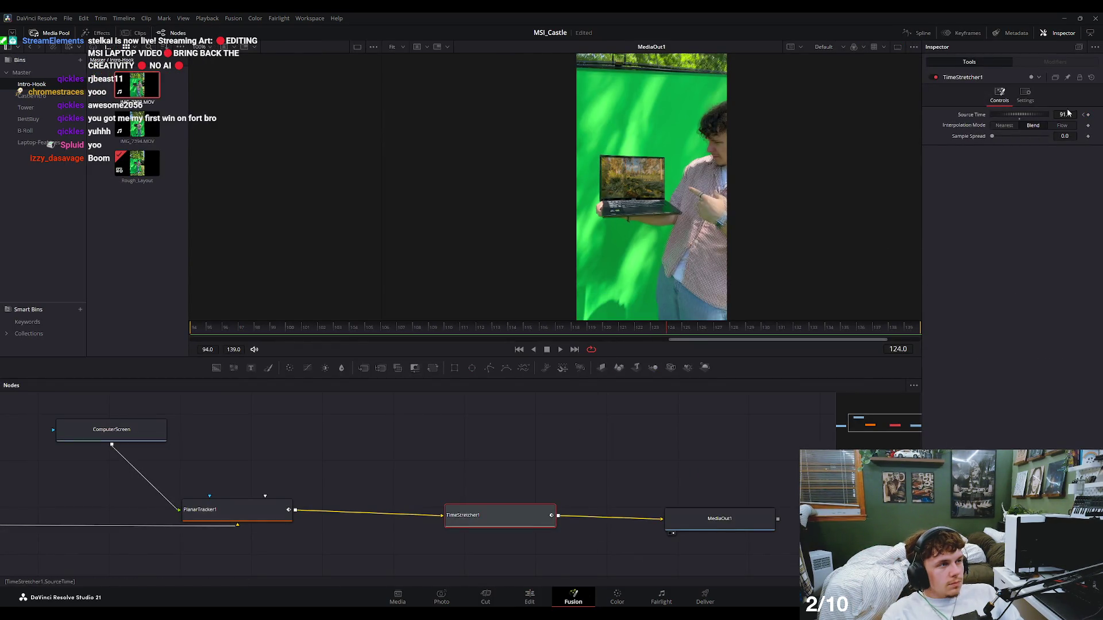
pyautogui.write('125')
pyautogui.press('Tab')
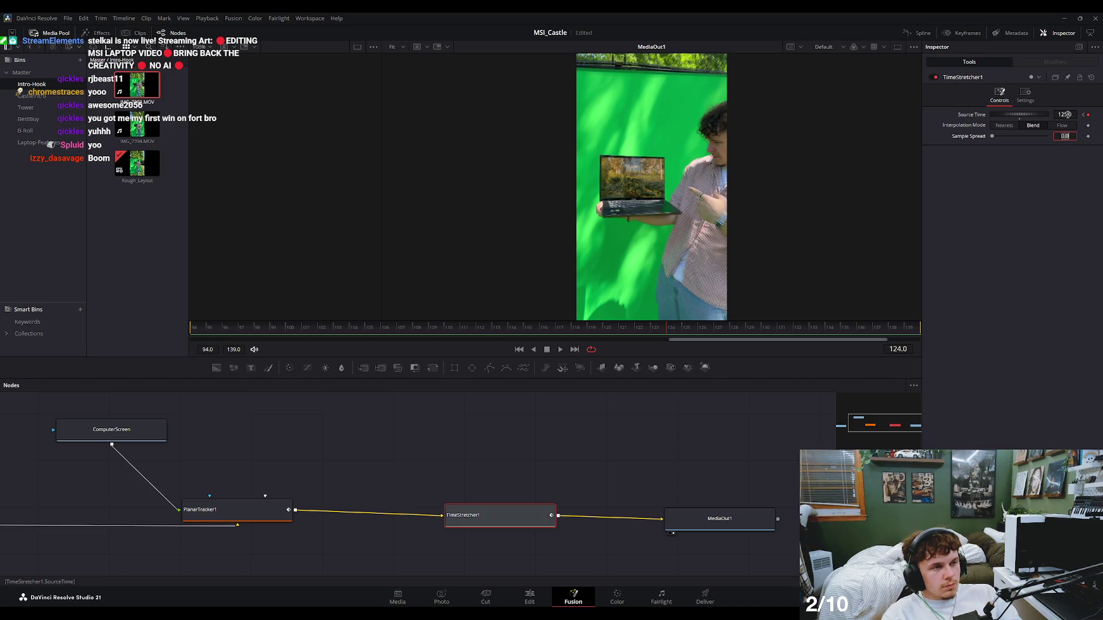
pyautogui.moveTo(666, 329); pyautogui.dragTo(169, 343)
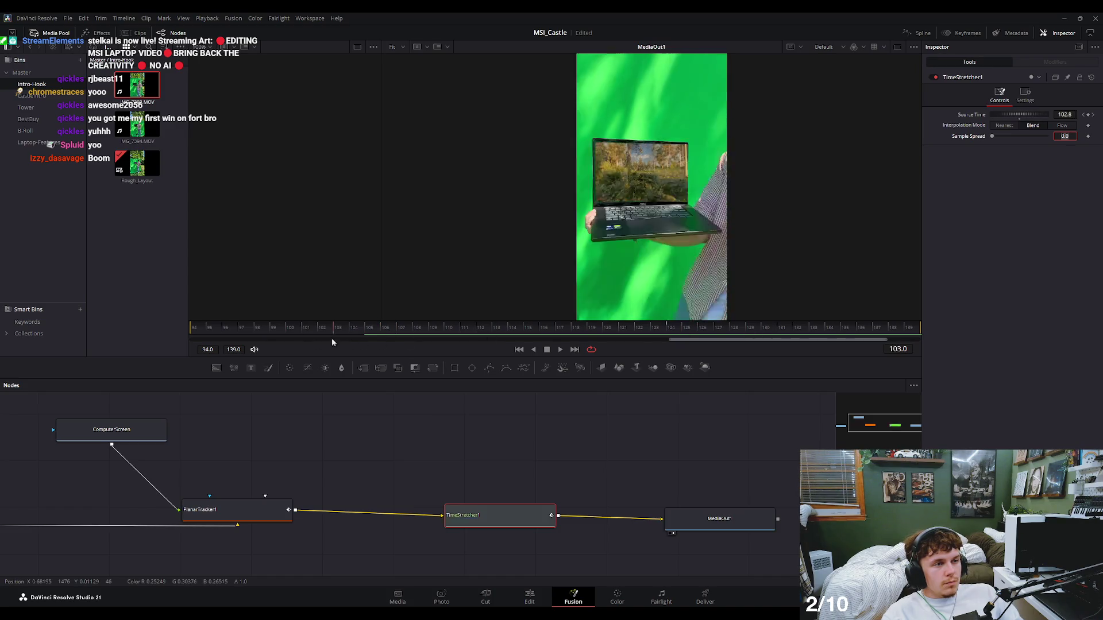
pyautogui.moveTo(466, 327); pyautogui.dragTo(192, 333)
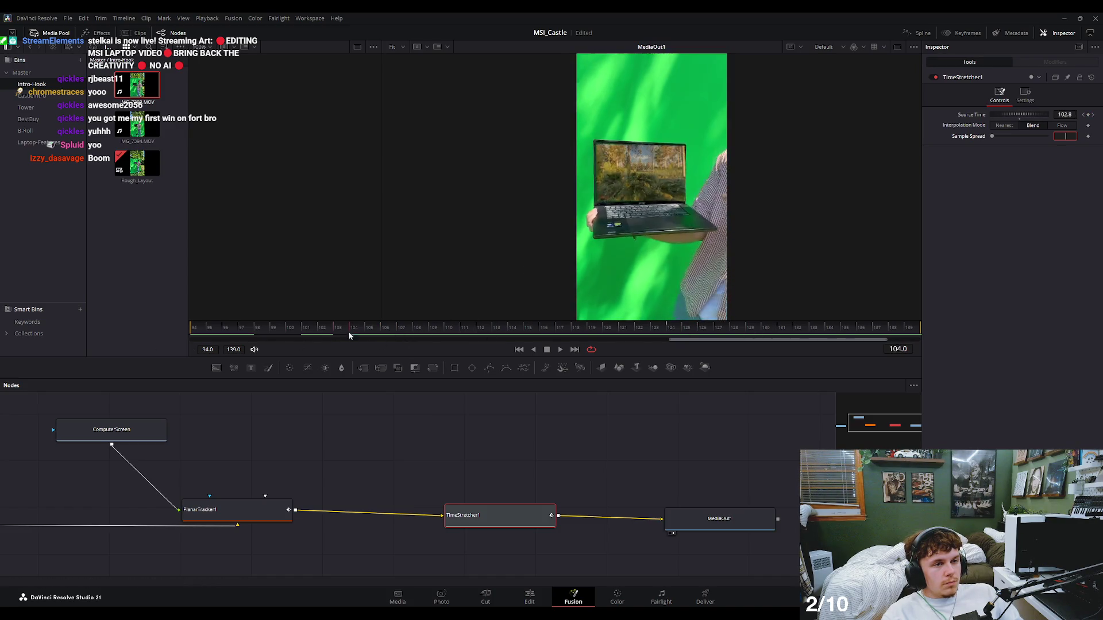
pyautogui.click(529, 597)
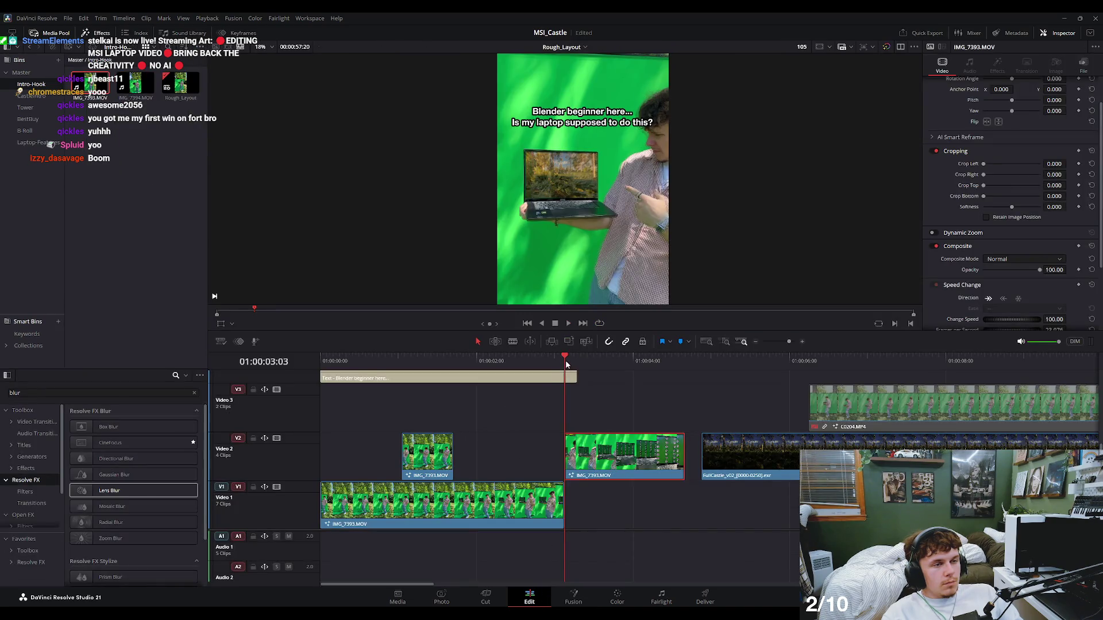
# Play back the transition from 01:00:02:03 and 01:00:02:22 up to the cut.
pyautogui.press('space')
pyautogui.click(485, 363)
pyautogui.click(445, 366)
pyautogui.press('space')
pyautogui.press('space')
pyautogui.click(548, 365)
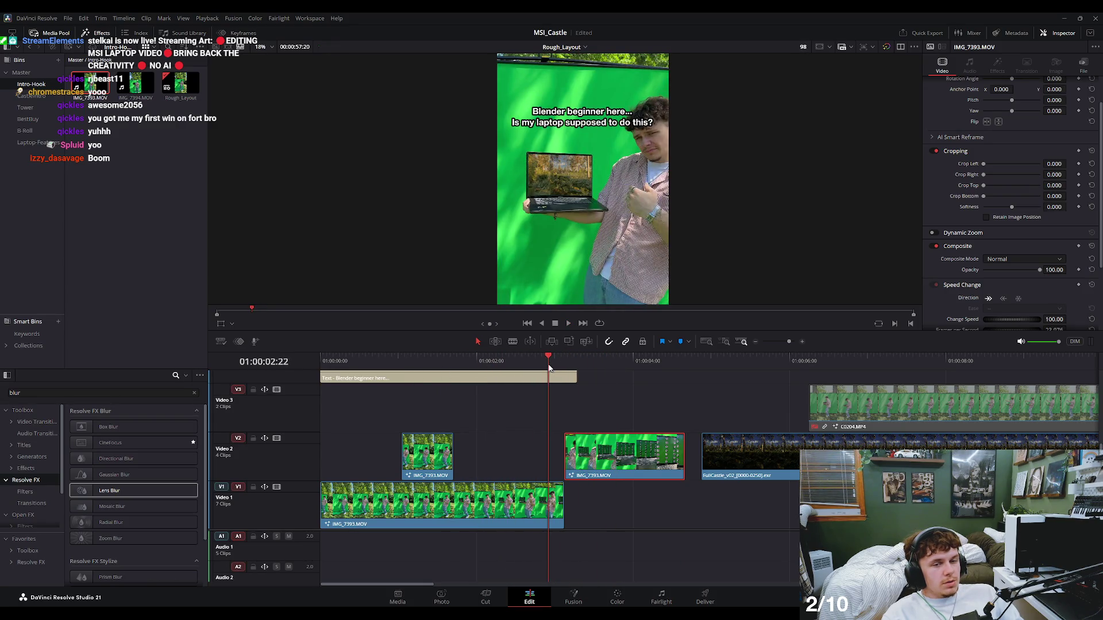
pyautogui.press('space')
pyautogui.press('space')
pyautogui.press('space')
pyautogui.press('space')
pyautogui.press('Right')
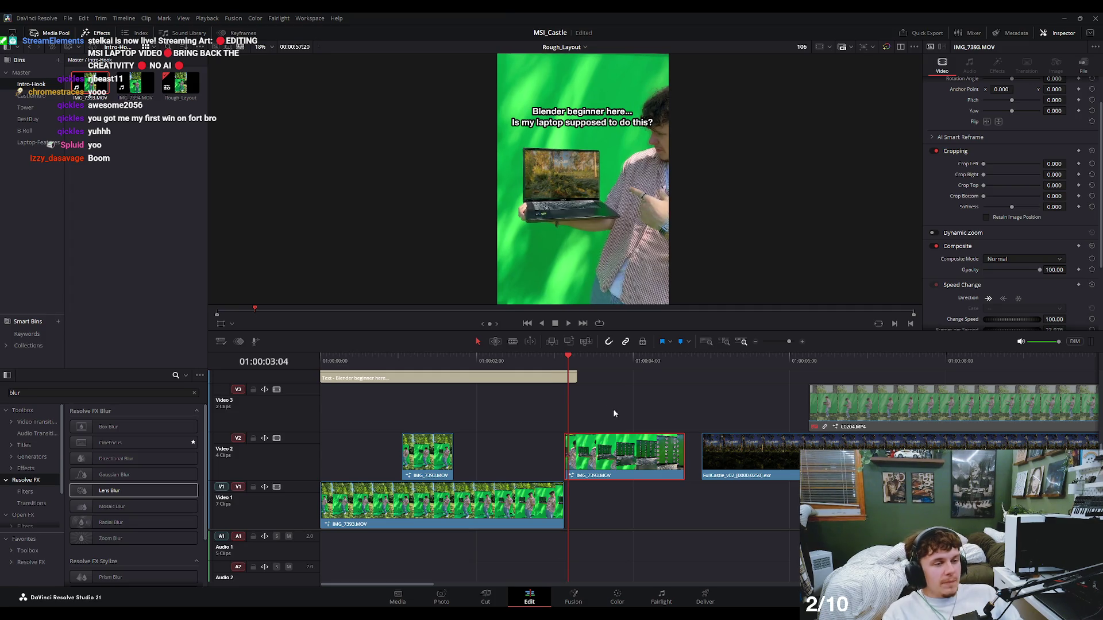
# Trim one frame off the Video 2 laptop clip and check it up to 01:00:03:07.
pyautogui.scroll(2, 599, 469)
pyautogui.scroll(1, 598, 469)
pyautogui.click(632, 463)
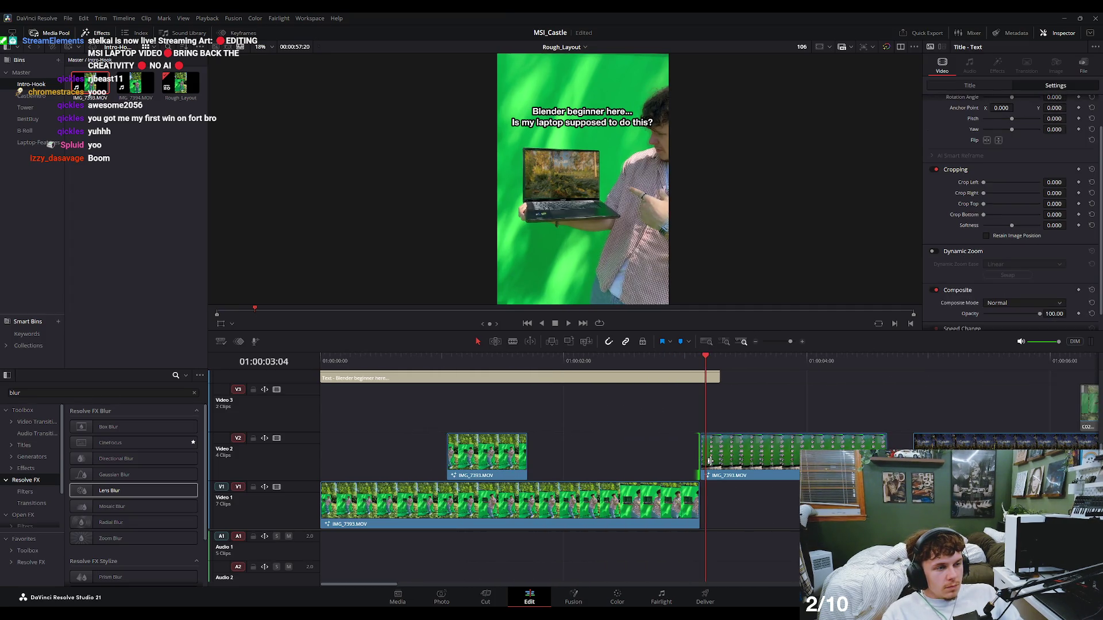
pyautogui.moveTo(704, 458)
pyautogui.mouseDown()
pyautogui.moveTo(724, 457)
pyautogui.moveTo(702, 385)
pyautogui.mouseUp()
pyautogui.press('space')
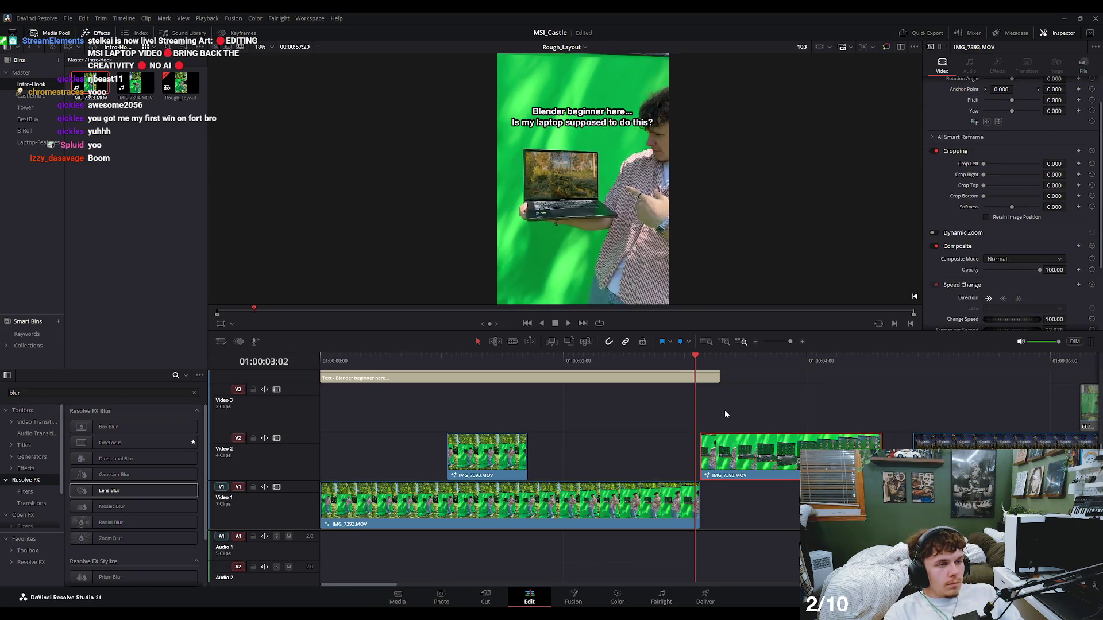
pyautogui.click(720, 362)
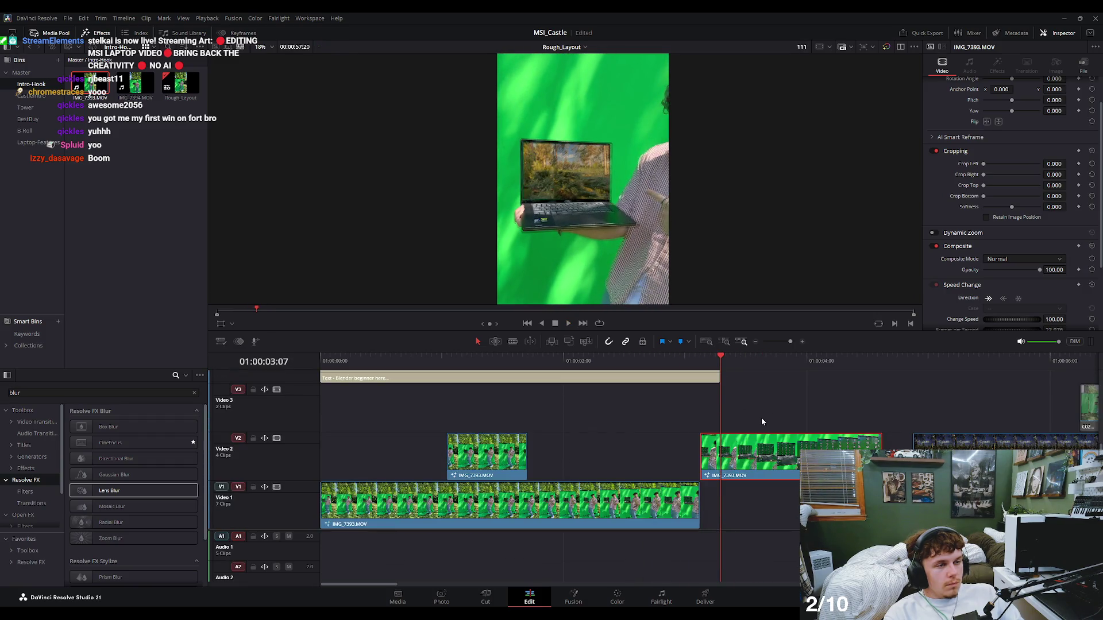
# Shorten the caption to end with the Video 1 clip, then check the playback.
pyautogui.scroll(2, 712, 384)
pyautogui.scroll(2, 707, 378)
pyautogui.moveTo(704, 375); pyautogui.dragTo(683, 378)
pyautogui.press('/')
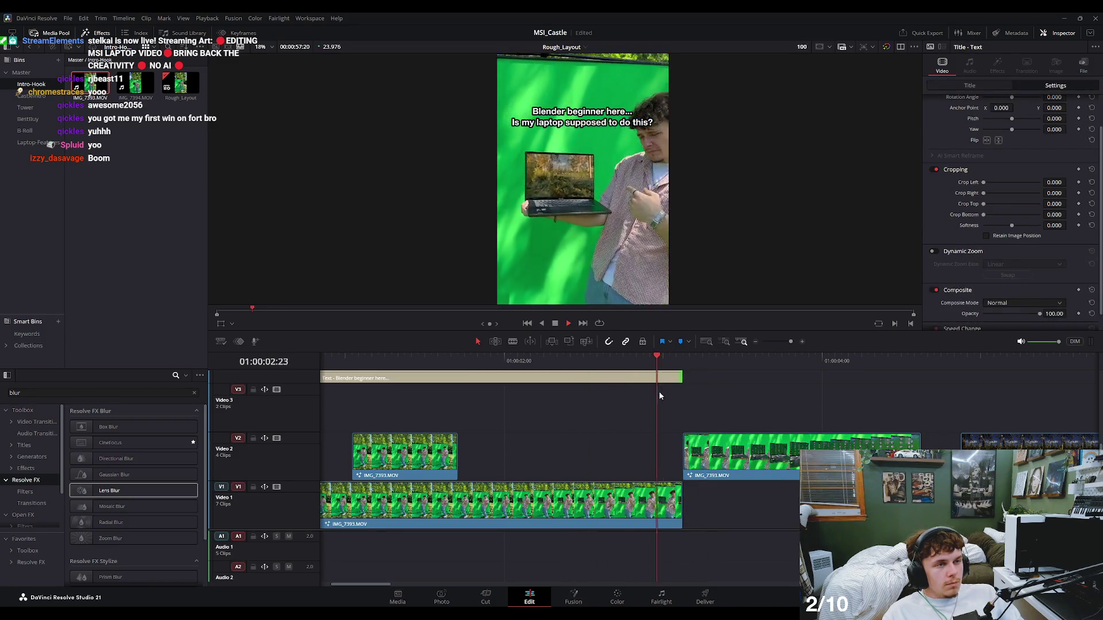
pyautogui.click(758, 438)
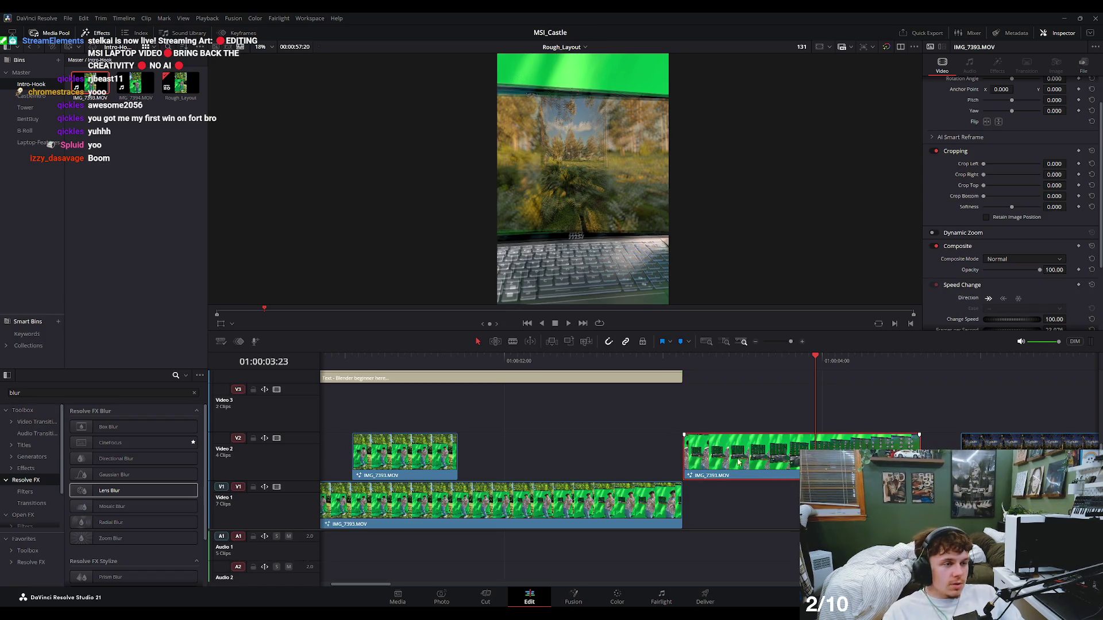
pyautogui.hotkey('shift', '5')
# Inspect the speed ramp around frames 113–122 and delete the 125 Source Time keyframe.
pyautogui.click(708, 326)
pyautogui.moveTo(706, 334); pyautogui.dragTo(622, 332)
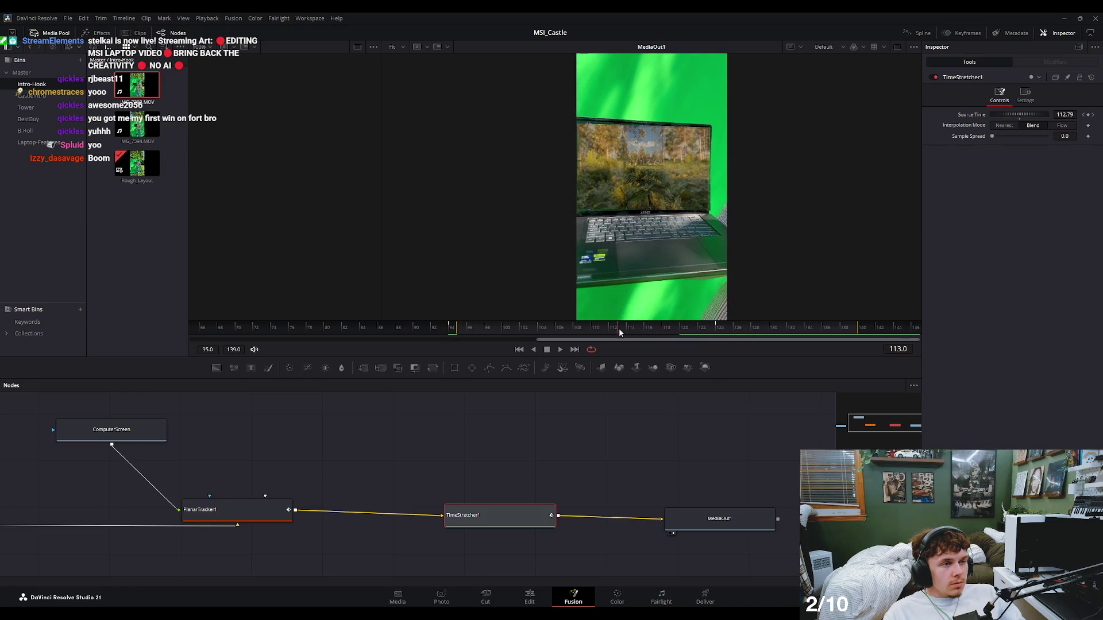
pyautogui.click(530, 595)
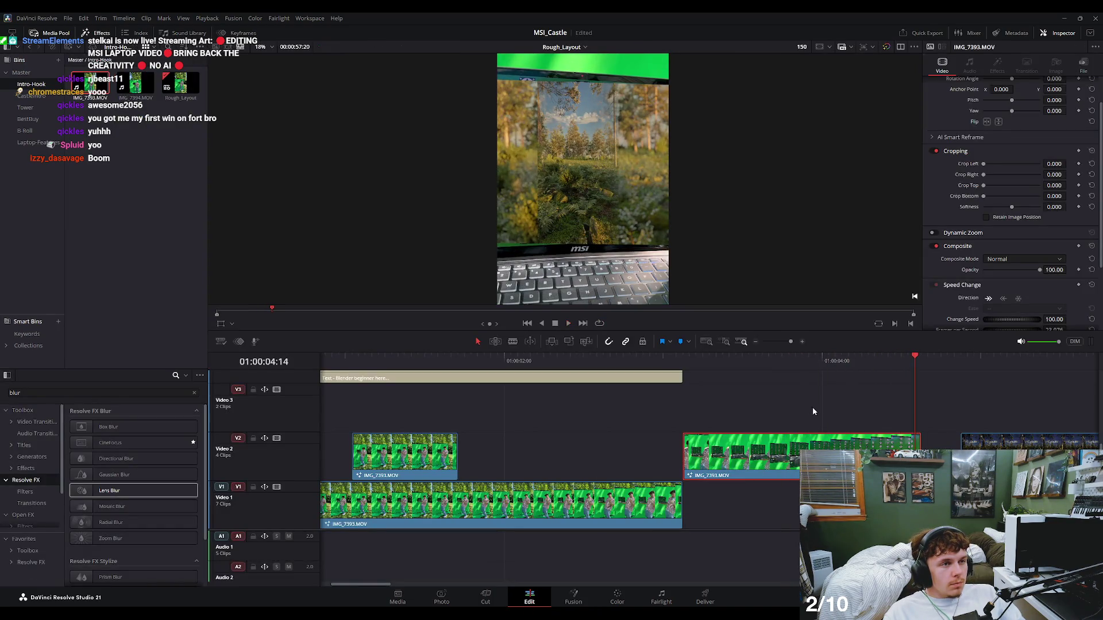
pyautogui.click(586, 600)
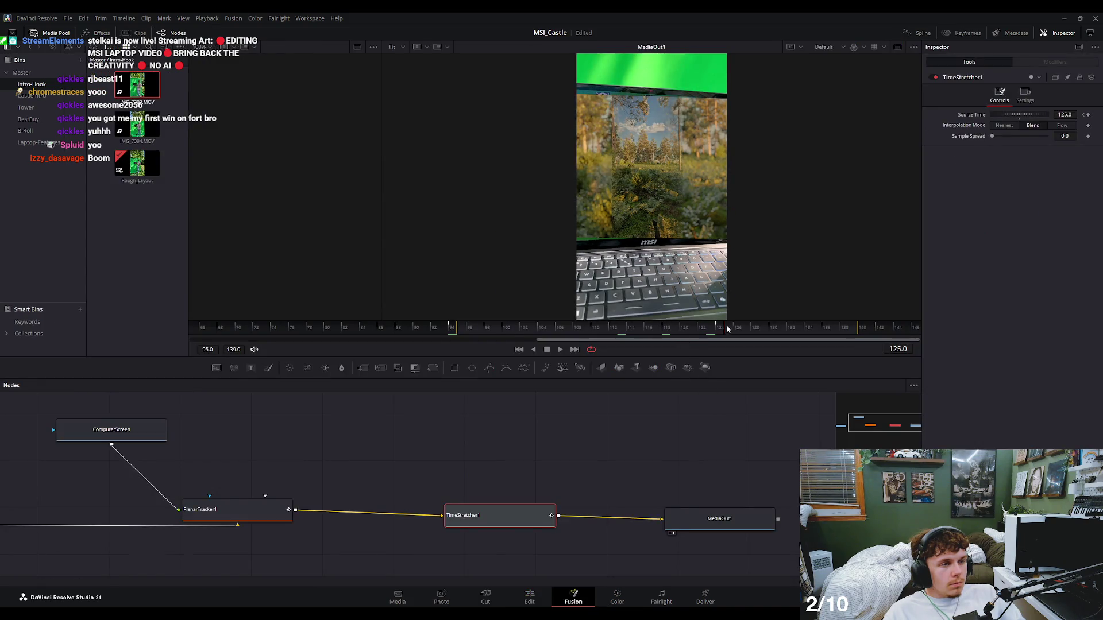
pyautogui.click(1088, 115)
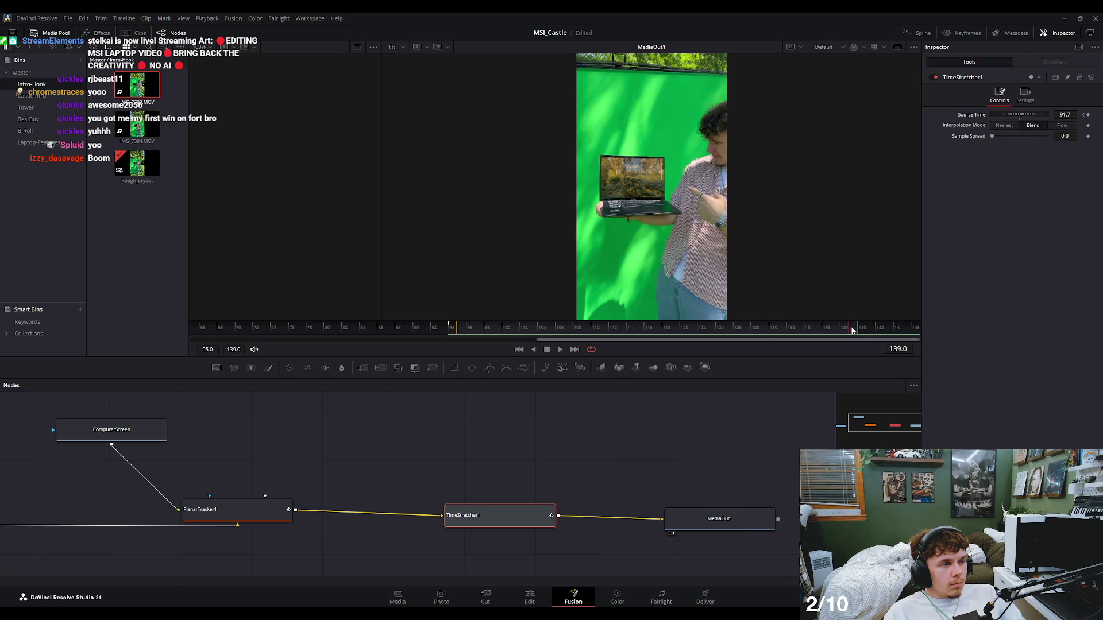
# Set TimeStretcher1's Source Time to 140 at frame 140 on the laptop clip.
pyautogui.click(533, 599)
pyautogui.moveTo(891, 358)
pyautogui.mouseDown()
pyautogui.moveTo(863, 370)
pyautogui.moveTo(918, 372)
pyautogui.mouseUp()
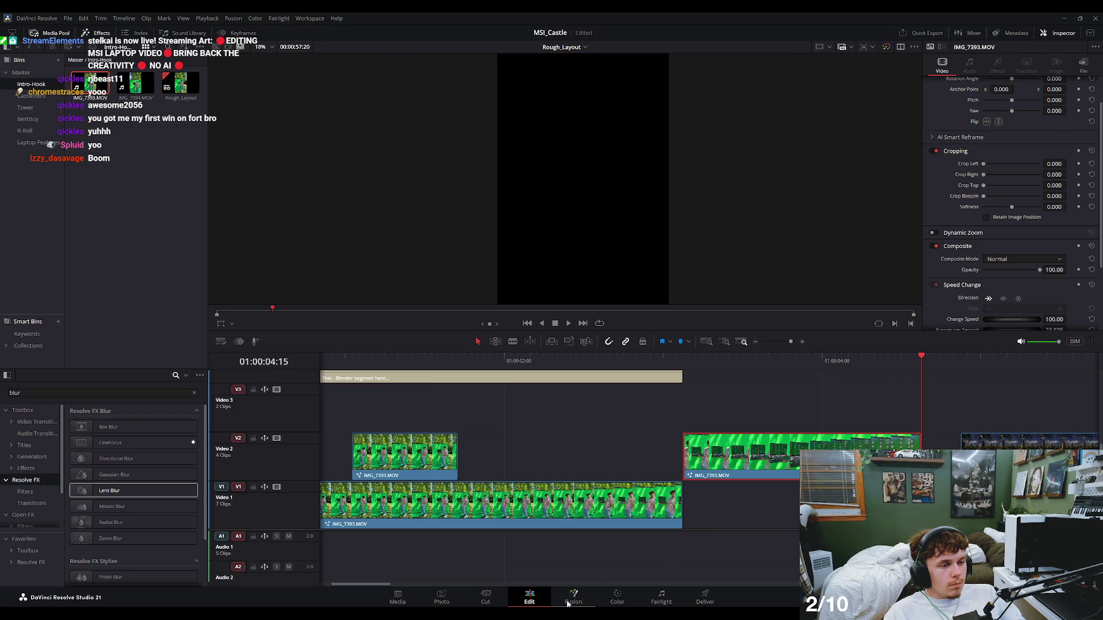
pyautogui.click(571, 601)
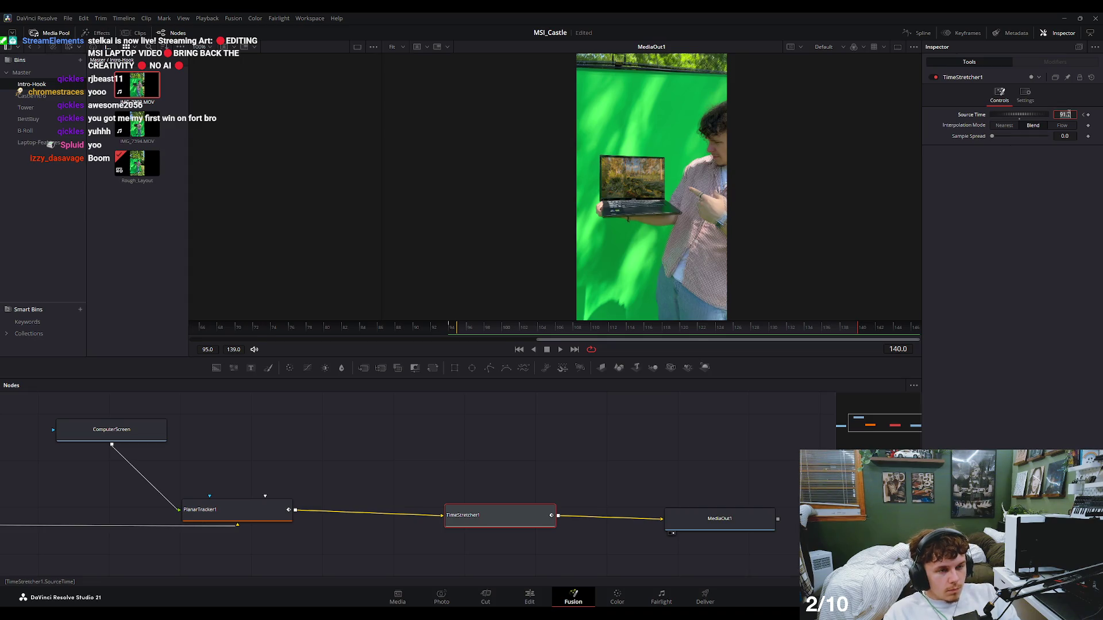
pyautogui.write('140')
pyautogui.press('Tab')
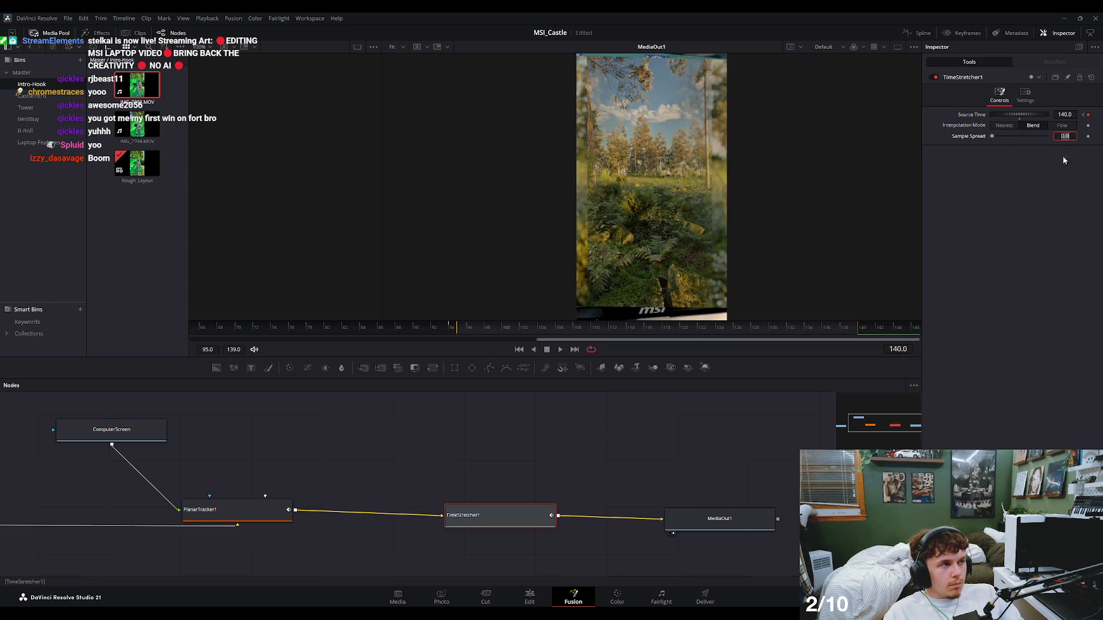
# Play back the new ramp in the edit, then hide the Effects library and show the Source Time spline.
pyautogui.click(529, 598)
pyautogui.moveTo(895, 363)
pyautogui.mouseDown()
pyautogui.moveTo(697, 367)
pyautogui.moveTo(913, 384)
pyautogui.moveTo(743, 388)
pyautogui.moveTo(946, 396)
pyautogui.moveTo(908, 397)
pyautogui.moveTo(859, 362)
pyautogui.moveTo(704, 371)
pyautogui.moveTo(651, 391)
pyautogui.mouseUp()
pyautogui.press('space')
pyautogui.press('space')
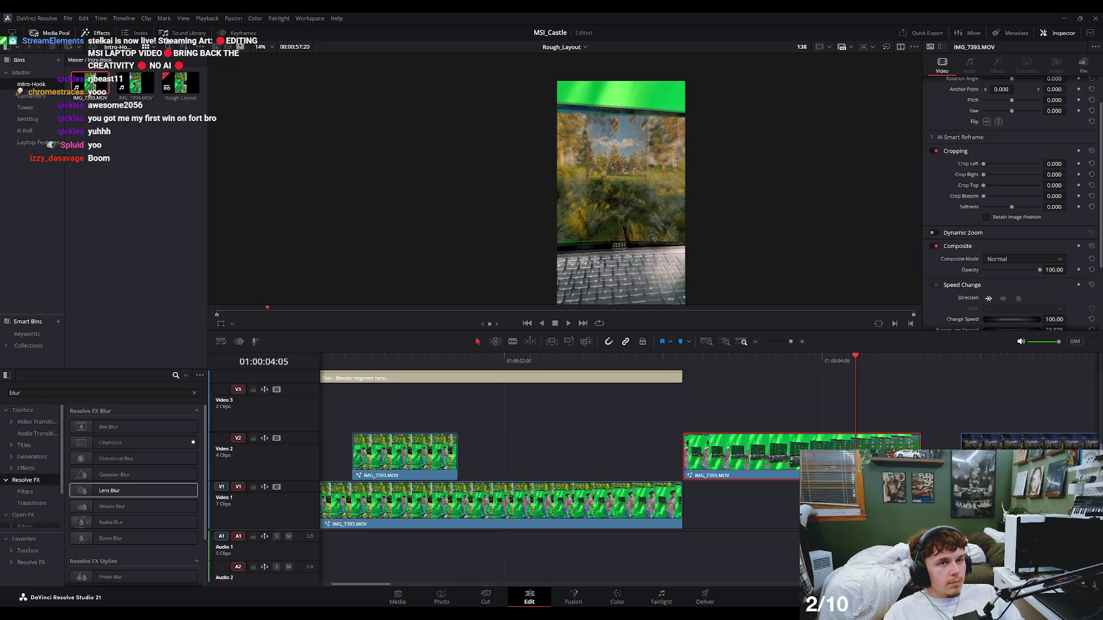
pyautogui.click(245, 34)
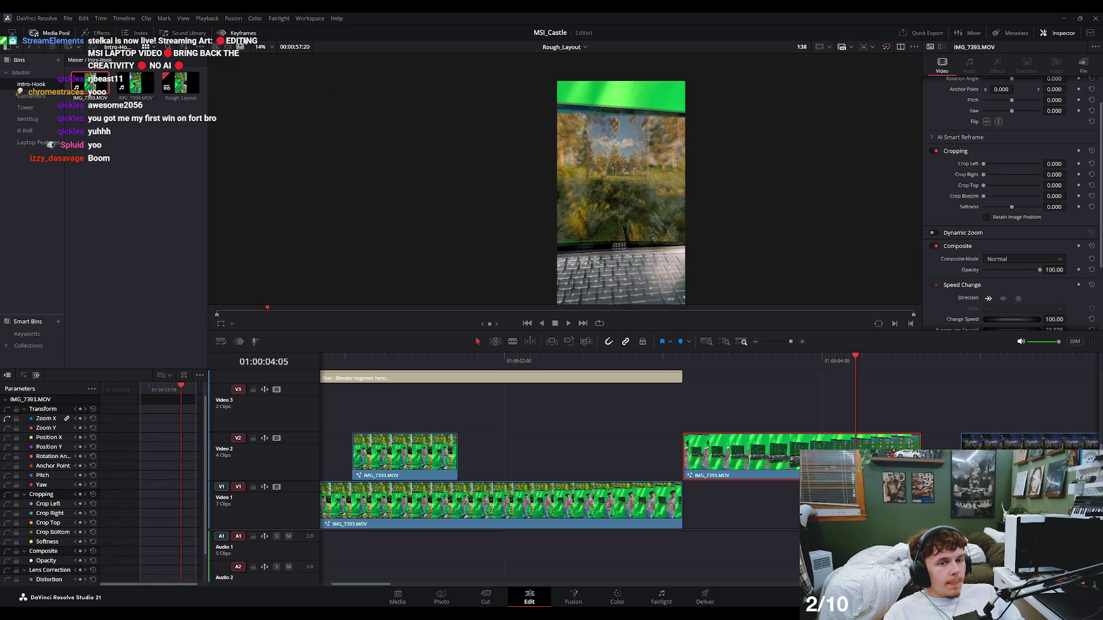
pyautogui.click(587, 601)
pyautogui.click(919, 32)
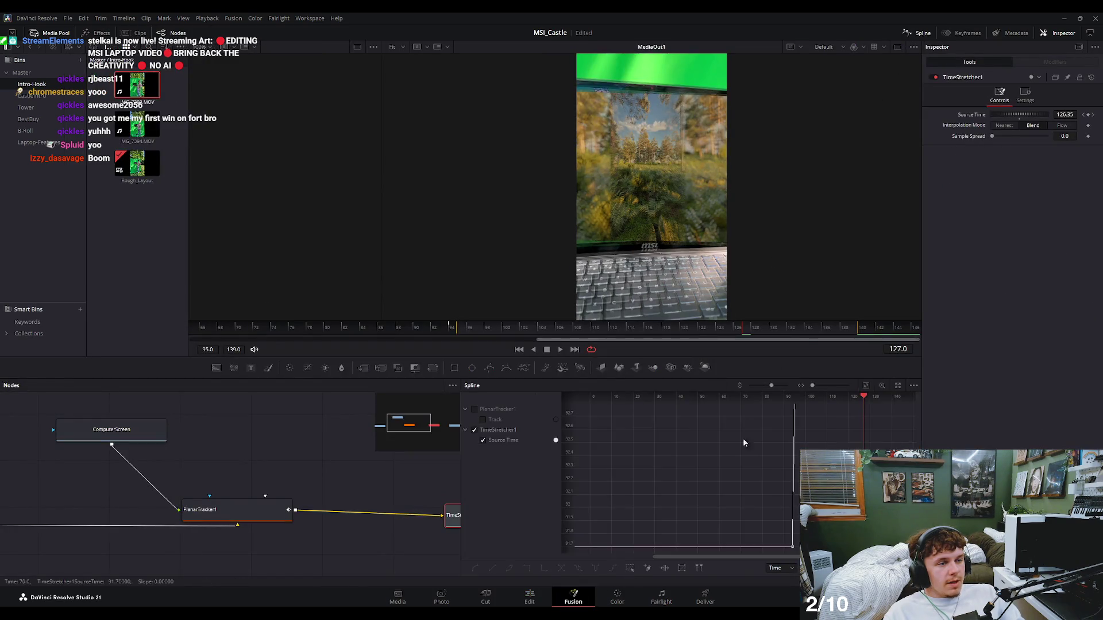
# Fit the Source Time curve in view, smooth its keyframes with S, and play the eased ramp.
pyautogui.click(867, 387)
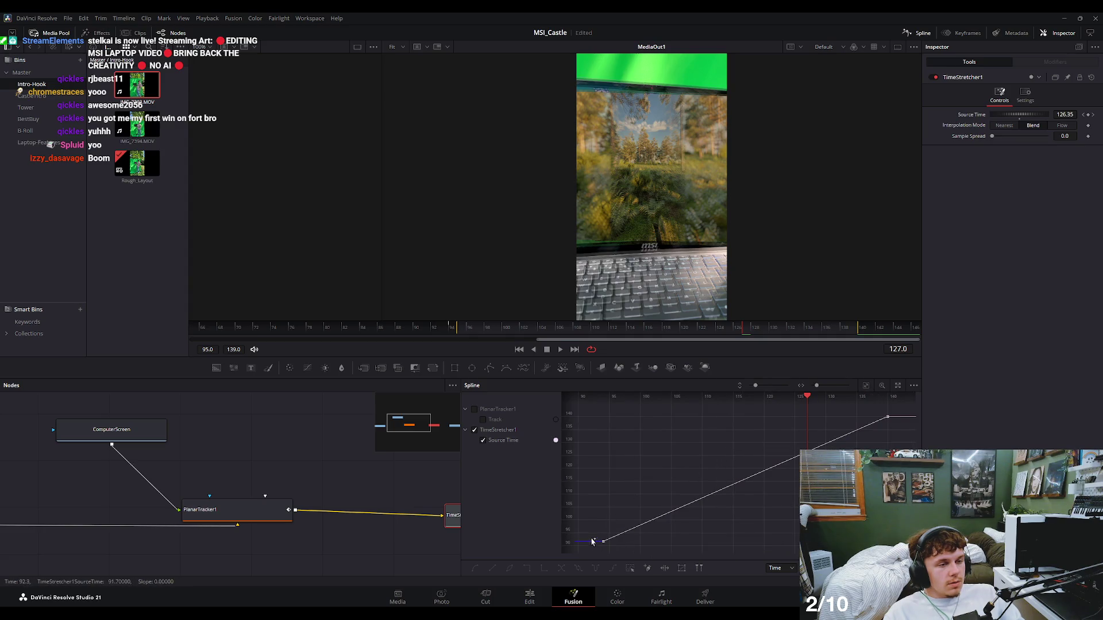
pyautogui.moveTo(912, 406); pyautogui.dragTo(595, 550)
pyautogui.press('s')
pyautogui.moveTo(689, 396); pyautogui.dragTo(674, 396)
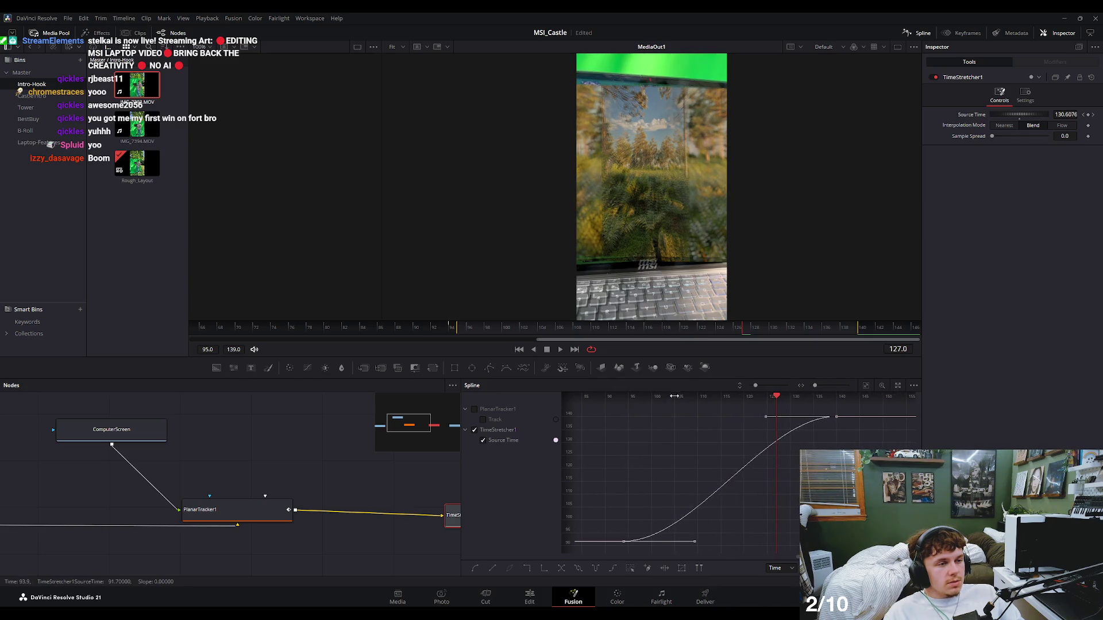
pyautogui.click(591, 404)
pyautogui.press('space')
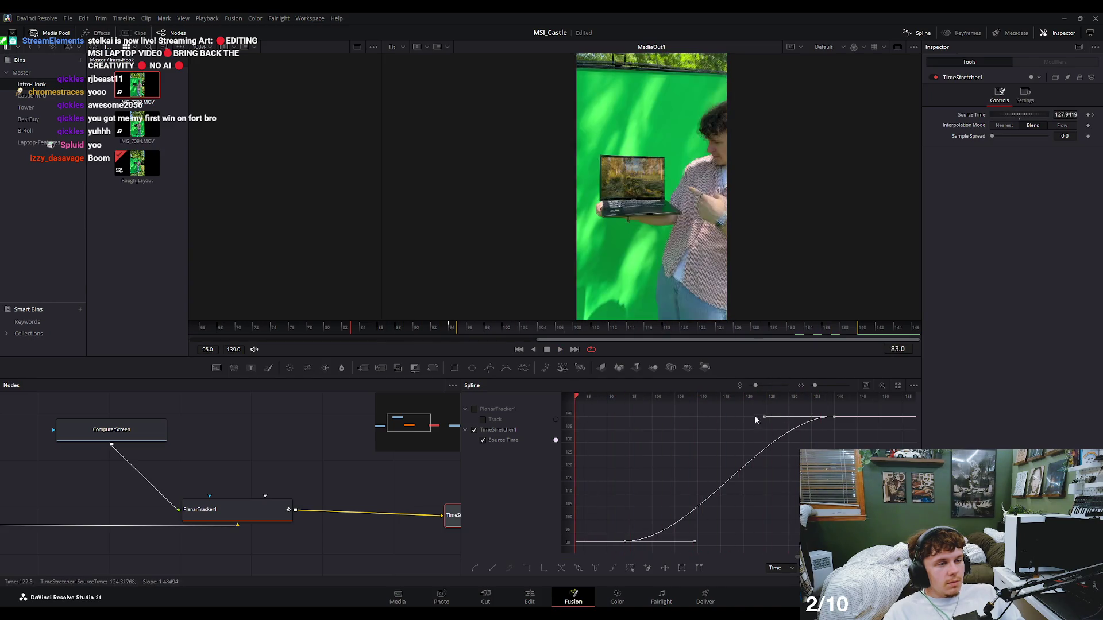
# Drag the curve handle and a keyframe later and higher so the ramp accelerates steeply into 140.
pyautogui.moveTo(768, 419); pyautogui.dragTo(831, 443)
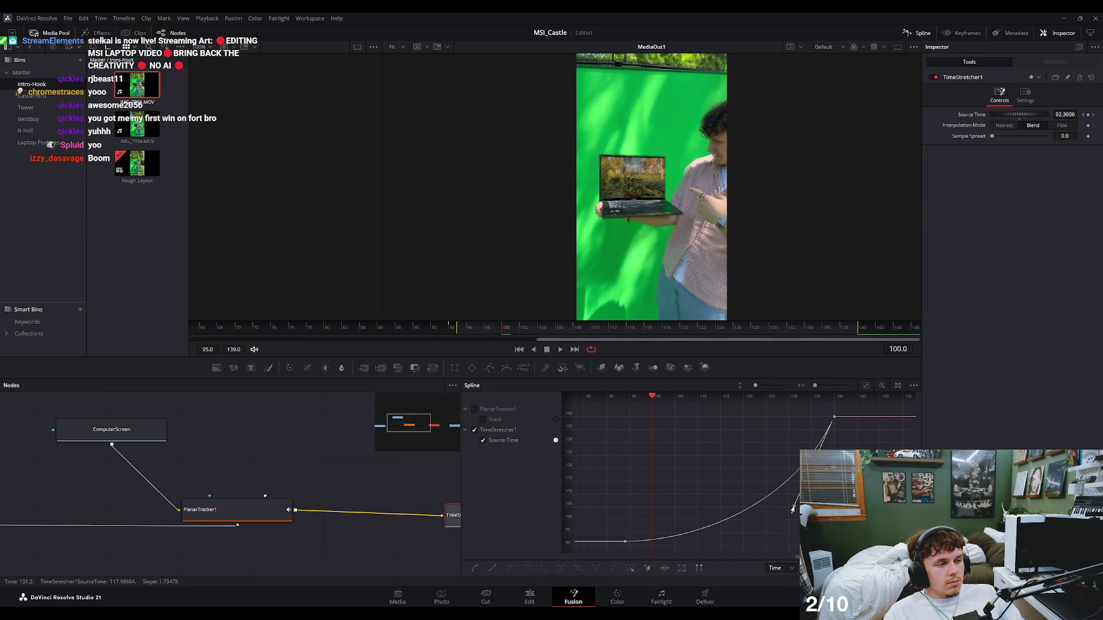
pyautogui.press('space')
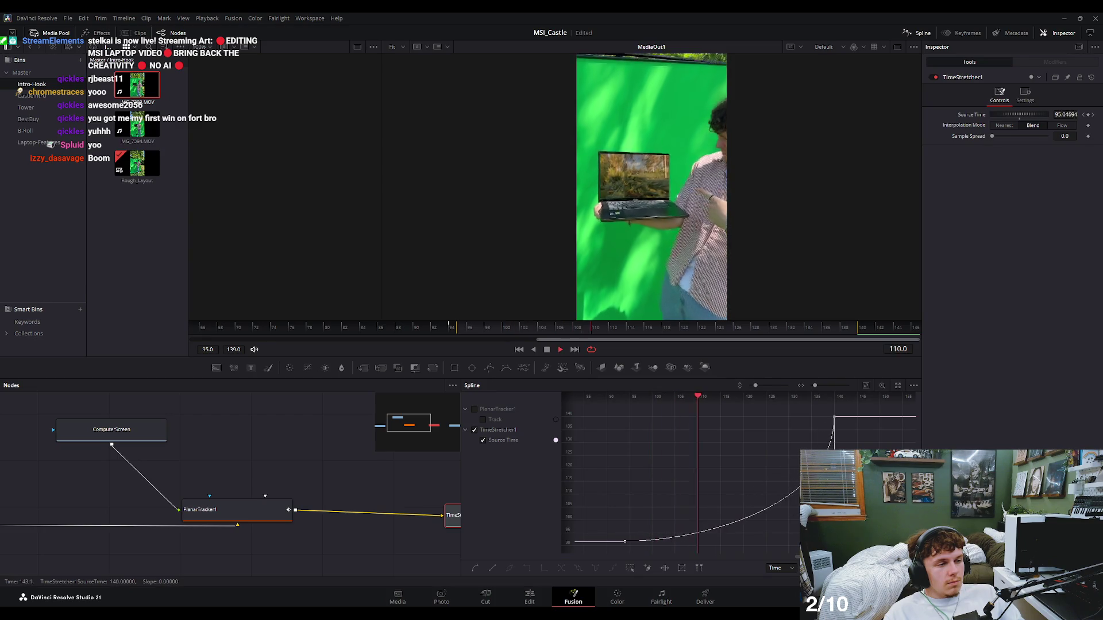
pyautogui.press('space')
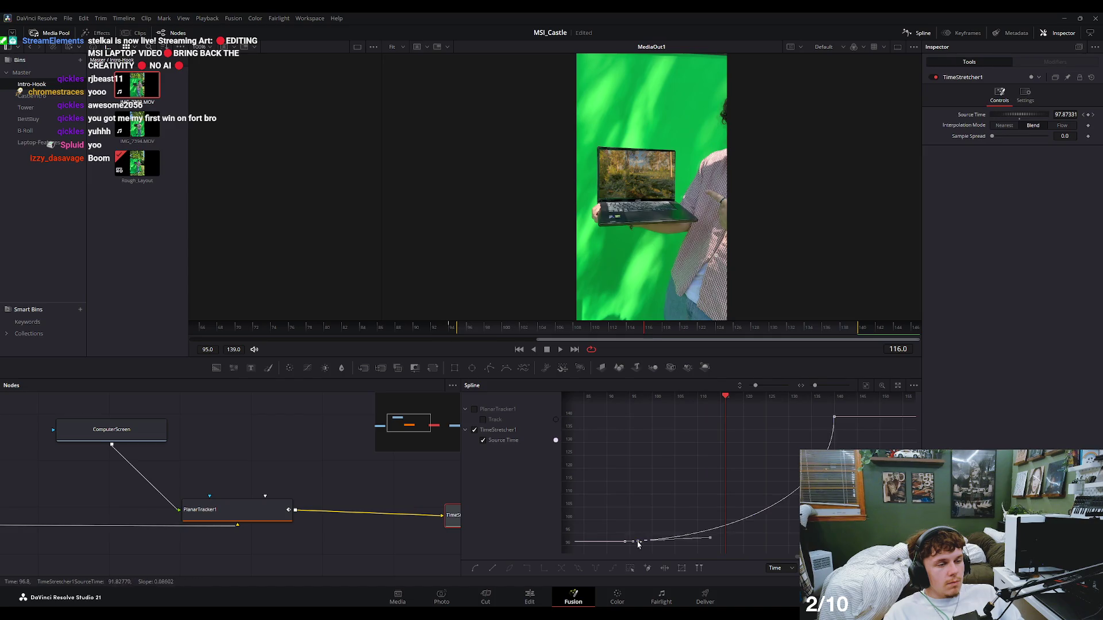
pyautogui.moveTo(710, 542); pyautogui.dragTo(793, 495)
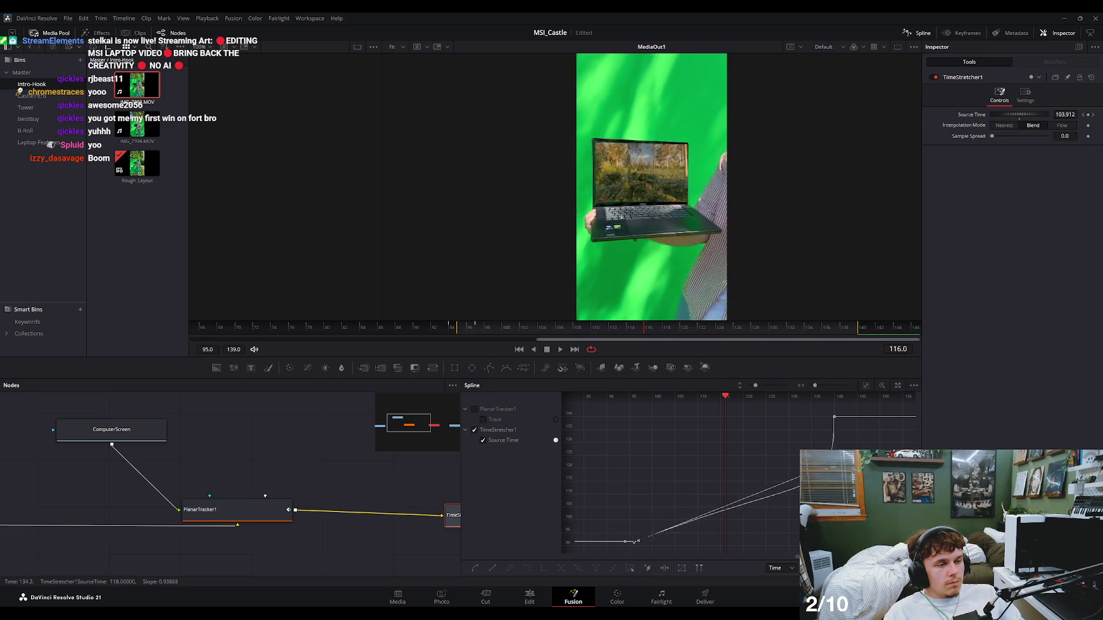
pyautogui.moveTo(793, 495); pyautogui.dragTo(829, 481)
pyautogui.press('space')
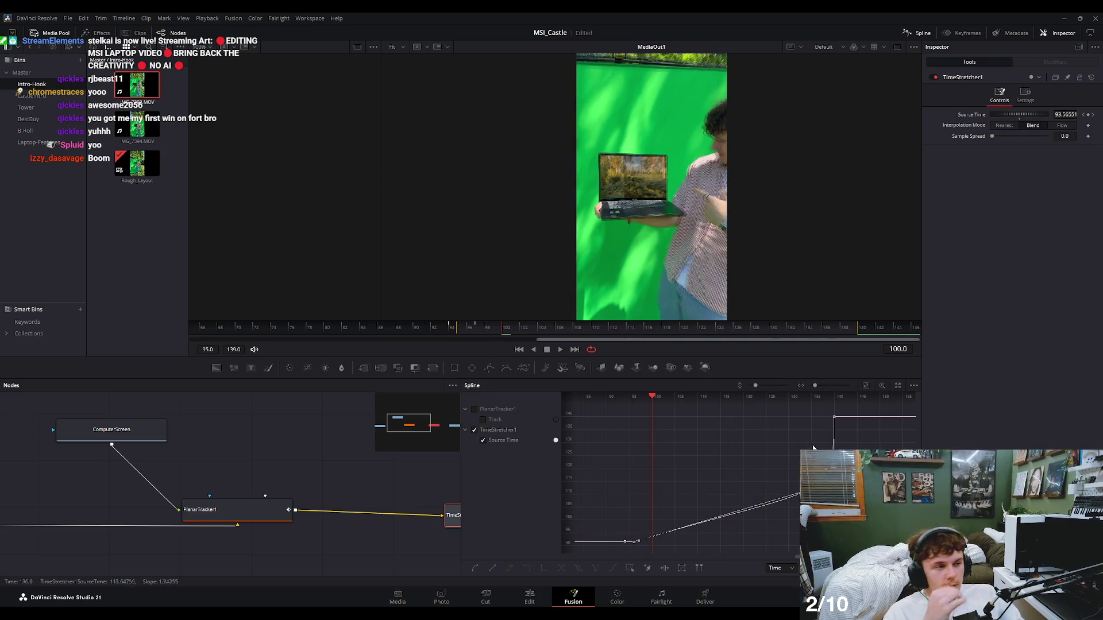
pyautogui.click(529, 597)
# Play and scrub the V2 laptop clip's push-in to the forest footage, then open its Fusion composition.
pyautogui.press('space')
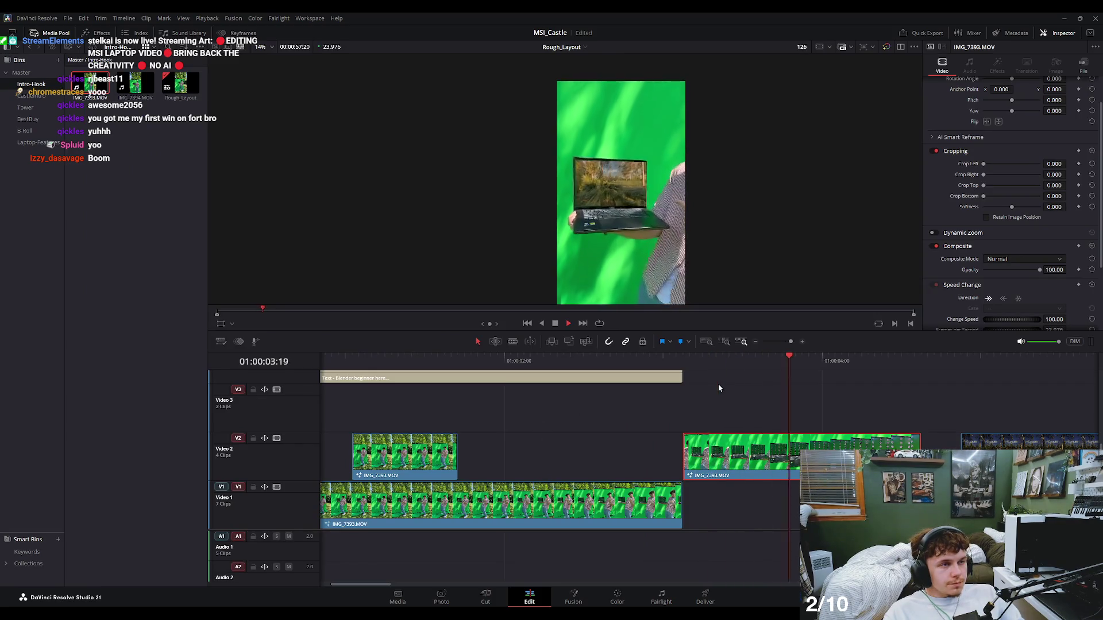
pyautogui.moveTo(839, 367)
pyautogui.mouseDown()
pyautogui.moveTo(921, 381)
pyautogui.moveTo(901, 394)
pyautogui.mouseUp()
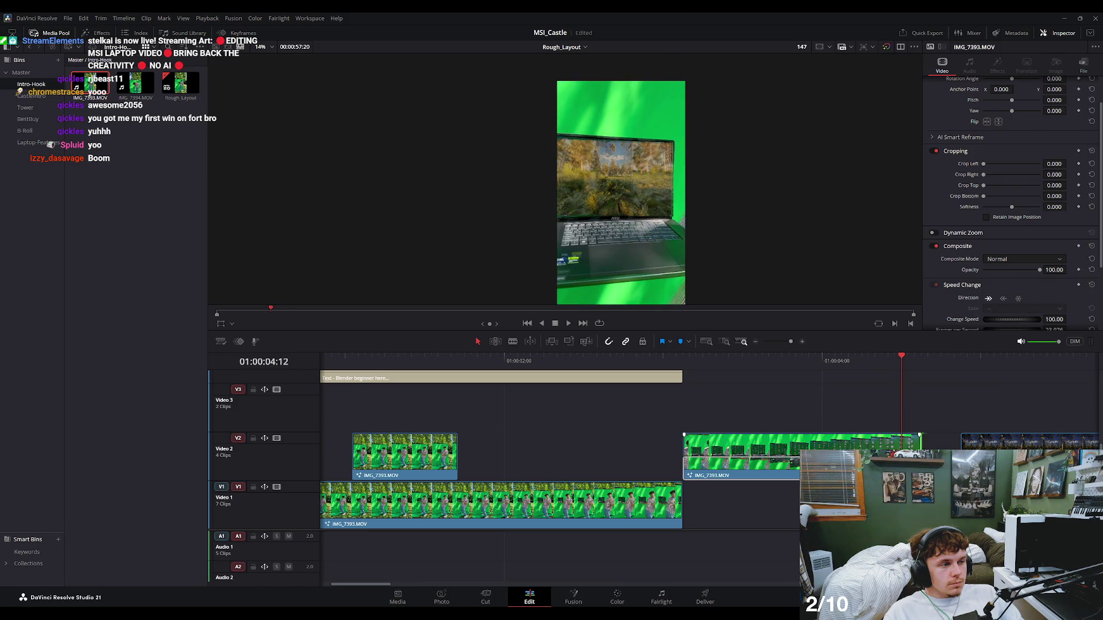
pyautogui.moveTo(920, 442); pyautogui.dragTo(952, 443)
pyautogui.moveTo(949, 360)
pyautogui.mouseDown()
pyautogui.moveTo(930, 382)
pyautogui.moveTo(931, 401)
pyautogui.moveTo(915, 401)
pyautogui.mouseUp()
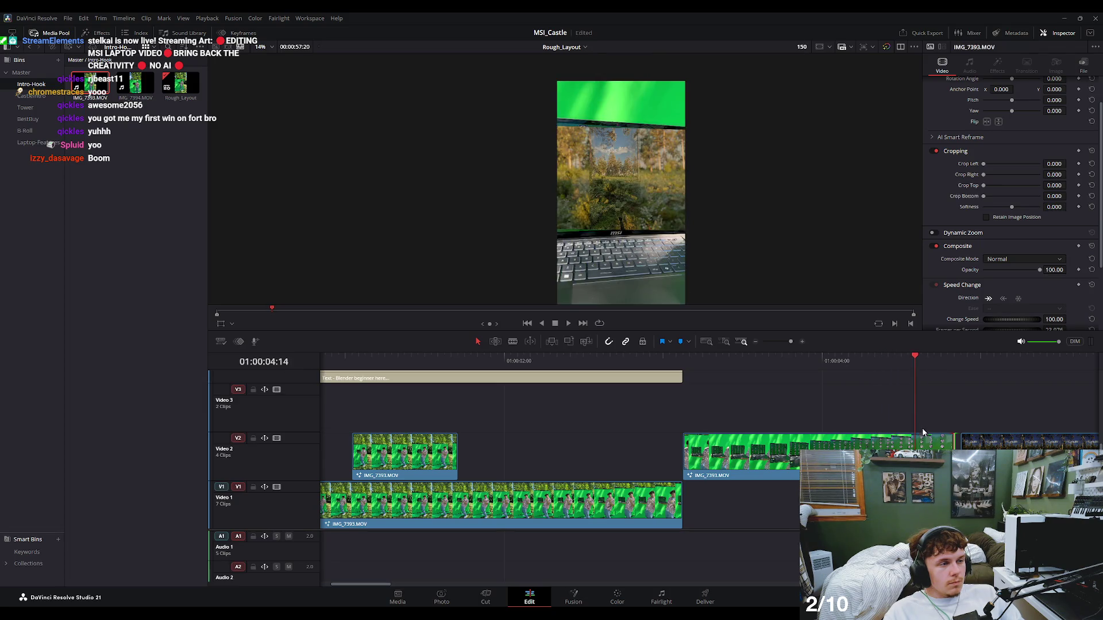
pyautogui.press('space')
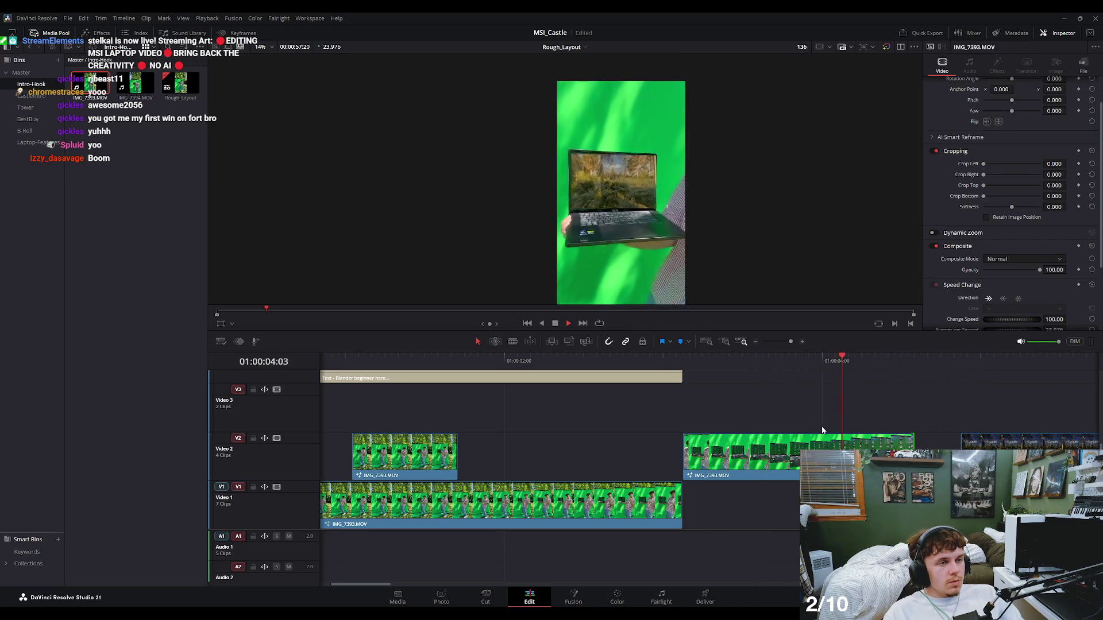
pyautogui.click(795, 380)
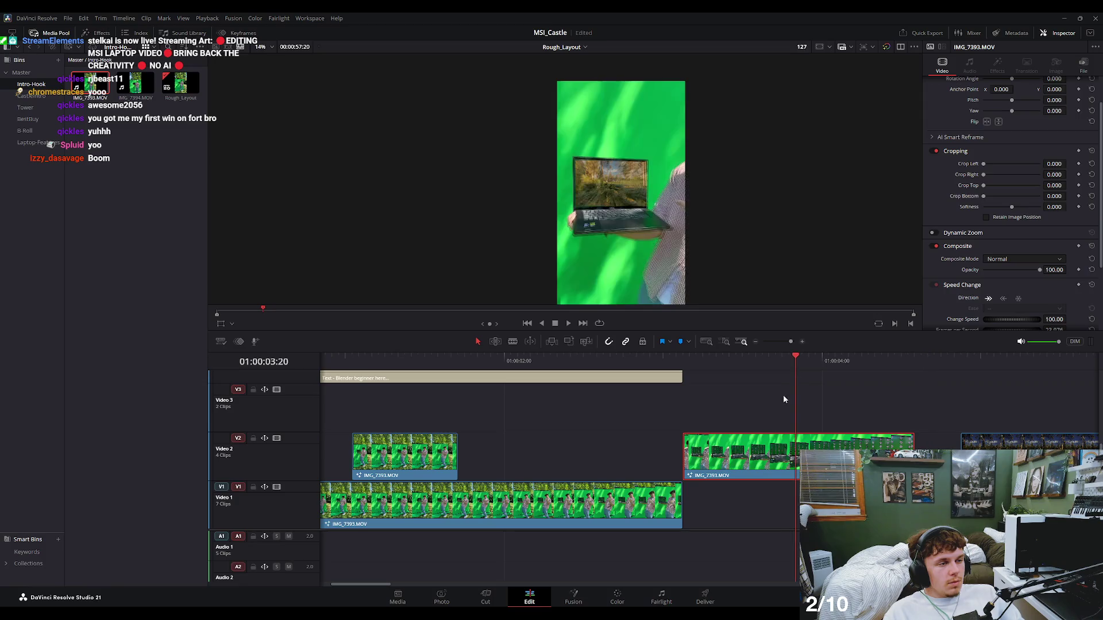
pyautogui.click(574, 597)
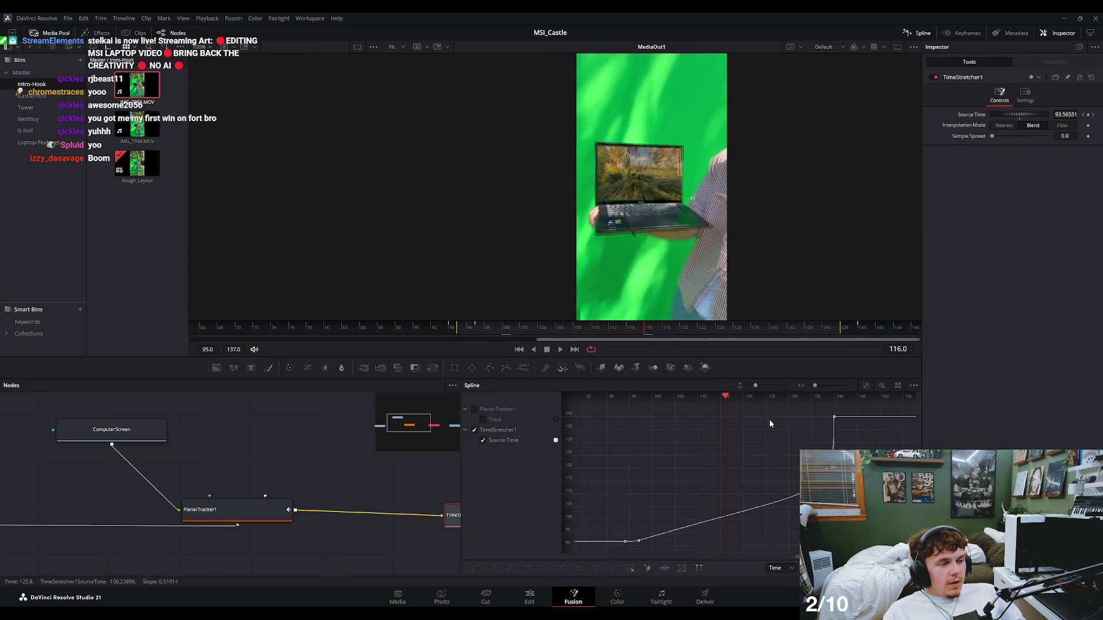
# Select the Source Time keyframes and bend the curve from a straight ramp into an S-curve.
pyautogui.press('Left')
pyautogui.moveTo(601, 516)
pyautogui.mouseDown()
pyautogui.moveTo(647, 566)
pyautogui.moveTo(719, 541)
pyautogui.moveTo(749, 501)
pyautogui.moveTo(679, 534)
pyautogui.moveTo(691, 539)
pyautogui.mouseUp()
pyautogui.press('space')
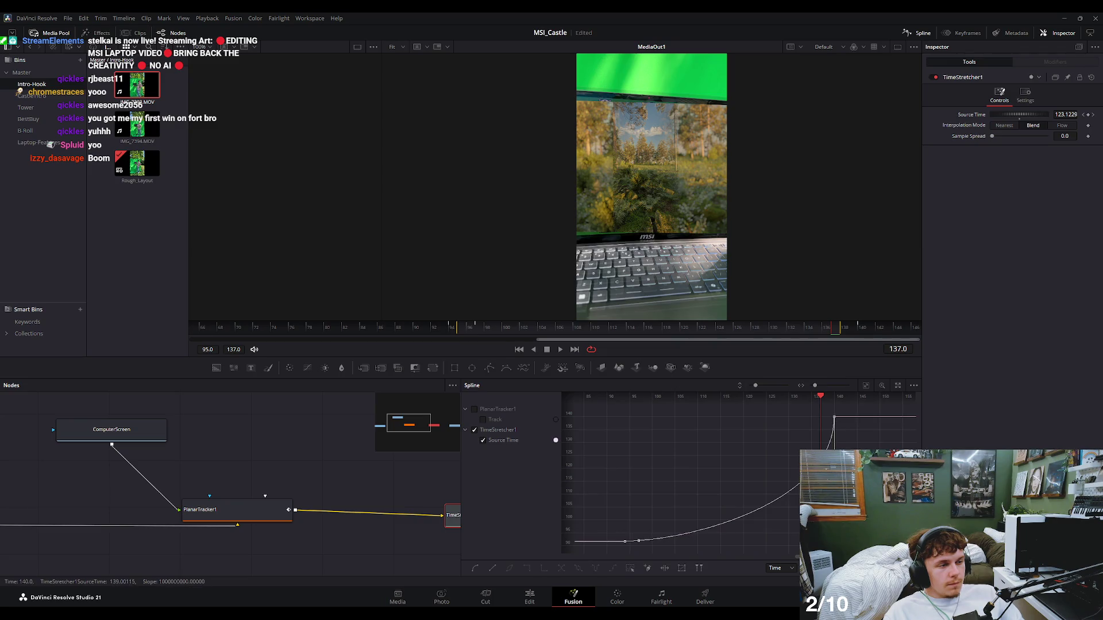
pyautogui.moveTo(834, 436); pyautogui.dragTo(749, 478)
pyautogui.scroll(-2, 717, 408)
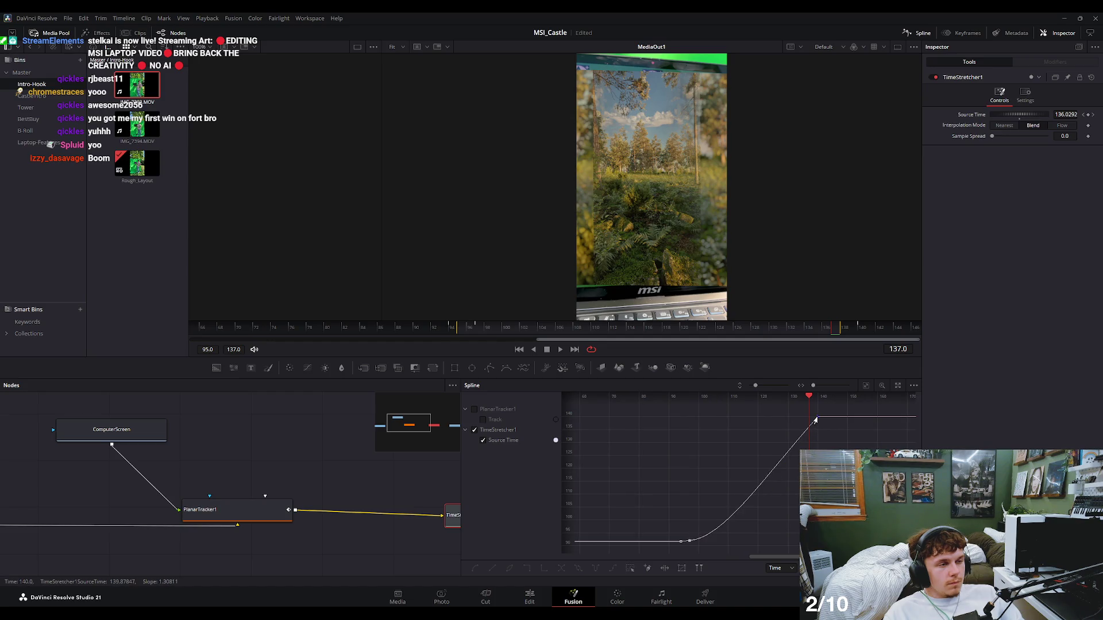
pyautogui.moveTo(762, 481); pyautogui.dragTo(735, 398)
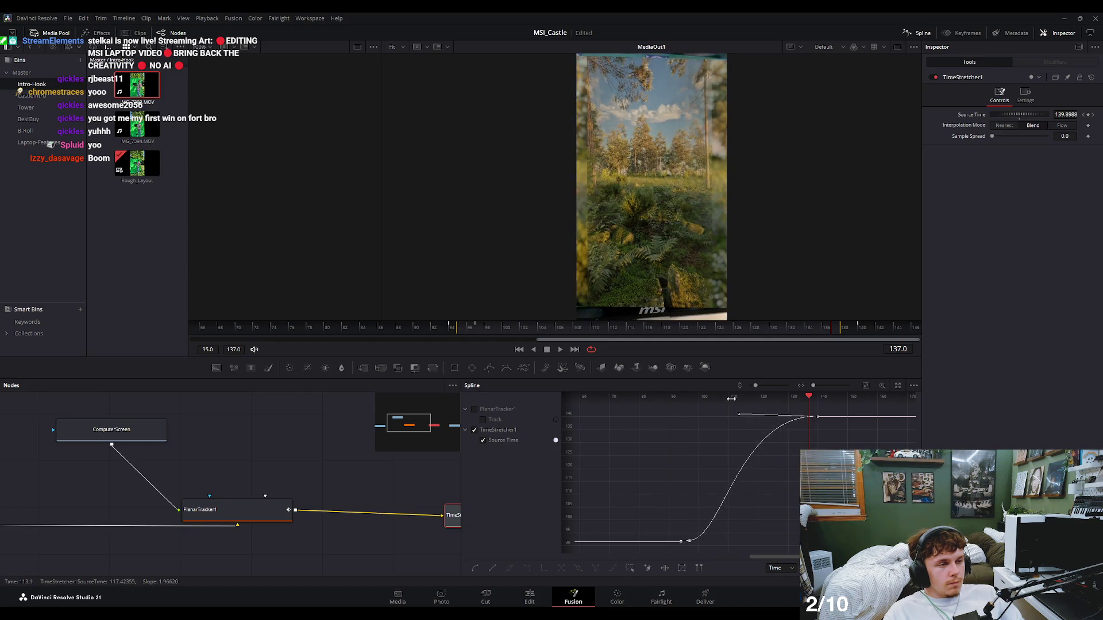
pyautogui.scroll(3, 803, 401)
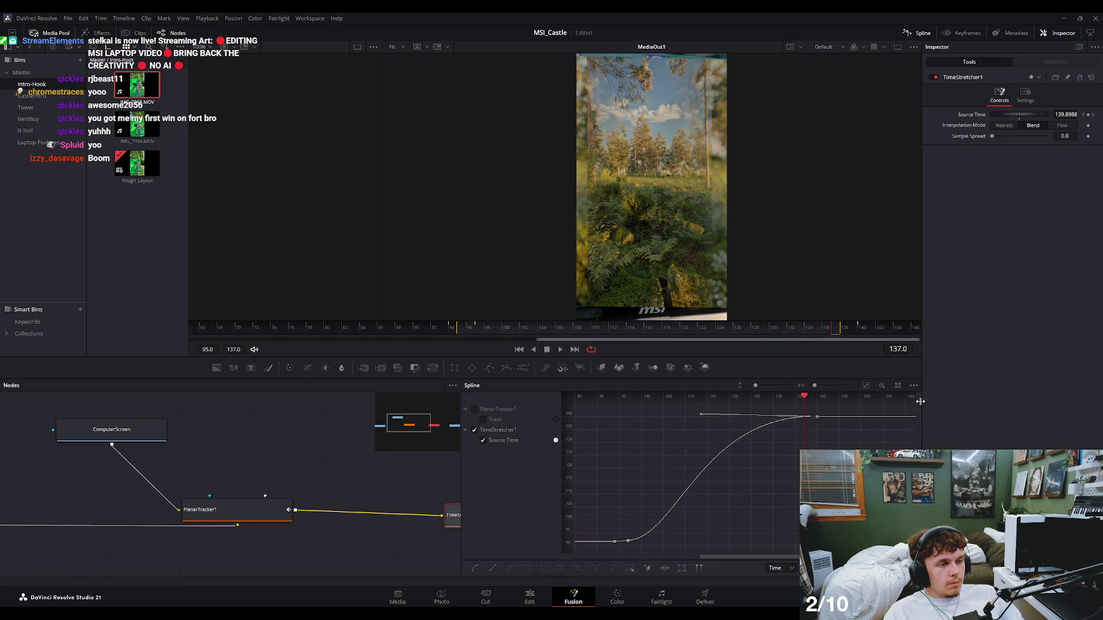
# Add a curve point and pull the top keyframe's handle into a smooth S, scrubbing and playing to check.
pyautogui.moveTo(777, 396); pyautogui.dragTo(592, 419)
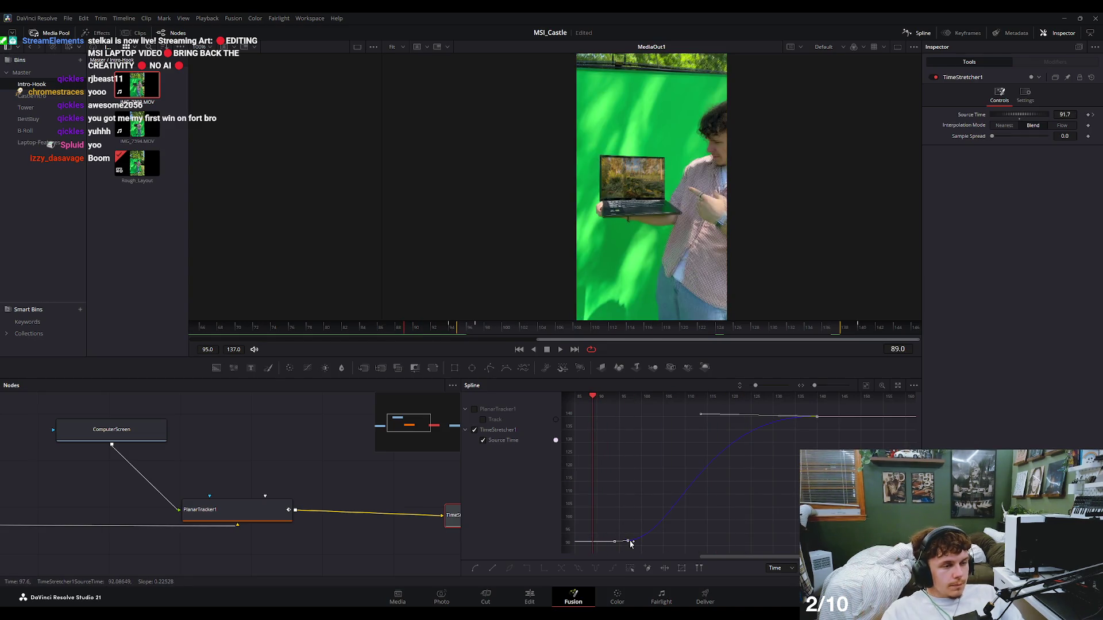
pyautogui.moveTo(622, 540)
pyautogui.mouseDown()
pyautogui.moveTo(645, 504)
pyautogui.moveTo(643, 545)
pyautogui.moveTo(673, 542)
pyautogui.moveTo(679, 509)
pyautogui.mouseUp()
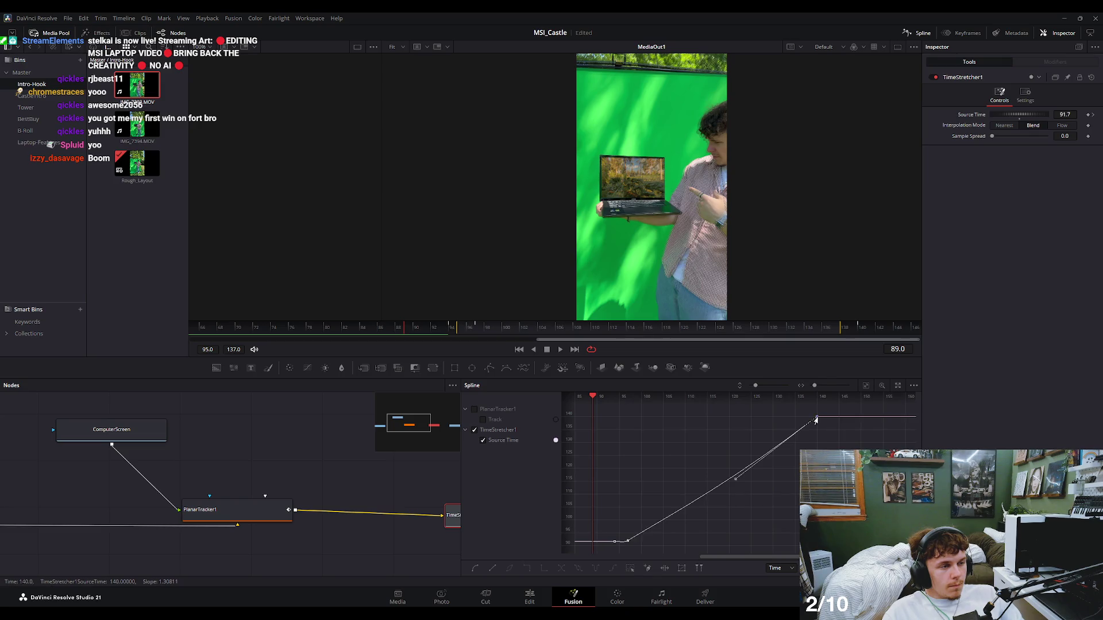
pyautogui.moveTo(732, 483); pyautogui.dragTo(696, 416)
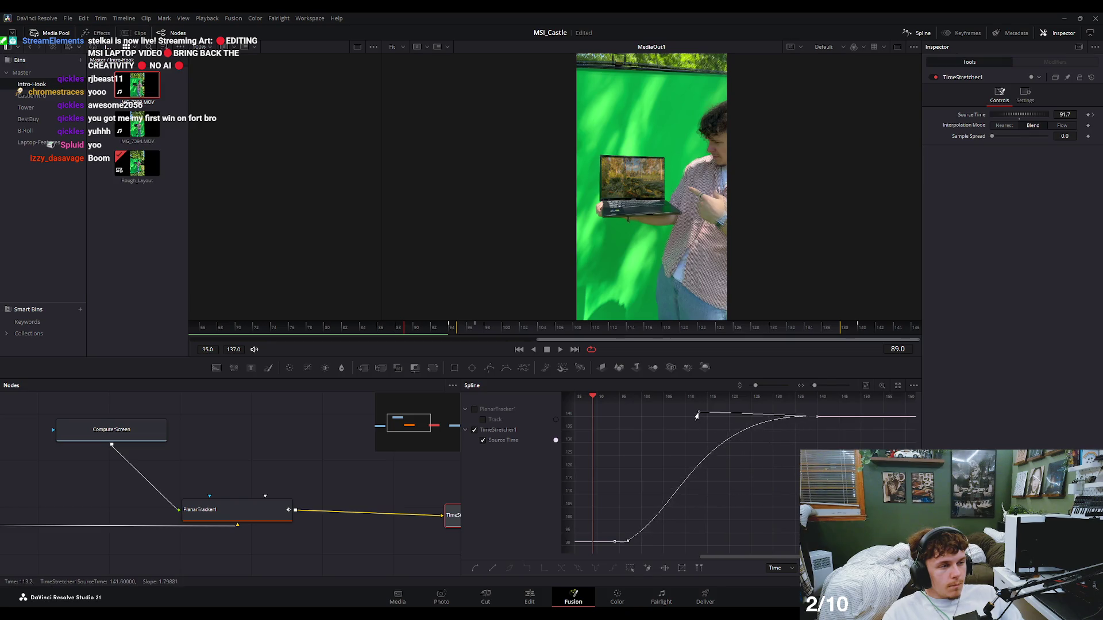
pyautogui.moveTo(597, 397); pyautogui.dragTo(784, 404)
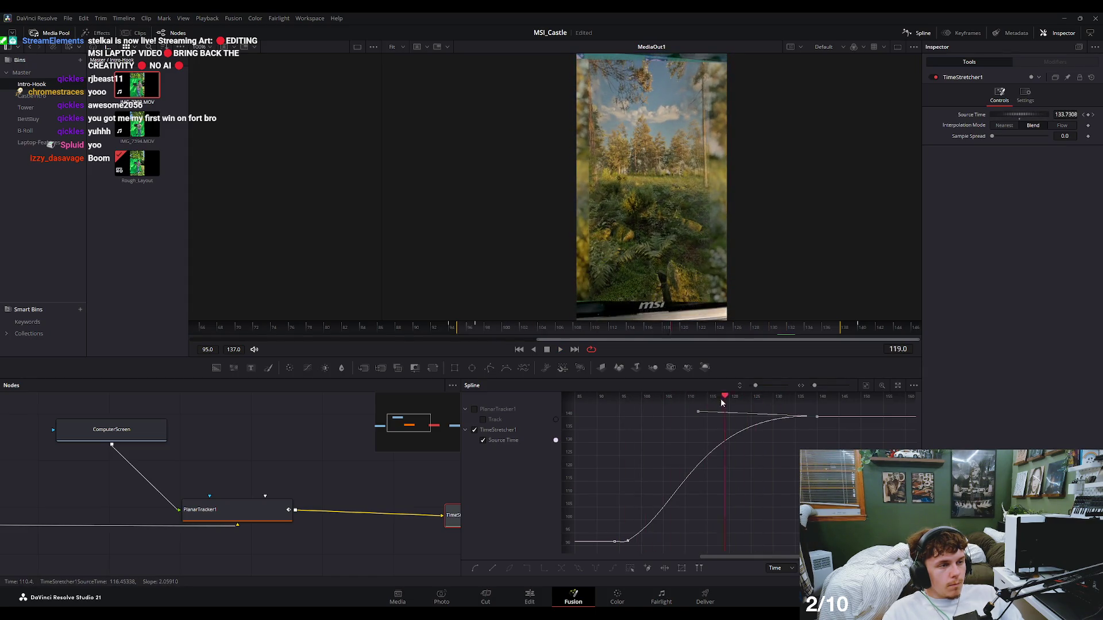
pyautogui.moveTo(784, 401); pyautogui.dragTo(629, 402)
pyautogui.press('space')
pyautogui.click(765, 400)
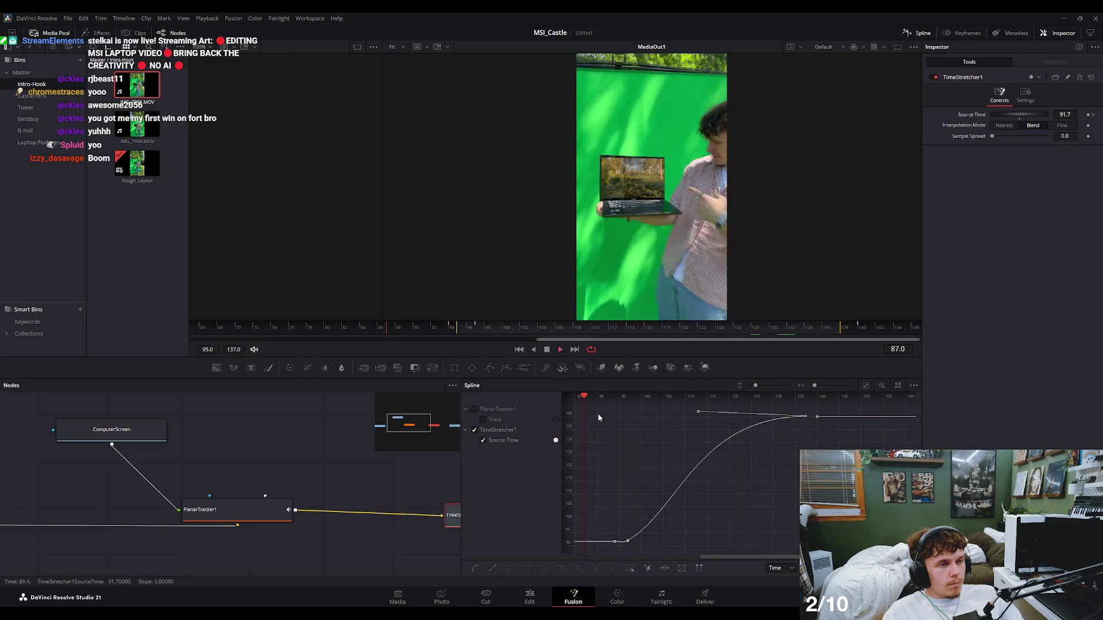
pyautogui.click(528, 601)
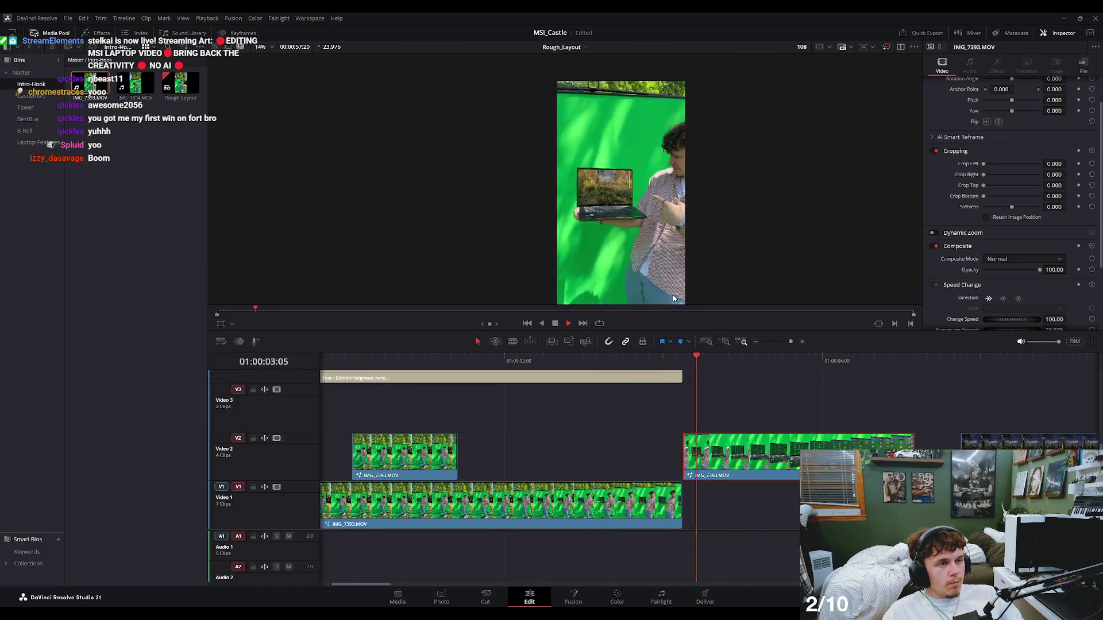
# Play the eased push-in from just before the transition on the timeline, then reopen the laptop comp.
pyautogui.moveTo(671, 358)
pyautogui.mouseDown()
pyautogui.moveTo(684, 374)
pyautogui.moveTo(728, 382)
pyautogui.mouseUp()
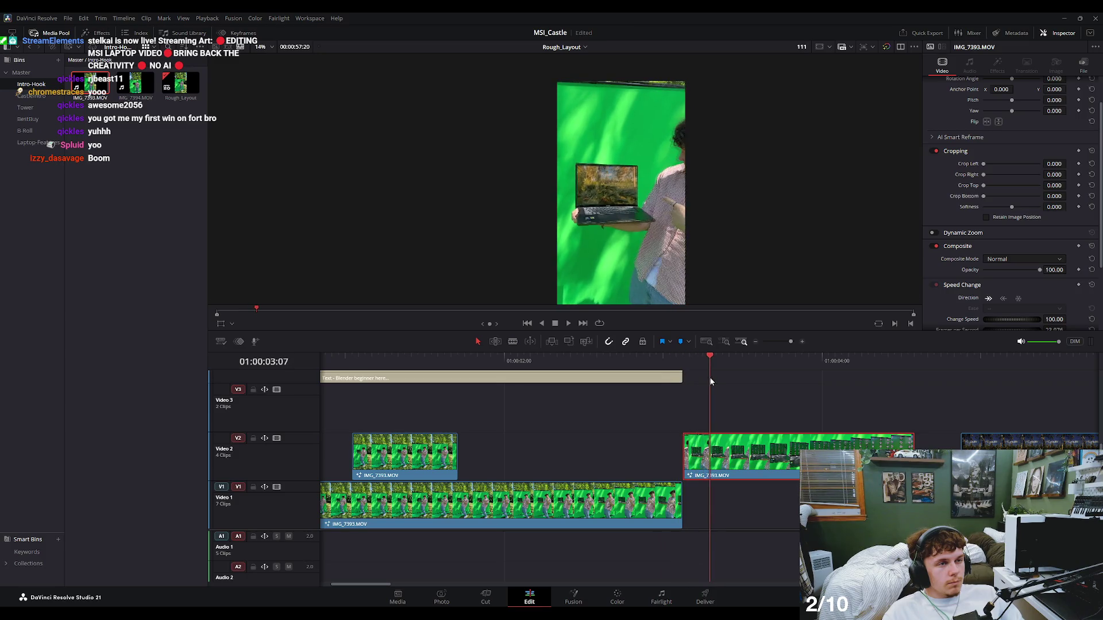
pyautogui.moveTo(729, 382)
pyautogui.mouseDown()
pyautogui.moveTo(719, 395)
pyautogui.moveTo(702, 374)
pyautogui.mouseUp()
pyautogui.press('space')
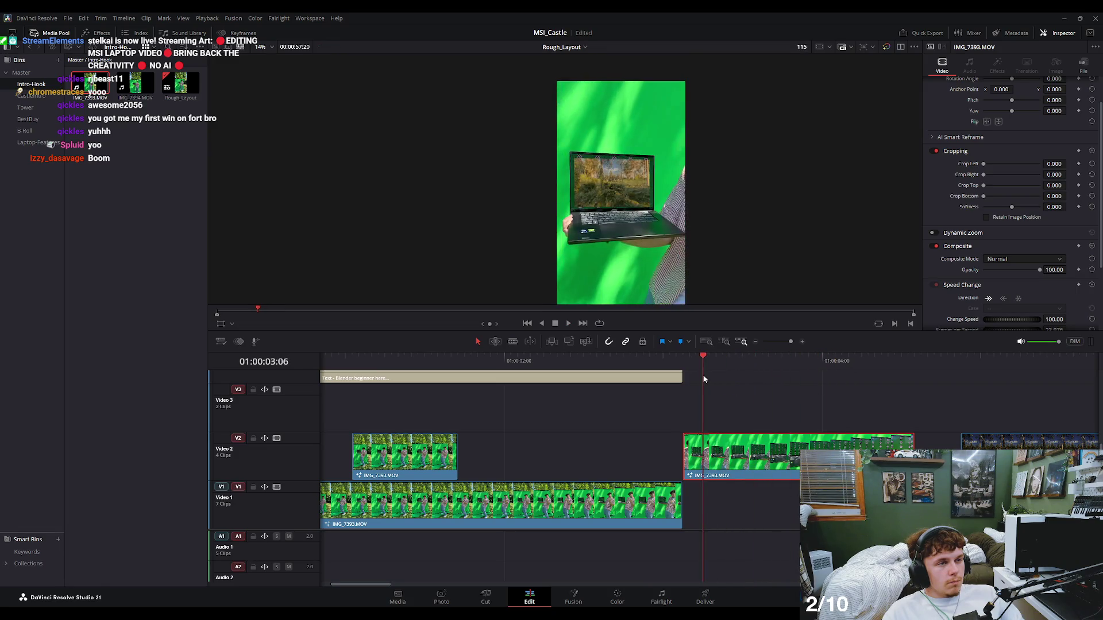
pyautogui.press('space')
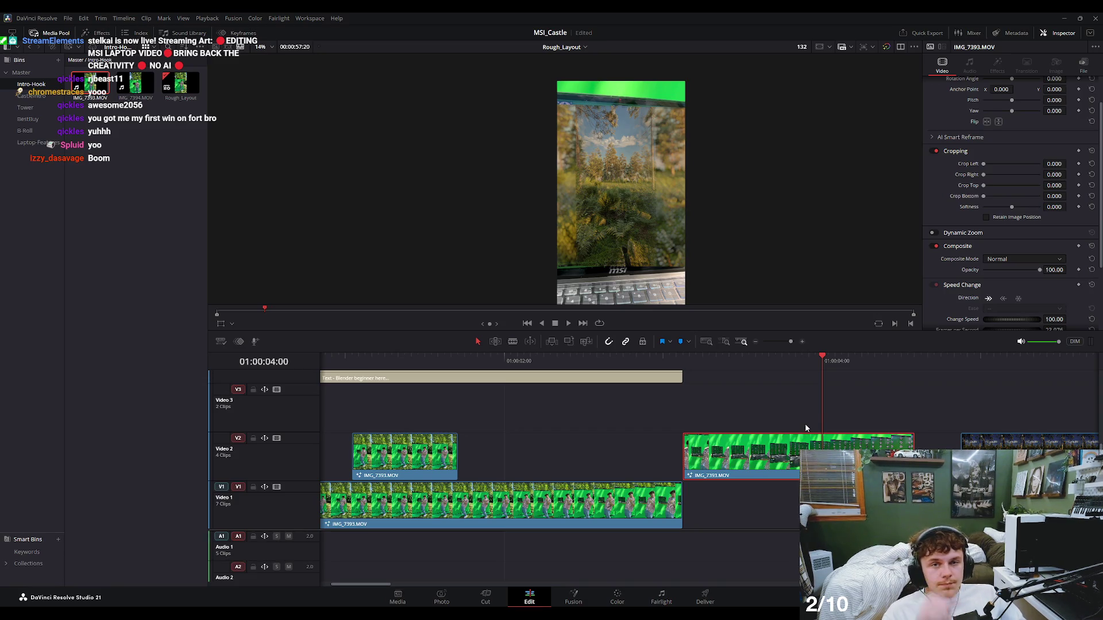
pyautogui.click(573, 597)
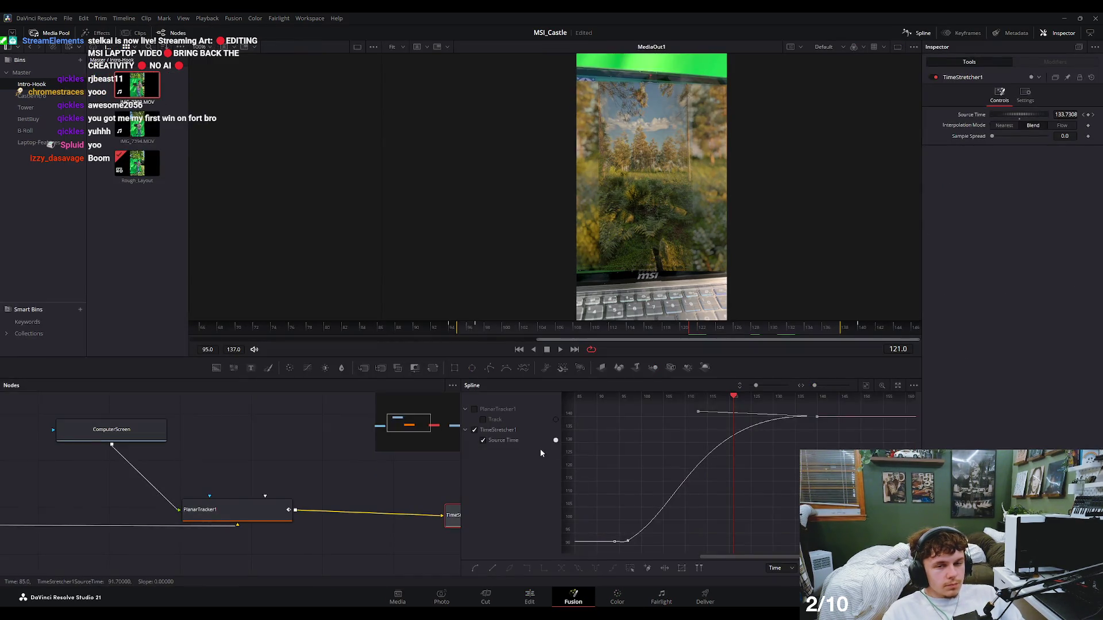
# Move the top Source Time keyframe earlier and higher, then scrub to preview the timing.
pyautogui.moveTo(697, 412); pyautogui.dragTo(698, 419)
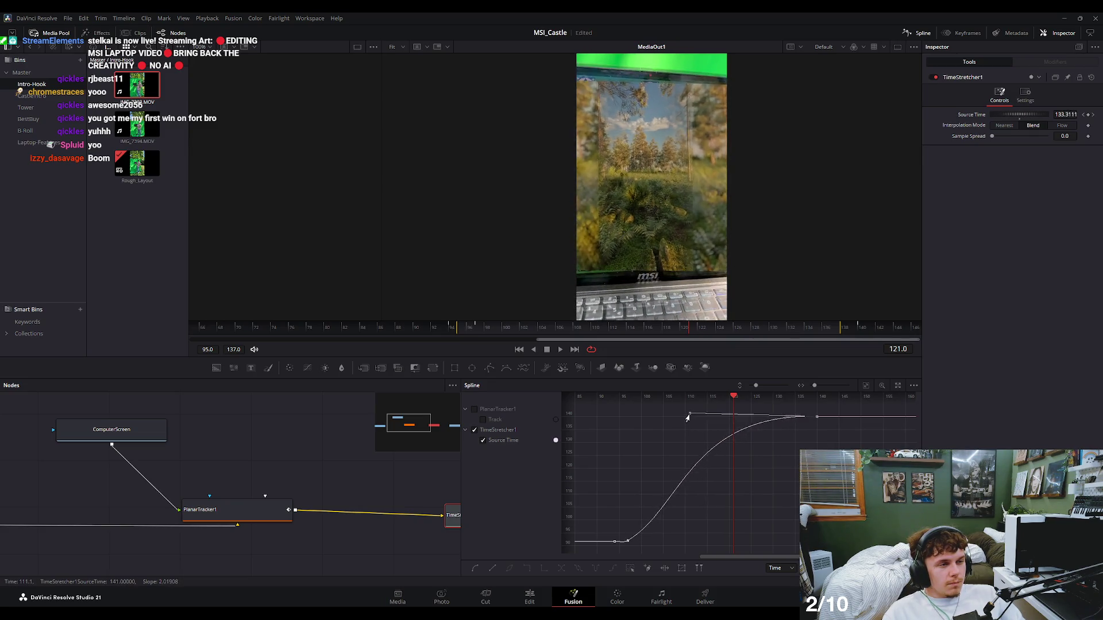
pyautogui.moveTo(696, 422)
pyautogui.mouseDown()
pyautogui.moveTo(664, 417)
pyautogui.moveTo(708, 422)
pyautogui.moveTo(645, 417)
pyautogui.mouseUp()
pyautogui.moveTo(725, 399); pyautogui.dragTo(600, 407)
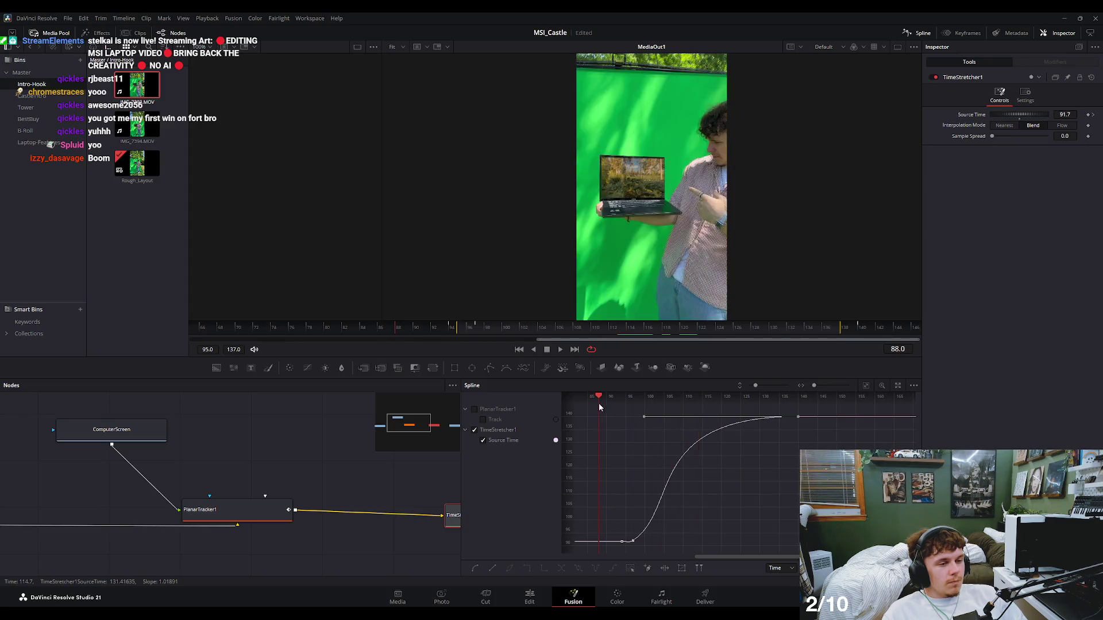
# Add a point on the curve, flatten the lower keyframe's tangent, and lengthen it so the start holds.
pyautogui.moveTo(632, 544); pyautogui.dragTo(643, 531)
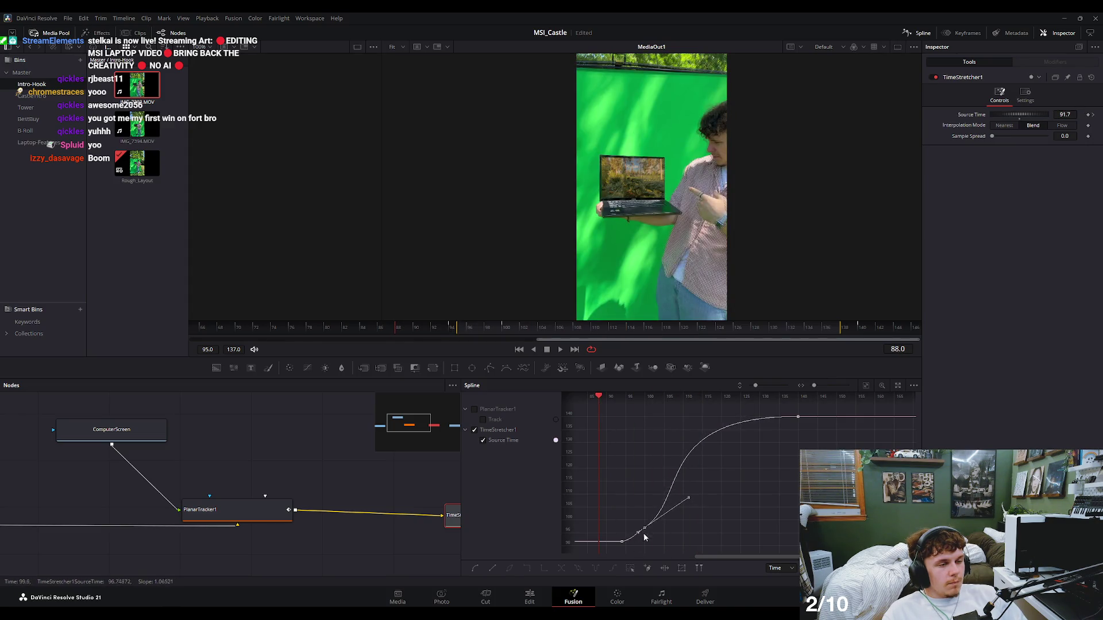
pyautogui.hscroll(-5, 672, 529)
pyautogui.scroll(-5, 672, 525)
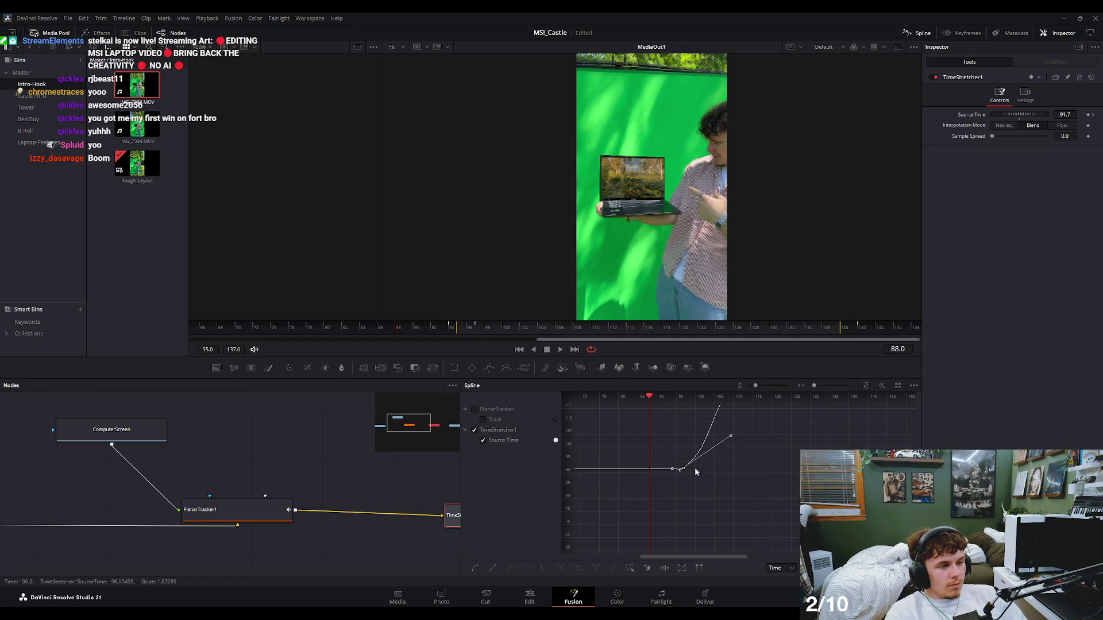
pyautogui.click(687, 467)
pyautogui.hotkey('shift', 'f')
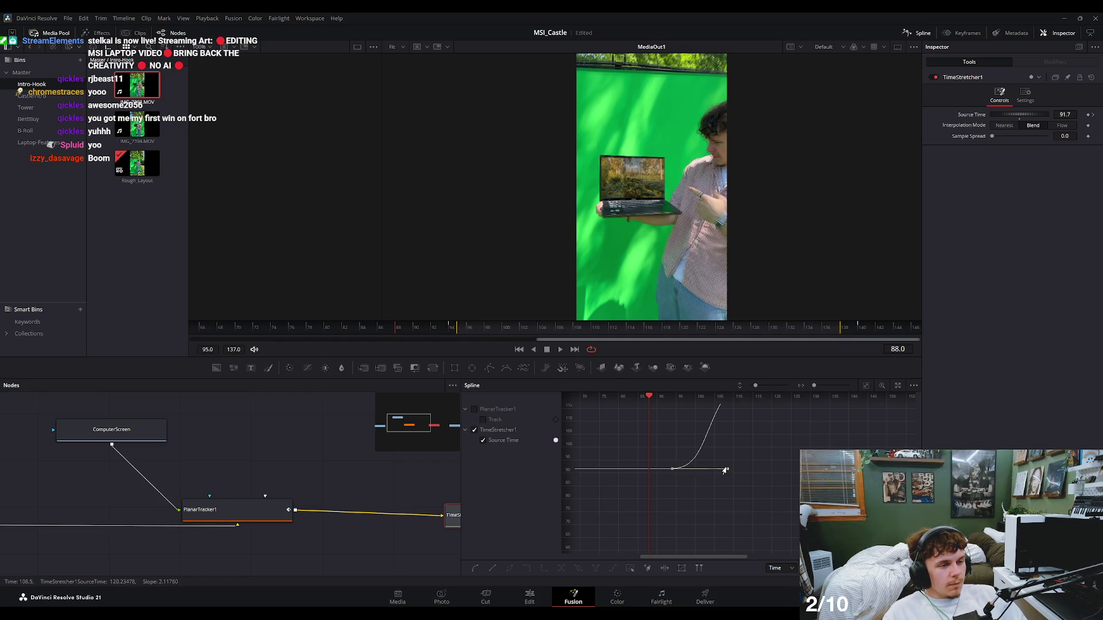
pyautogui.scroll(2, 689, 505)
pyautogui.moveTo(670, 500); pyautogui.dragTo(679, 525)
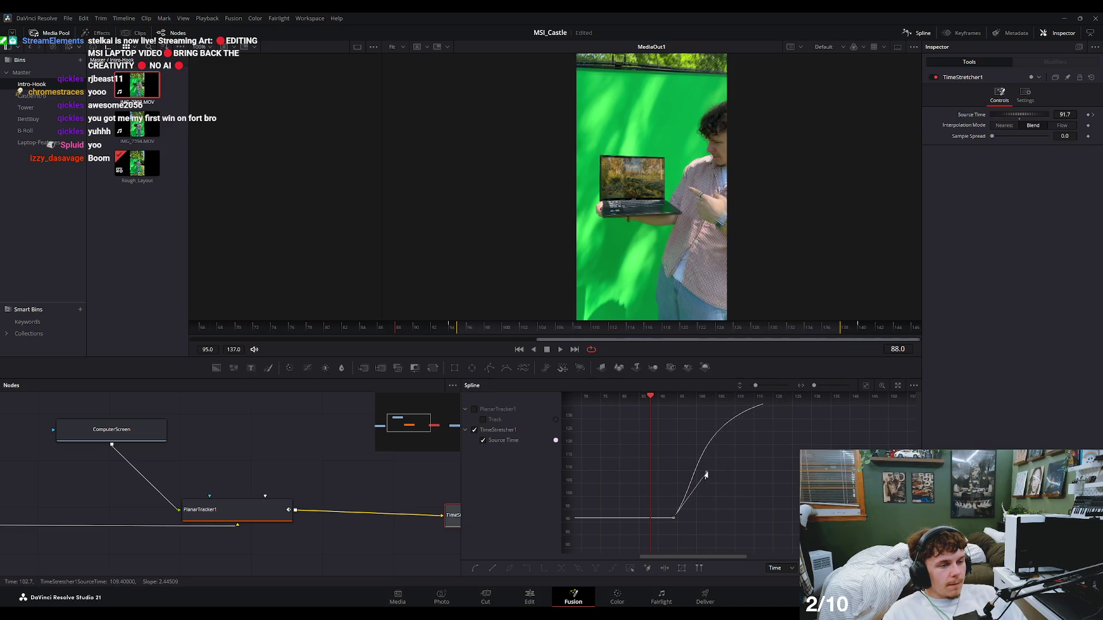
pyautogui.scroll(2, 729, 471)
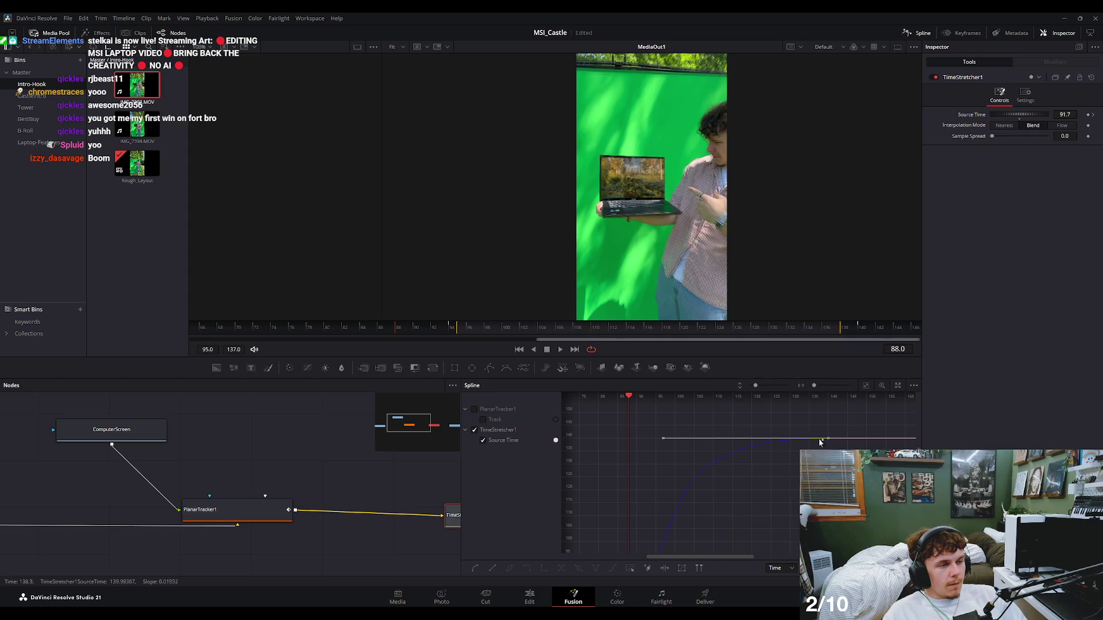
pyautogui.moveTo(661, 441); pyautogui.dragTo(731, 441)
# Pull the top keyframe's handle so the rise eases into 140, then play it back in the edit.
pyautogui.press('space')
pyautogui.scroll(3, 718, 428)
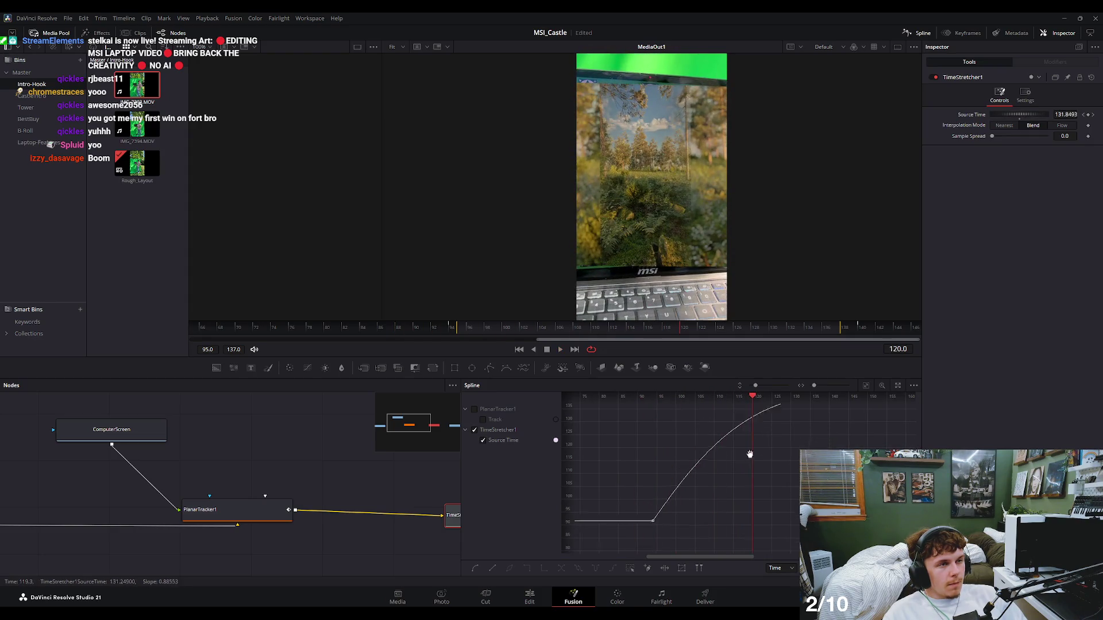
pyautogui.moveTo(737, 430); pyautogui.dragTo(649, 430)
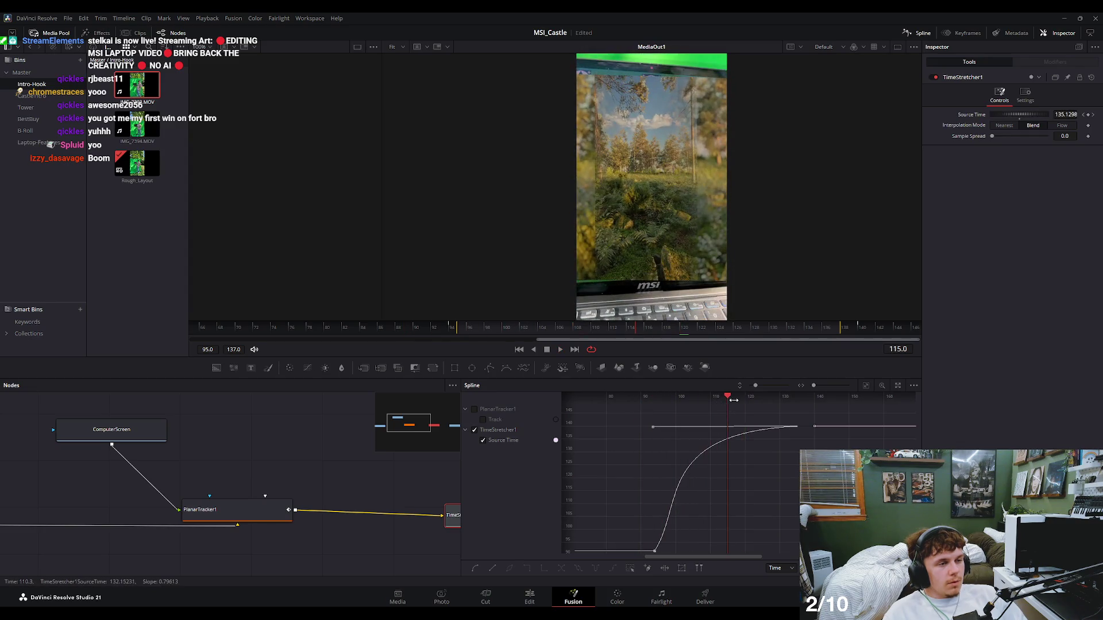
pyautogui.moveTo(729, 401); pyautogui.dragTo(593, 398)
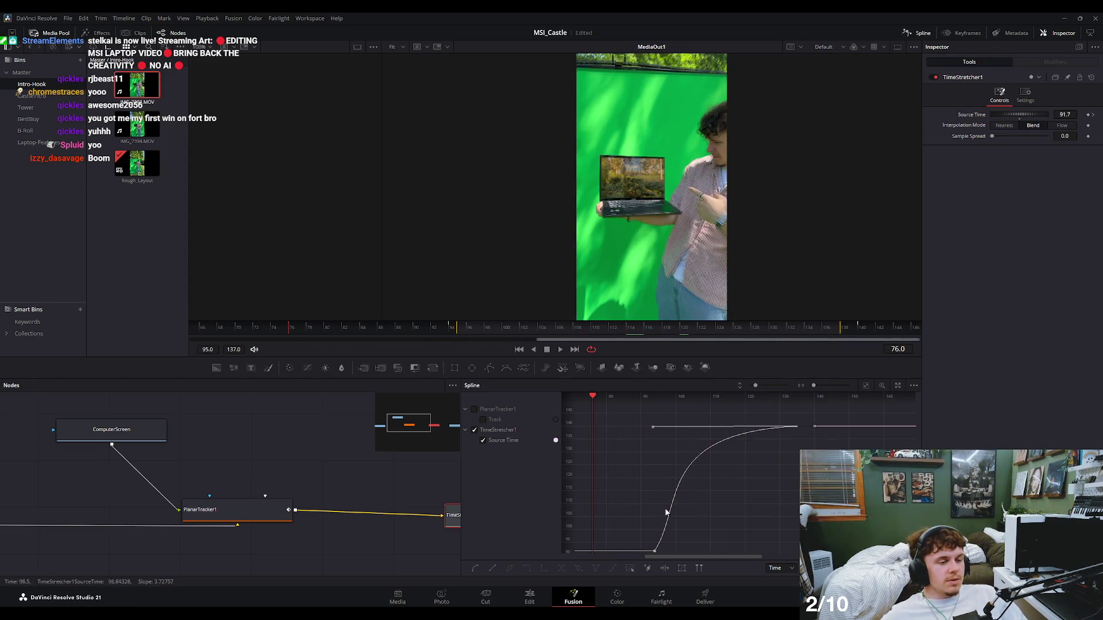
pyautogui.click(529, 598)
pyautogui.press('space')
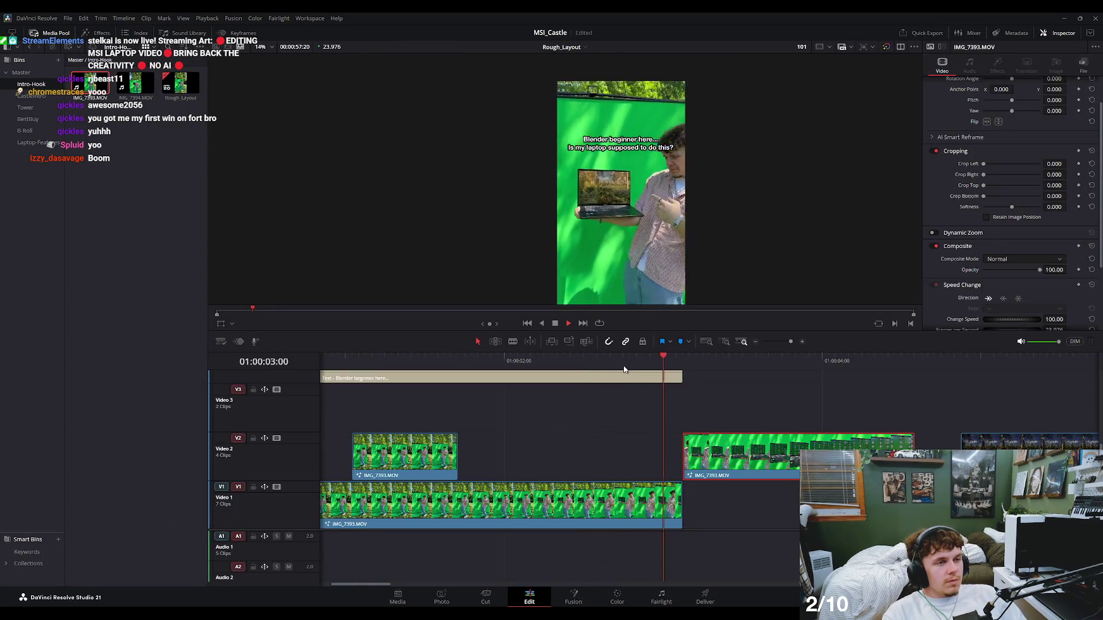
# Play and scrub from the start of the laptop zoom into the full-frame forest footage.
pyautogui.moveTo(722, 357); pyautogui.dragTo(769, 366)
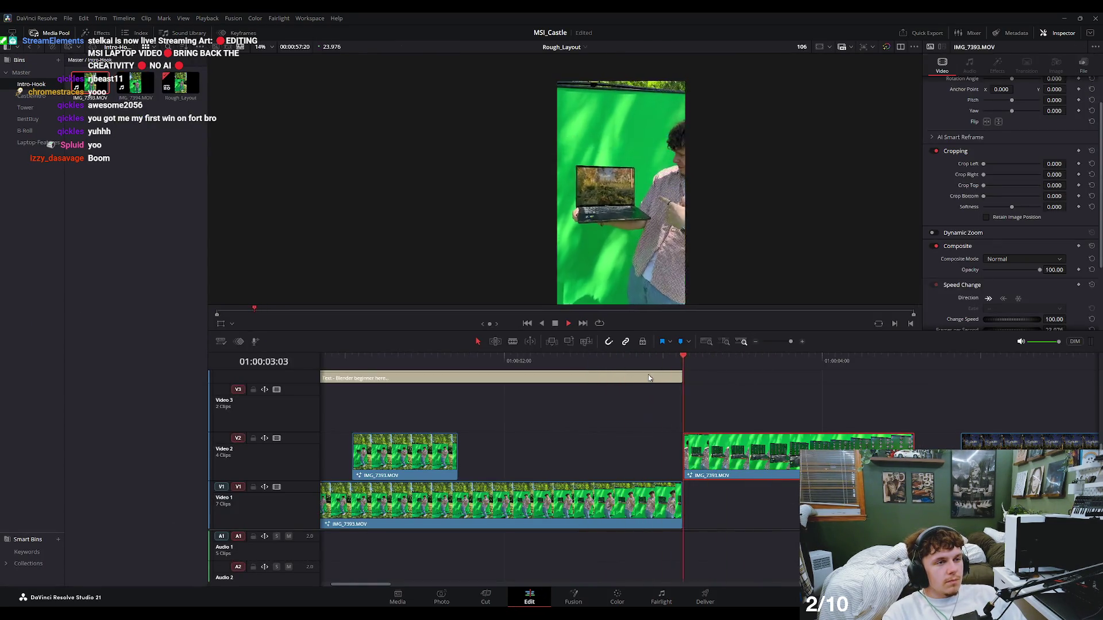
pyautogui.click(515, 383)
pyautogui.press('space')
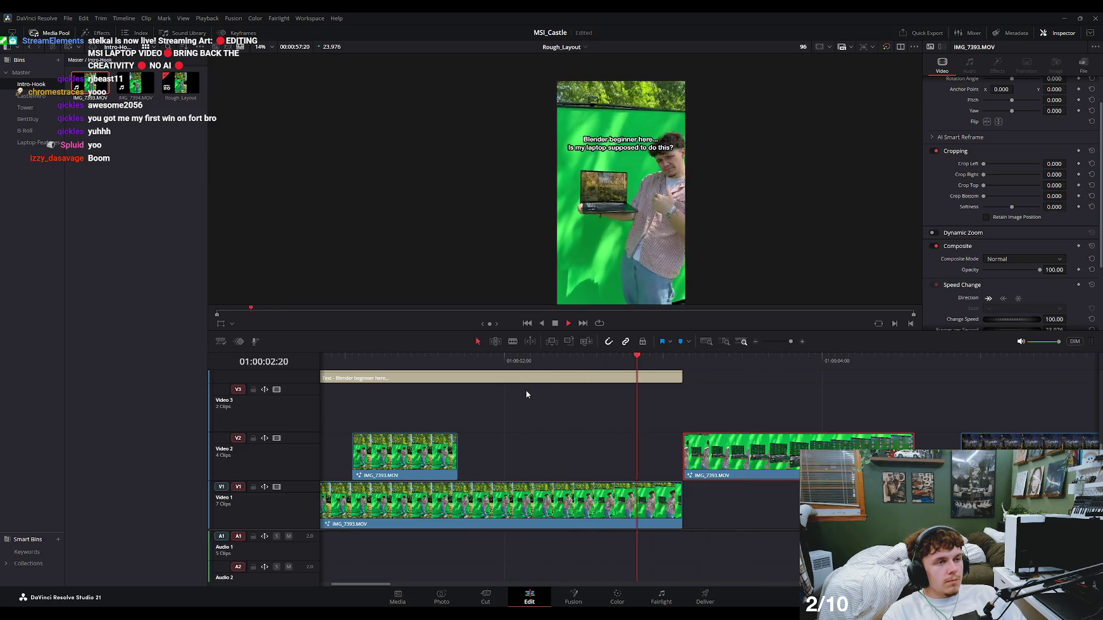
pyautogui.press('space')
pyautogui.moveTo(723, 365); pyautogui.dragTo(716, 398)
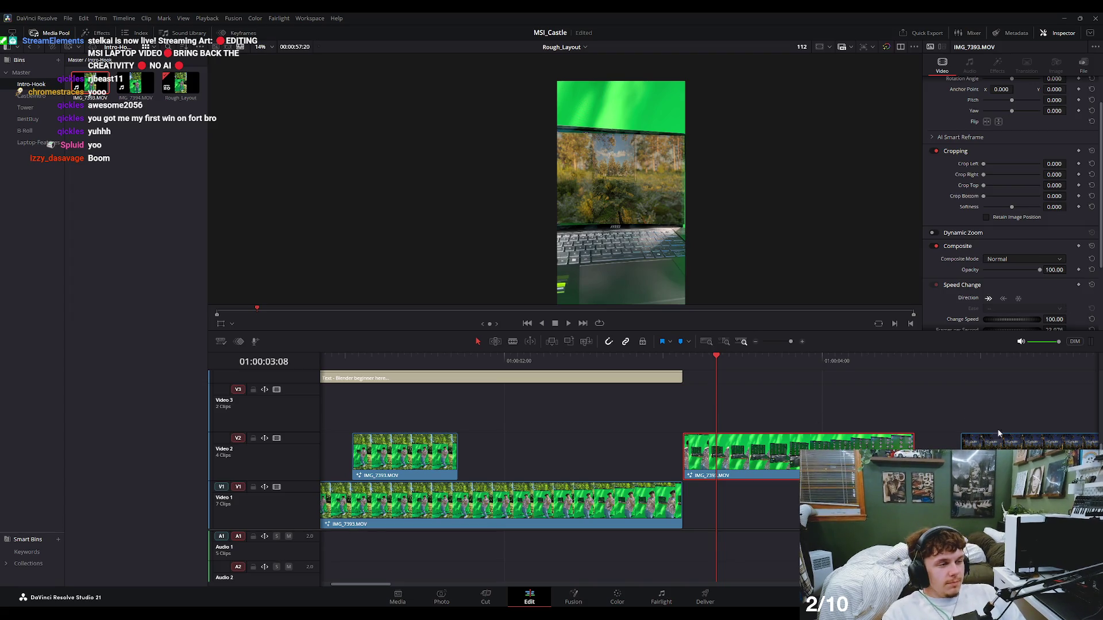
pyautogui.moveTo(931, 386); pyautogui.dragTo(973, 405)
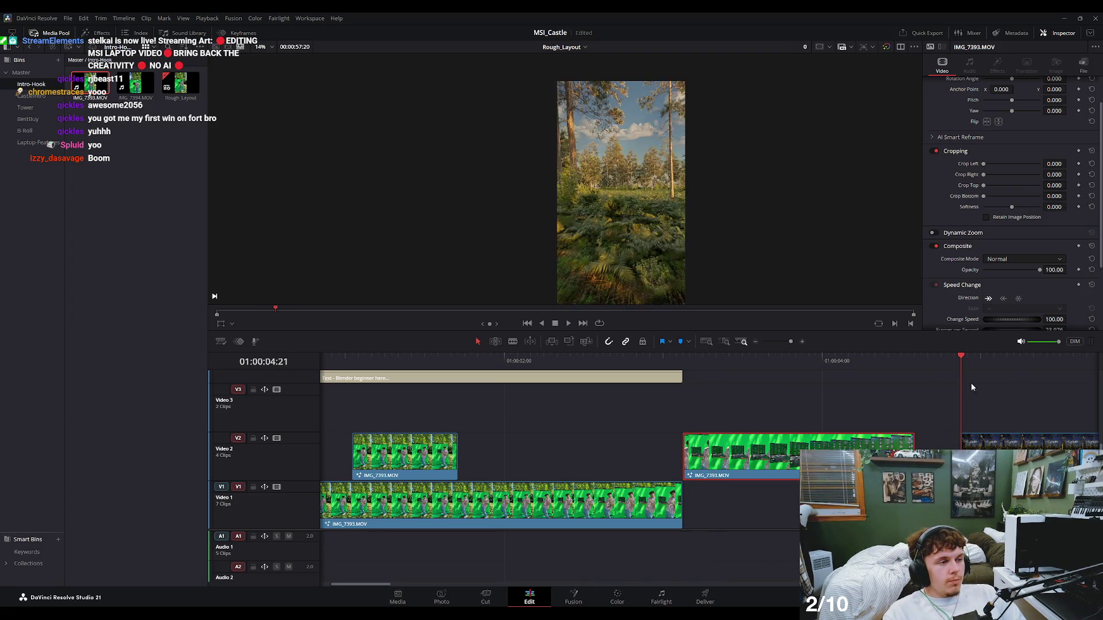
# Move C0204.MP4 up to track V4 and FullCastle_v02 up to V3.
pyautogui.hscroll(2, 973, 405)
pyautogui.scroll(-2, 973, 405)
pyautogui.scroll(-1, 919, 419)
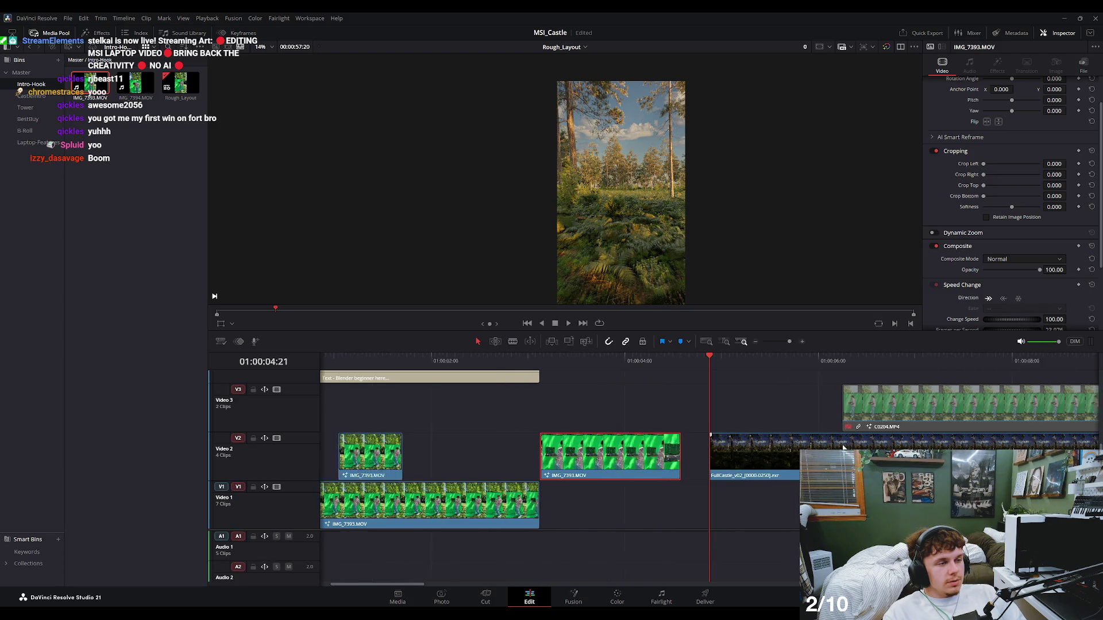
pyautogui.scroll(-2, 828, 444)
pyautogui.moveTo(763, 416); pyautogui.dragTo(739, 431)
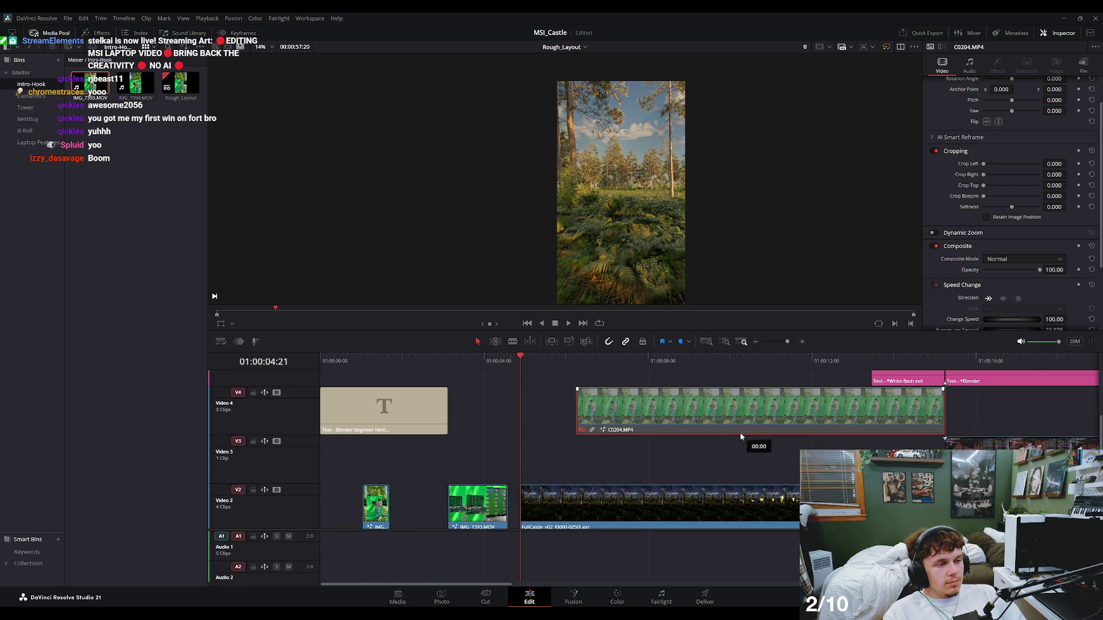
pyautogui.scroll(2, 649, 445)
pyautogui.moveTo(685, 507); pyautogui.dragTo(605, 432)
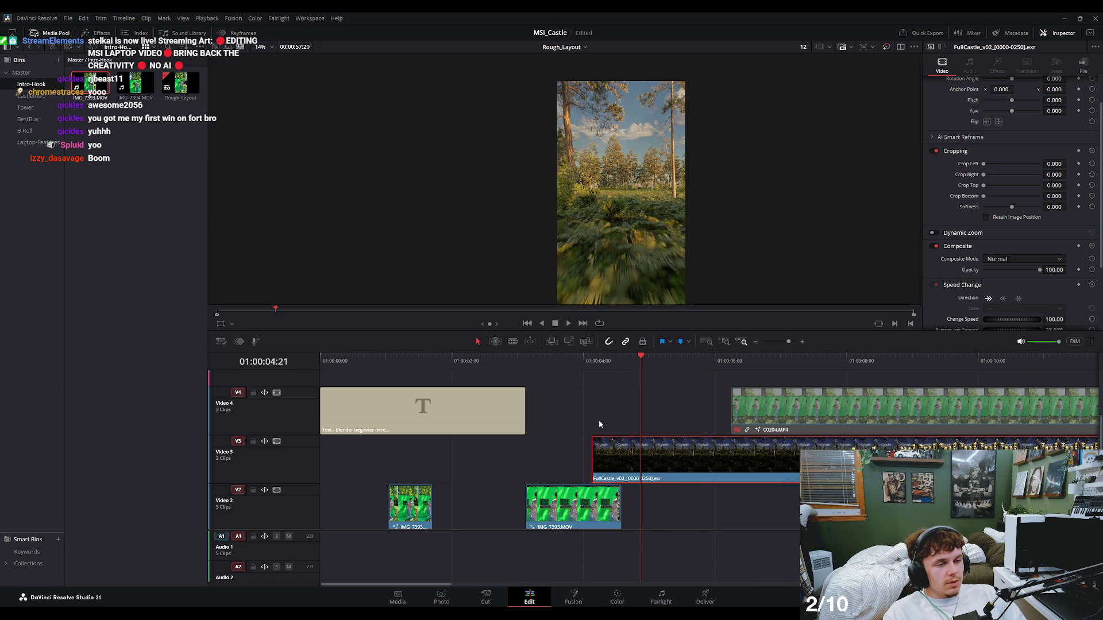
# Slide the FullCastle_v02 forest clip to start at the playhead where the laptop zoom ends.
pyautogui.scroll(3, 621, 430)
pyautogui.scroll(-1, 711, 406)
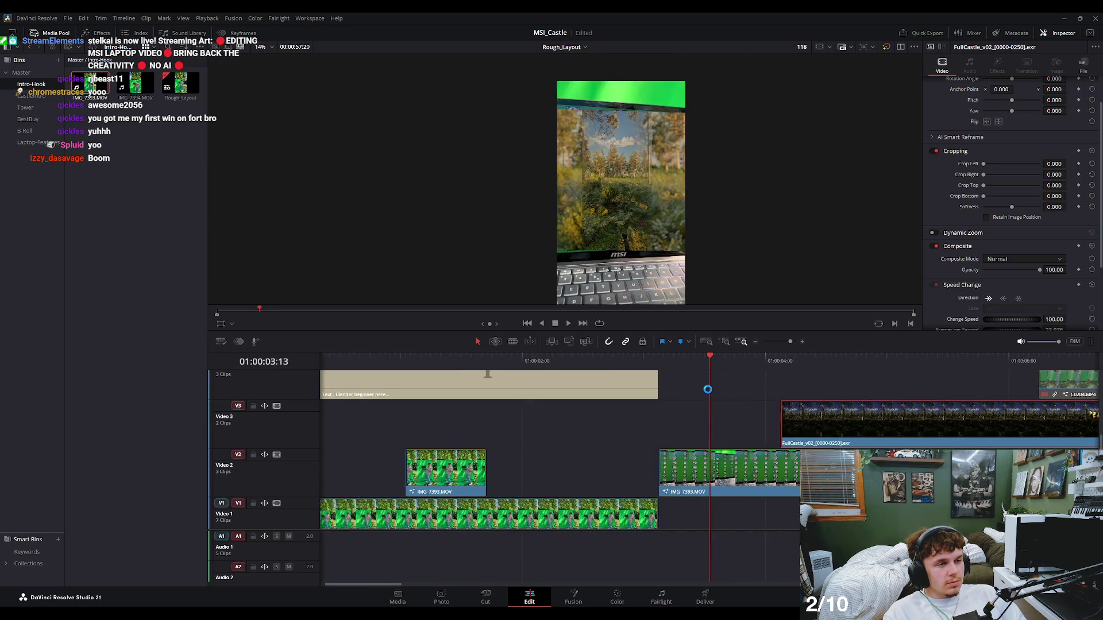
pyautogui.press('space')
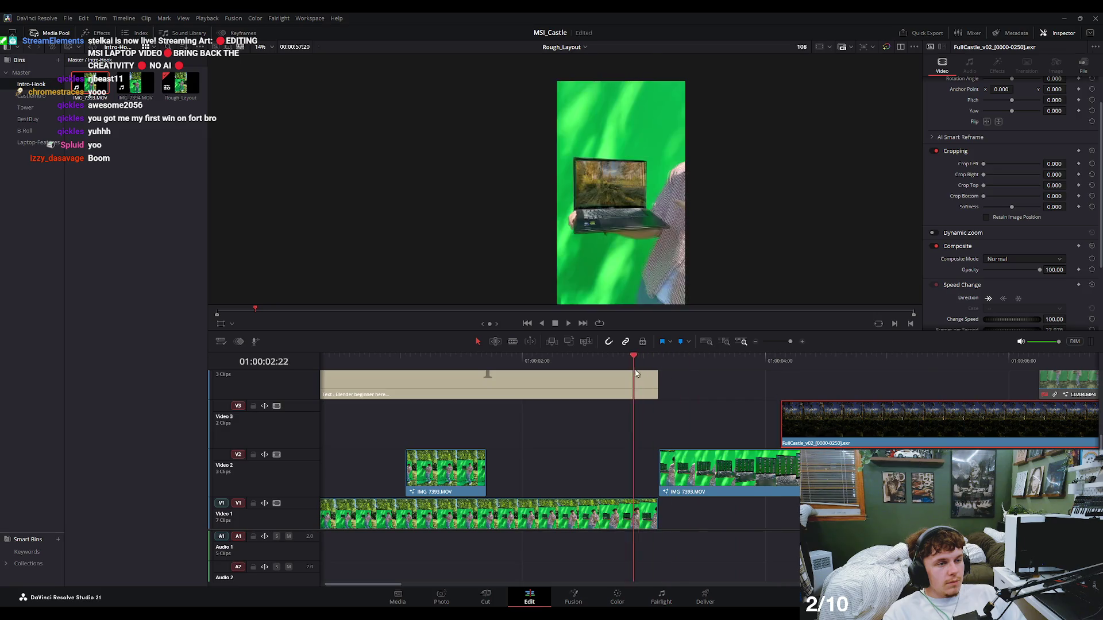
pyautogui.press('space')
pyautogui.moveTo(701, 361)
pyautogui.mouseDown()
pyautogui.moveTo(671, 369)
pyautogui.moveTo(703, 375)
pyautogui.mouseUp()
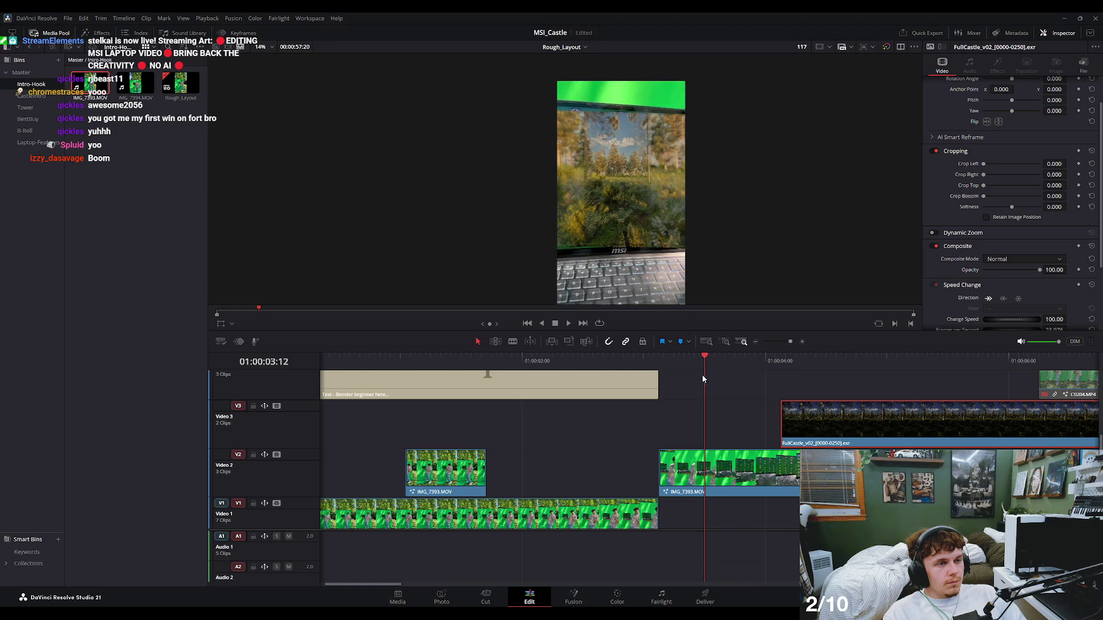
pyautogui.moveTo(836, 423); pyautogui.dragTo(770, 422)
pyautogui.click(673, 361)
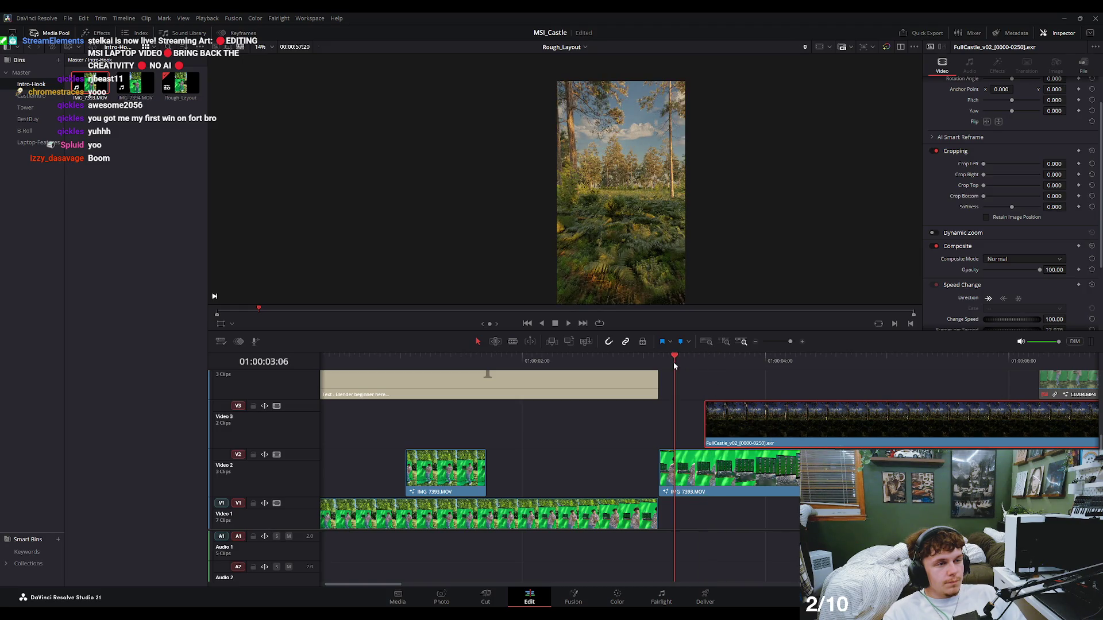
pyautogui.press('space')
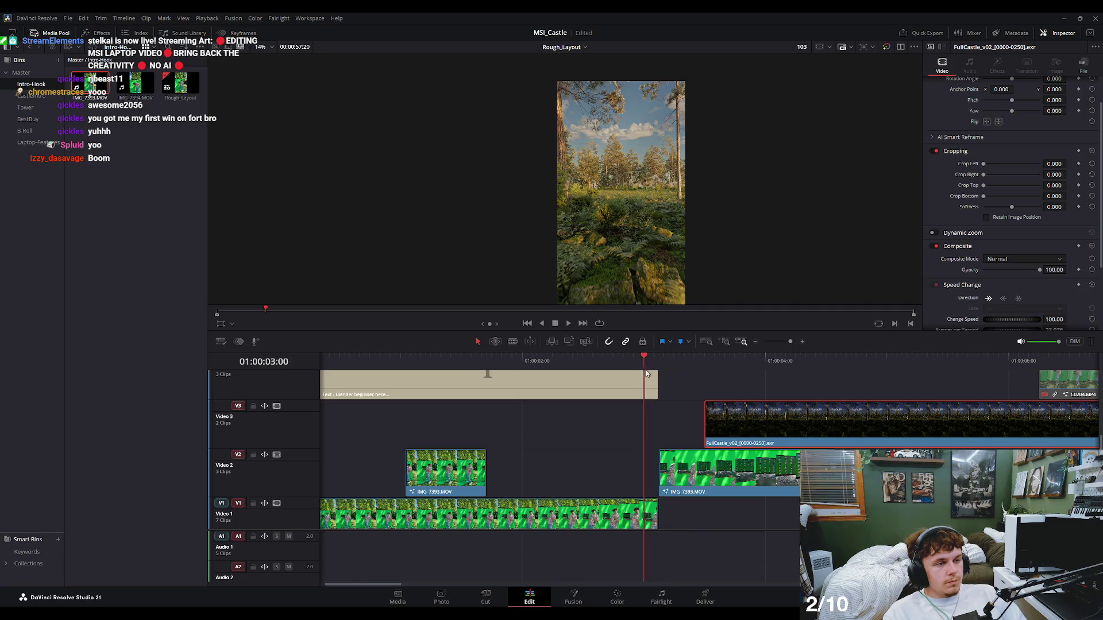
# Start the forest clip slightly later, near 01:00:03:21, and check the cut before reopening Fusion.
pyautogui.scroll(2, 709, 383)
pyautogui.moveTo(709, 368)
pyautogui.mouseDown()
pyautogui.moveTo(488, 375)
pyautogui.moveTo(620, 374)
pyautogui.mouseUp()
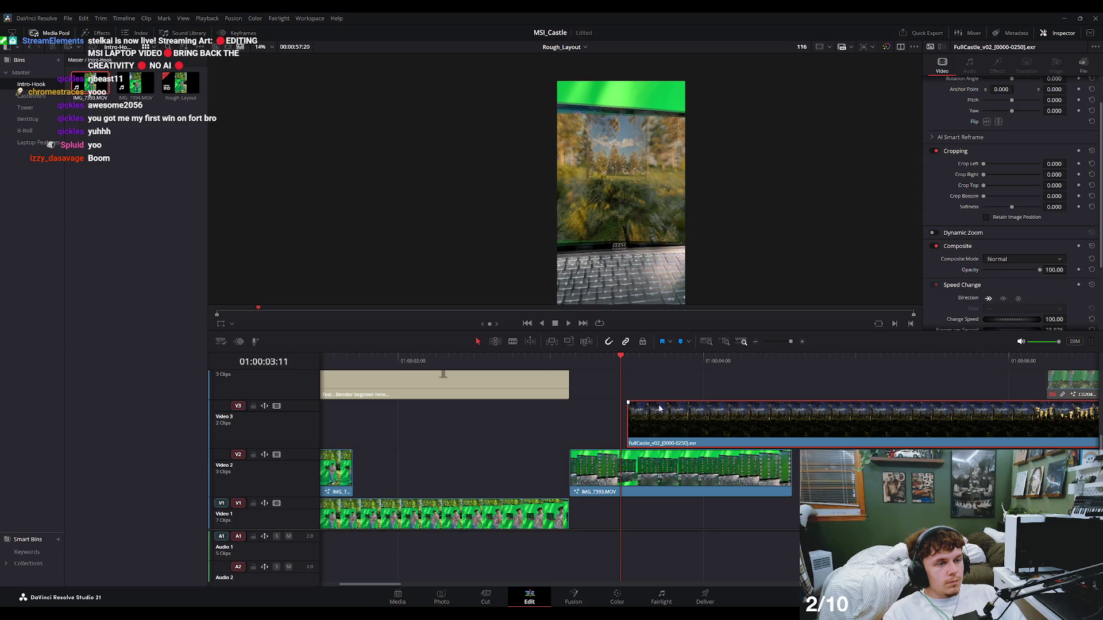
pyautogui.moveTo(667, 418); pyautogui.dragTo(739, 418)
pyautogui.press('space')
pyautogui.moveTo(651, 364)
pyautogui.mouseDown()
pyautogui.moveTo(456, 398)
pyautogui.moveTo(600, 404)
pyautogui.mouseUp()
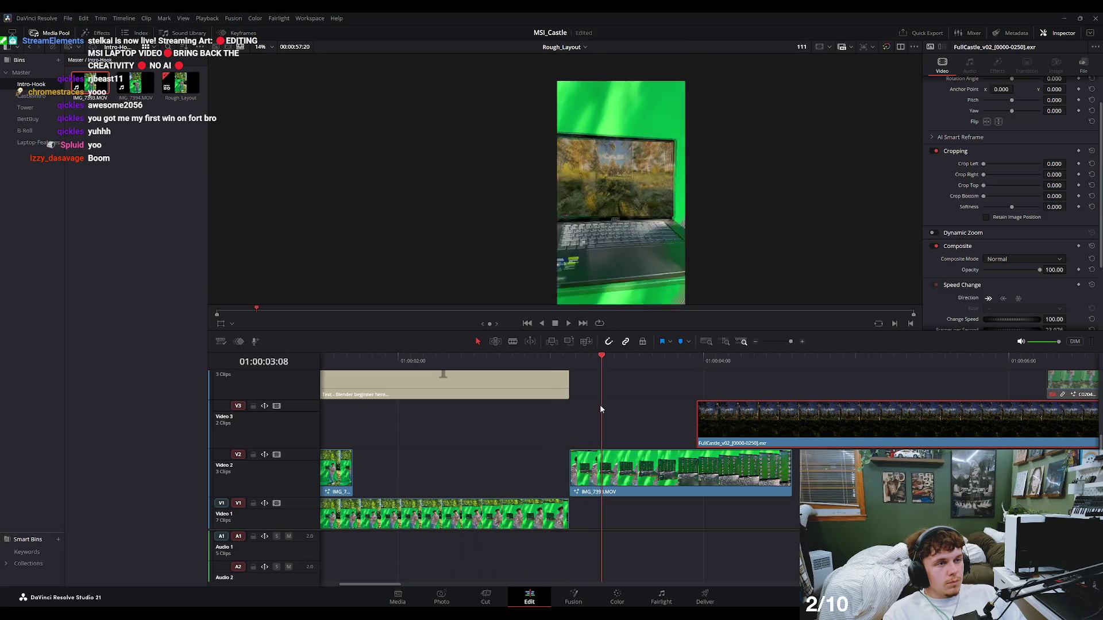
pyautogui.click(580, 586)
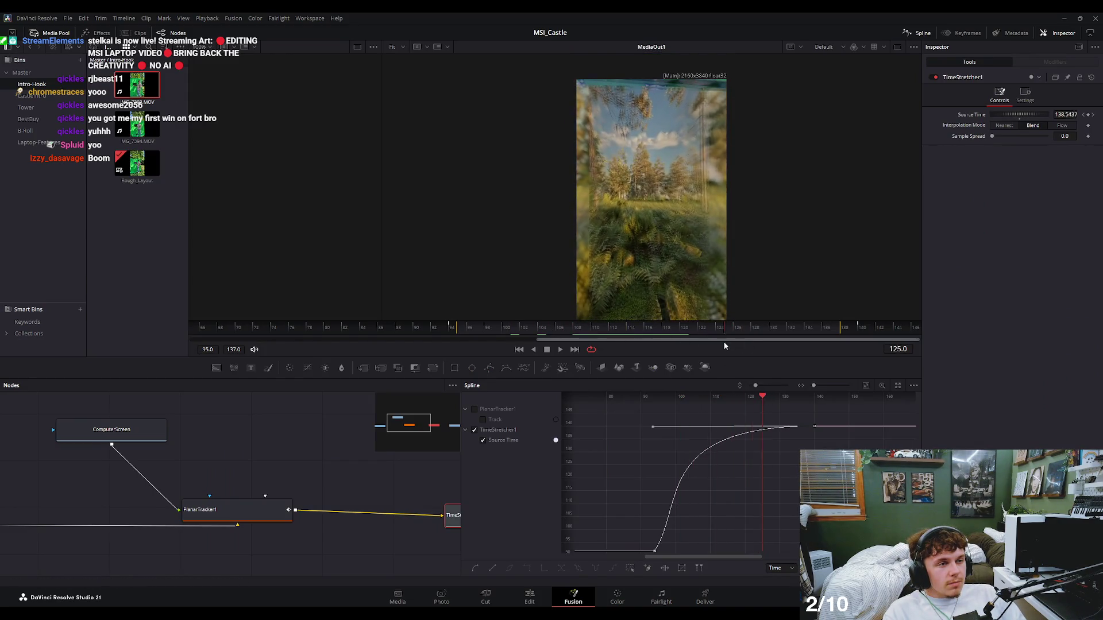
# Find and select the ComputerScreen MediaIn node in the laptop comp's node graph.
pyautogui.moveTo(546, 329); pyautogui.dragTo(557, 328)
pyautogui.moveTo(277, 453); pyautogui.dragTo(405, 441)
pyautogui.moveTo(208, 478); pyautogui.dragTo(234, 475)
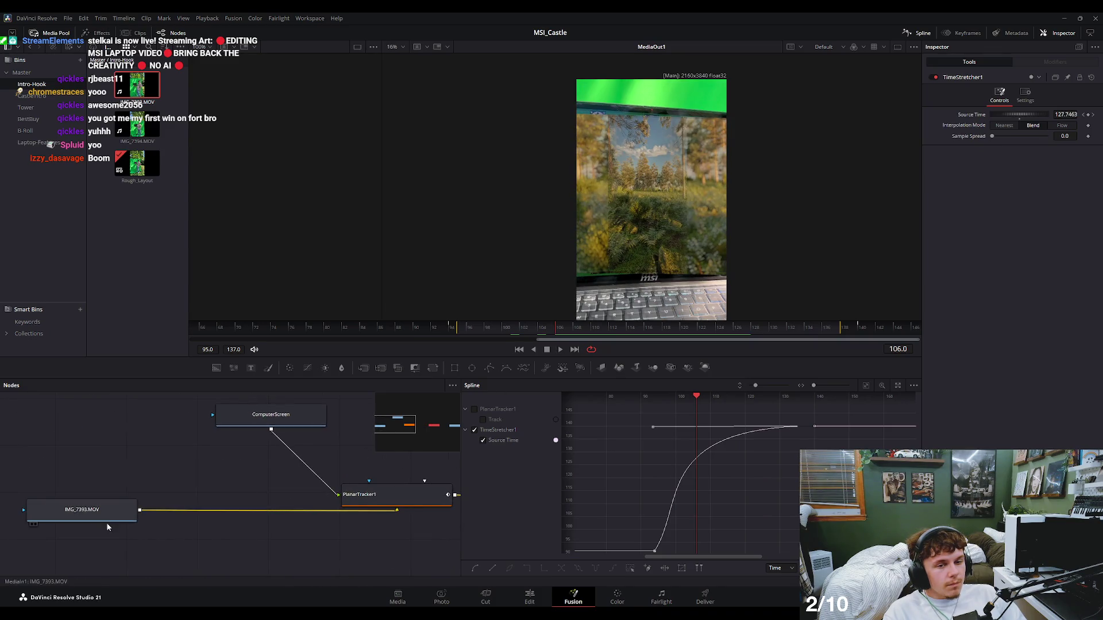
pyautogui.click(108, 521)
pyautogui.moveTo(392, 467); pyautogui.dragTo(313, 484)
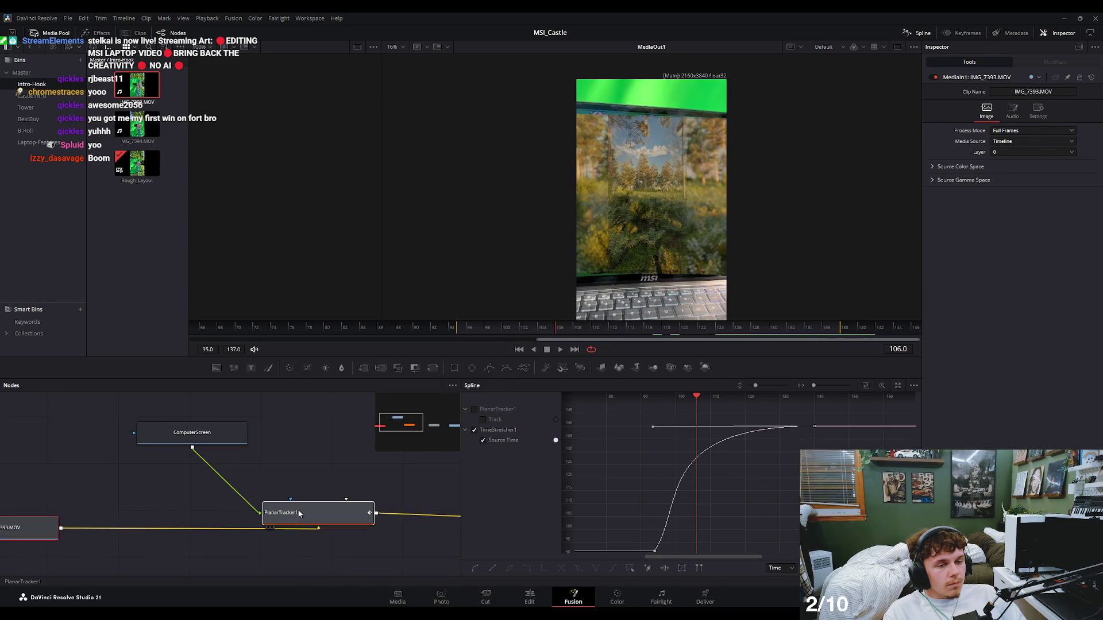
pyautogui.click(310, 513)
pyautogui.click(221, 440)
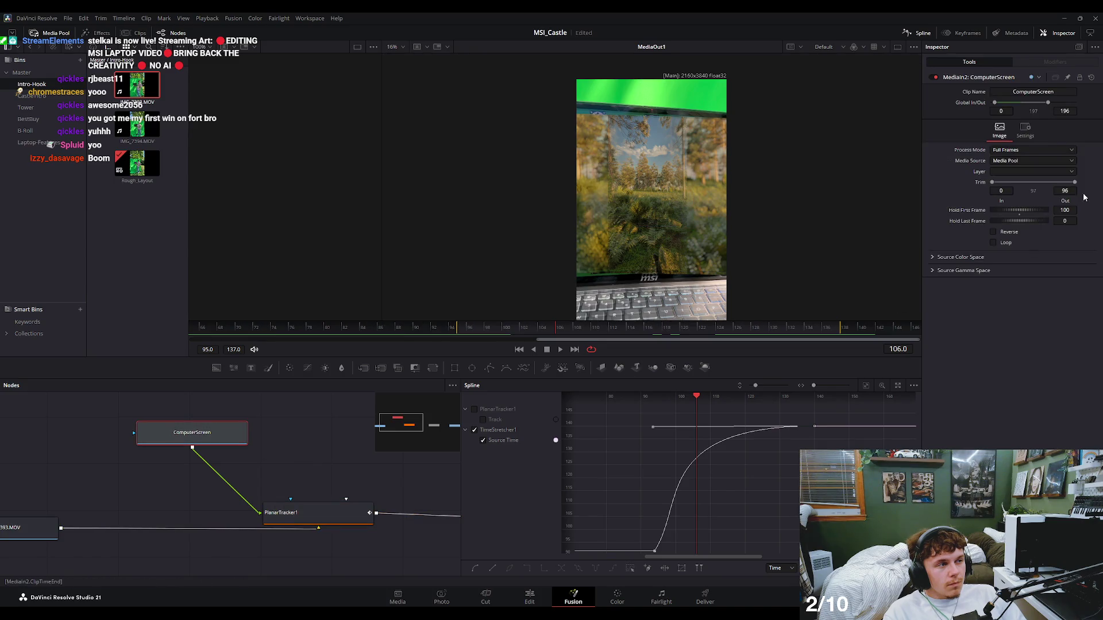
# Lengthen ComputerScreen's Hold First Frame, scrubbing frames 105–108 to check the screen insert.
pyautogui.moveTo(1013, 218); pyautogui.dragTo(1049, 217)
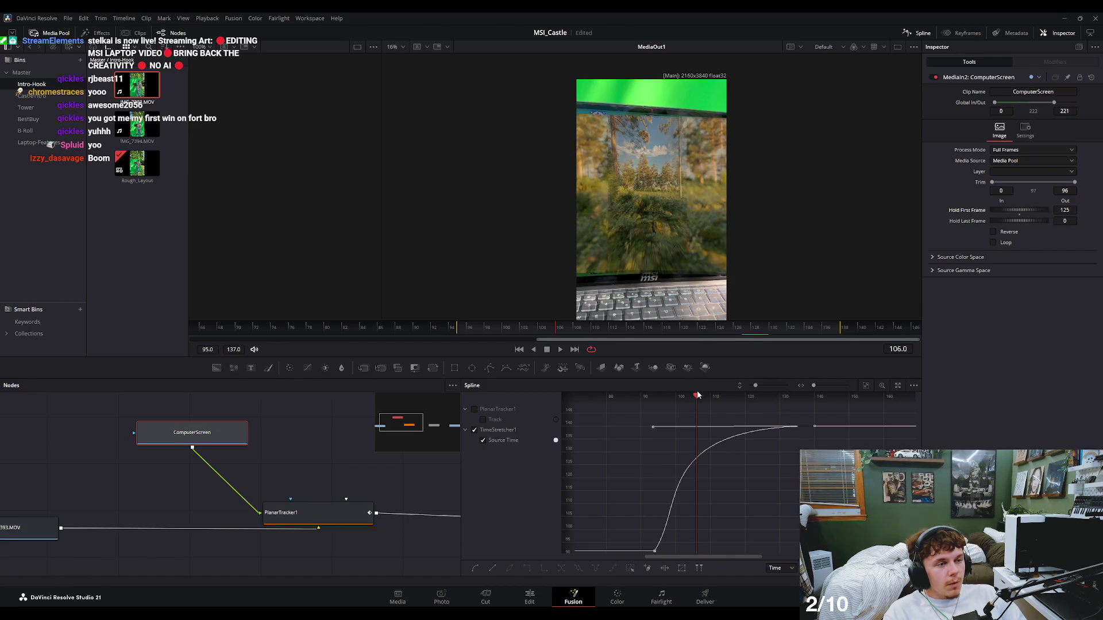
pyautogui.moveTo(698, 395); pyautogui.dragTo(678, 407)
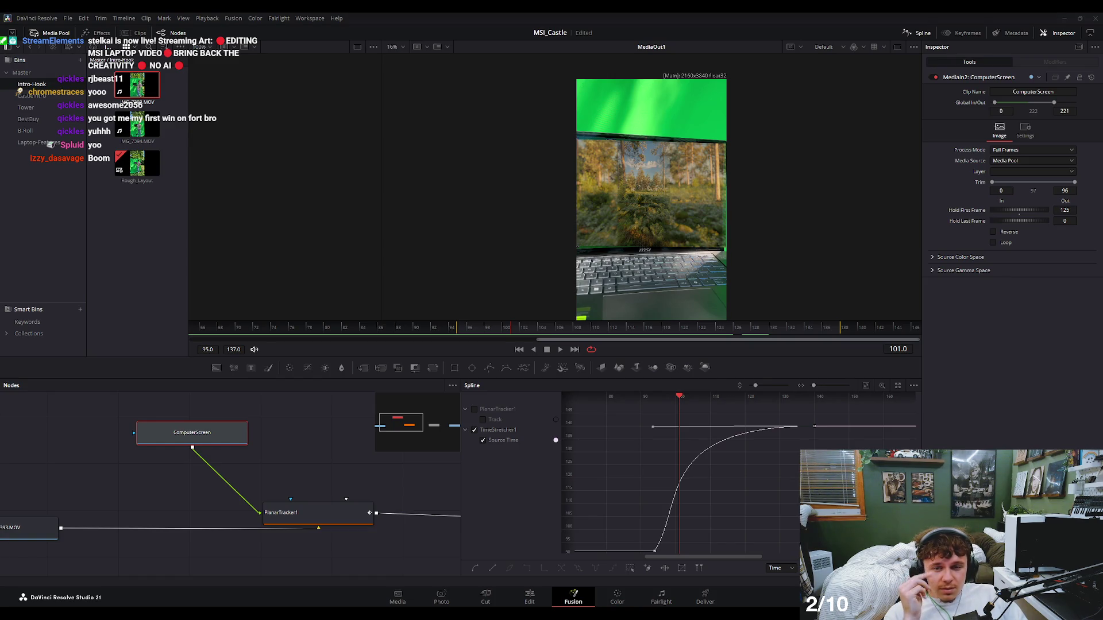
pyautogui.moveTo(679, 402); pyautogui.dragTo(693, 407)
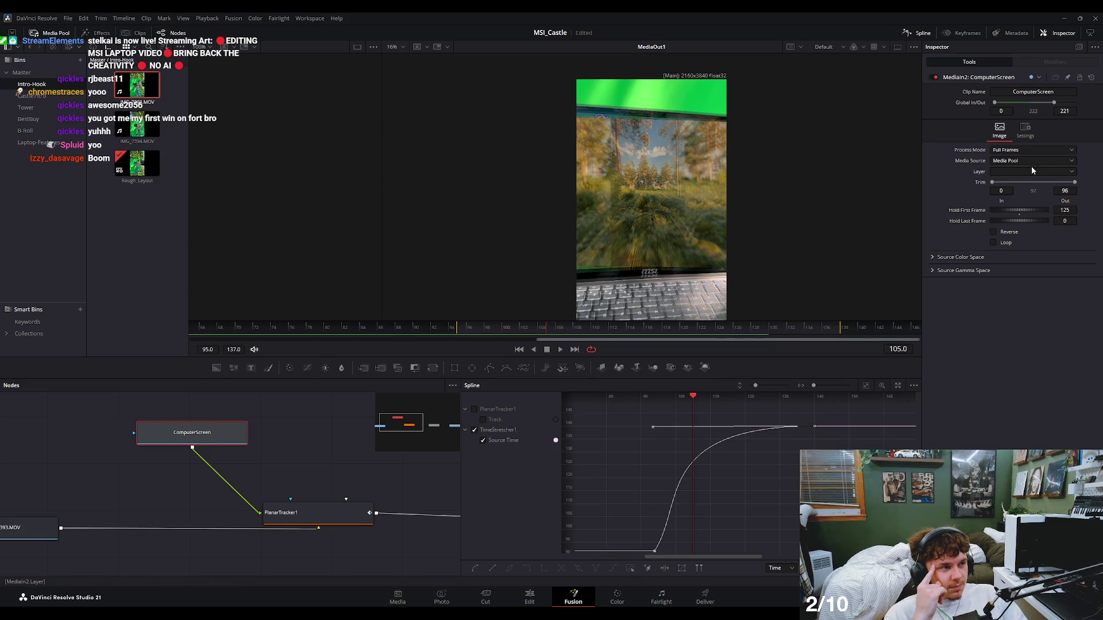
pyautogui.moveTo(1035, 216); pyautogui.dragTo(1031, 221)
pyautogui.moveTo(543, 329)
pyautogui.mouseDown()
pyautogui.moveTo(576, 342)
pyautogui.moveTo(497, 339)
pyautogui.mouseUp()
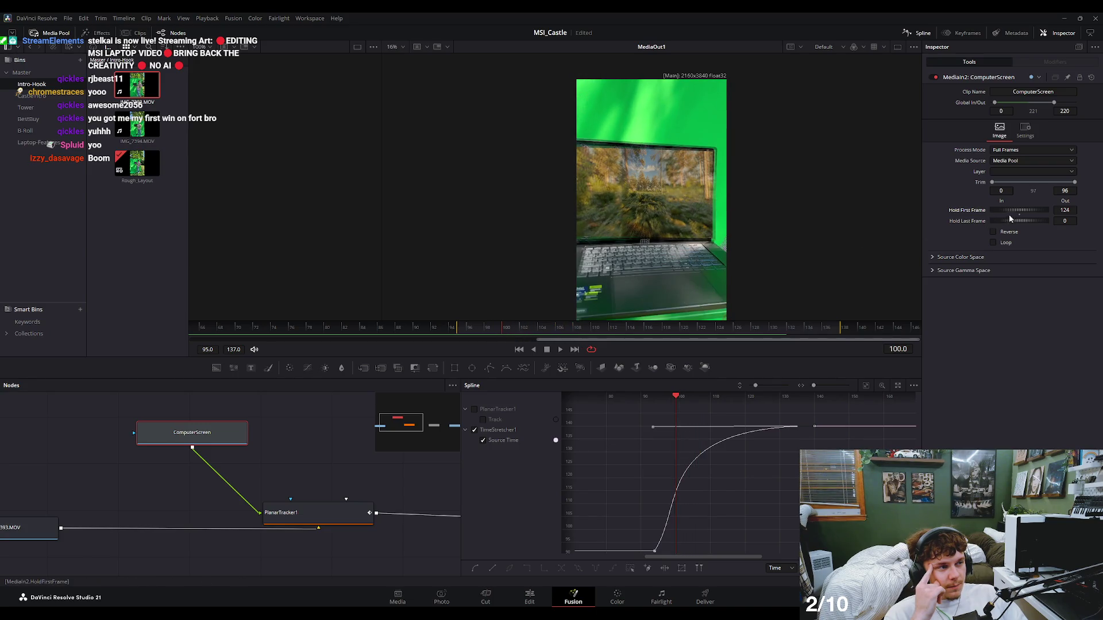
pyautogui.moveTo(1009, 217); pyautogui.dragTo(1013, 216)
# Settle Hold First Frame at 124 after watching the zoom-in, then return to the Edit page.
pyautogui.moveTo(513, 333)
pyautogui.mouseDown()
pyautogui.moveTo(498, 337)
pyautogui.moveTo(507, 339)
pyautogui.mouseUp()
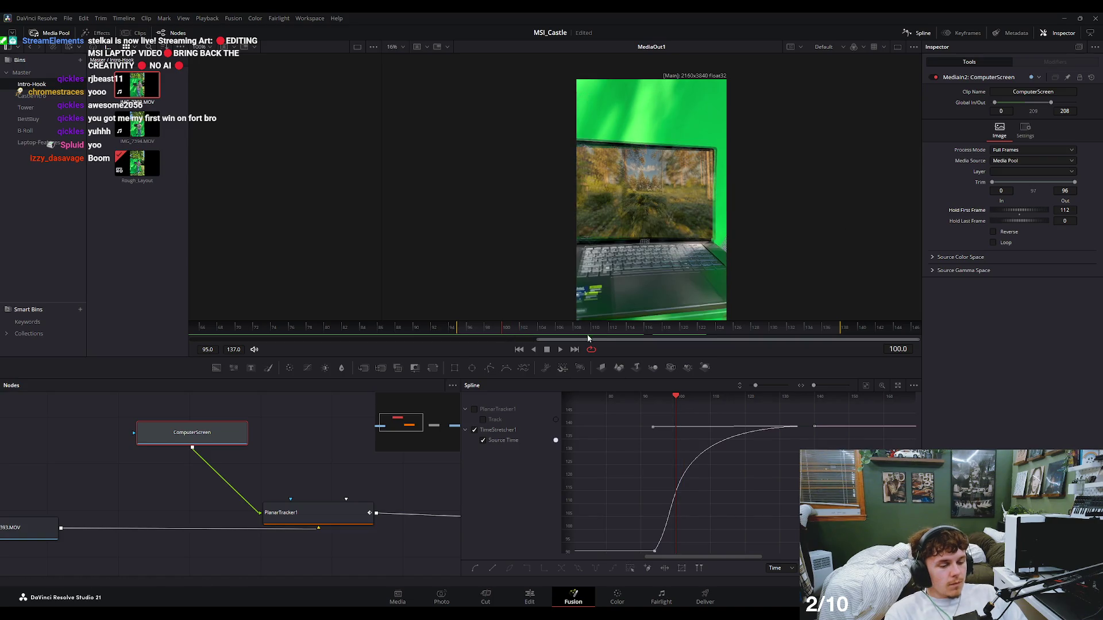
pyautogui.press('Left')
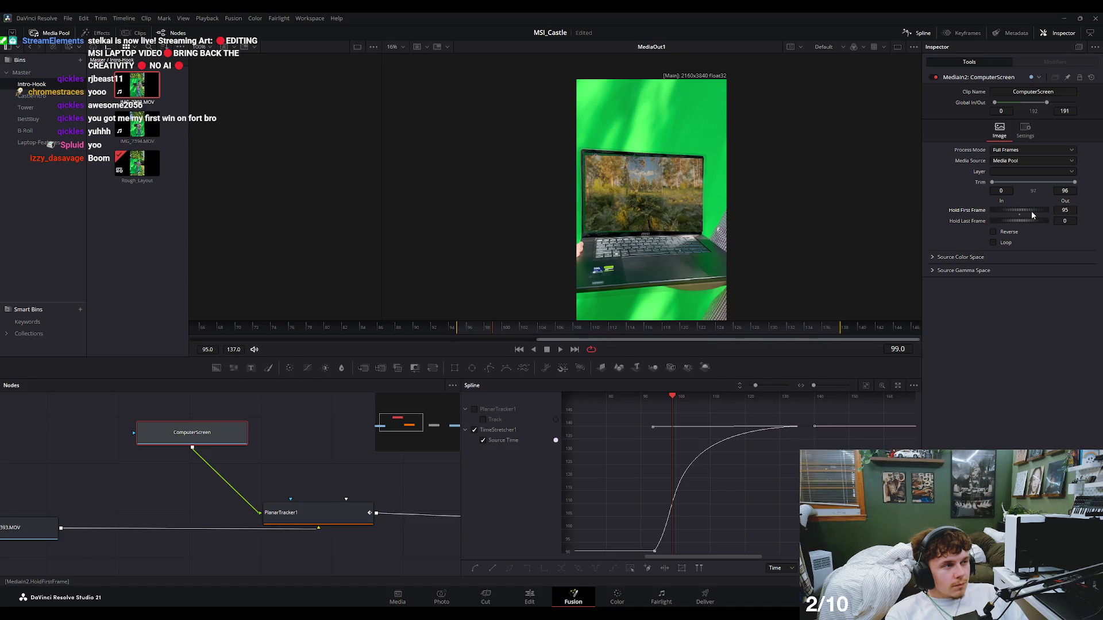
pyautogui.moveTo(1032, 215); pyautogui.dragTo(1044, 218)
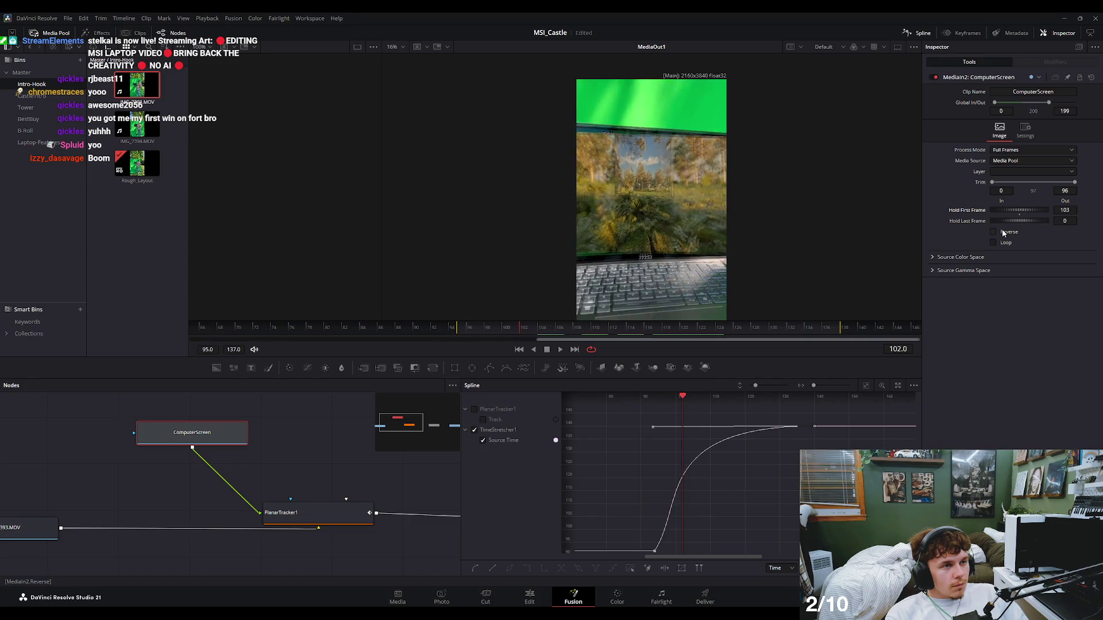
pyautogui.press('Left')
pyautogui.press('Left')
pyautogui.press('space')
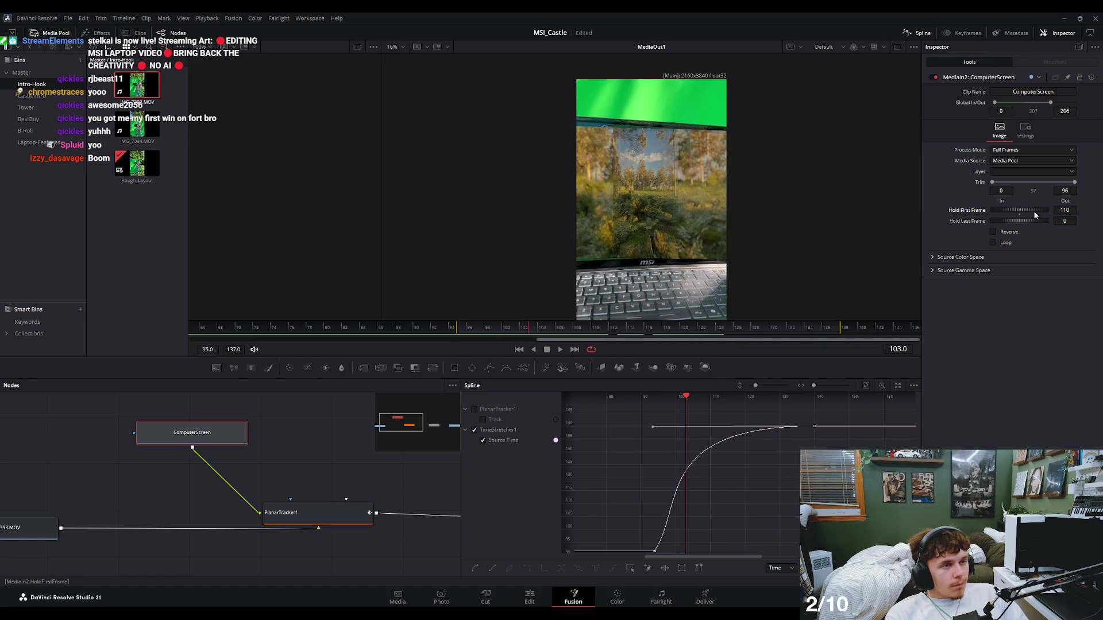
pyautogui.moveTo(1033, 212); pyautogui.dragTo(1042, 214)
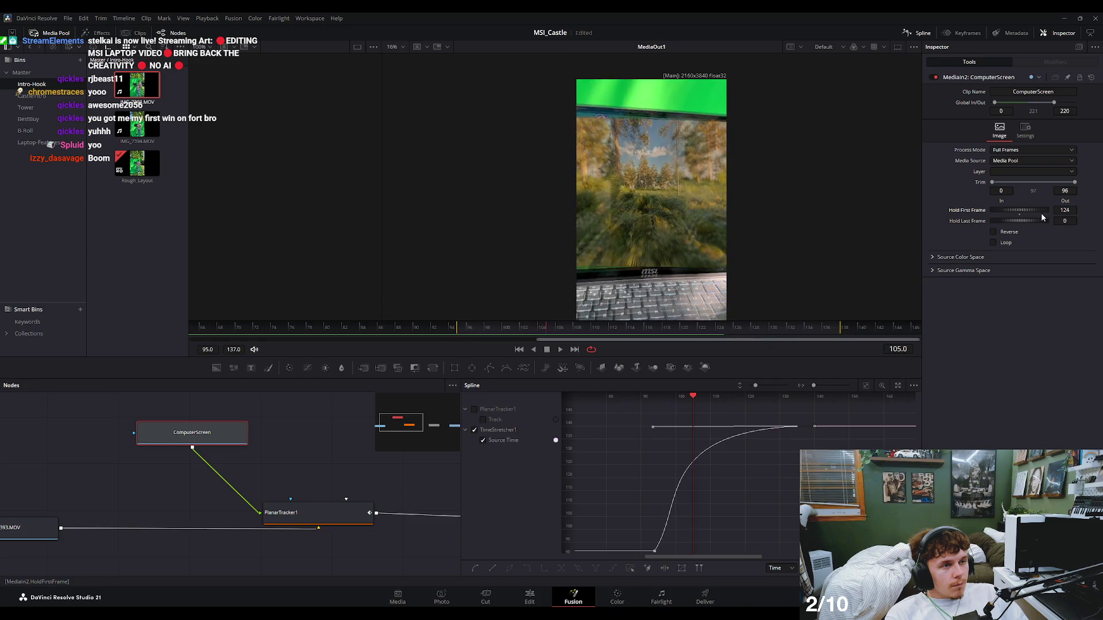
pyautogui.hotkey('shift', '4')
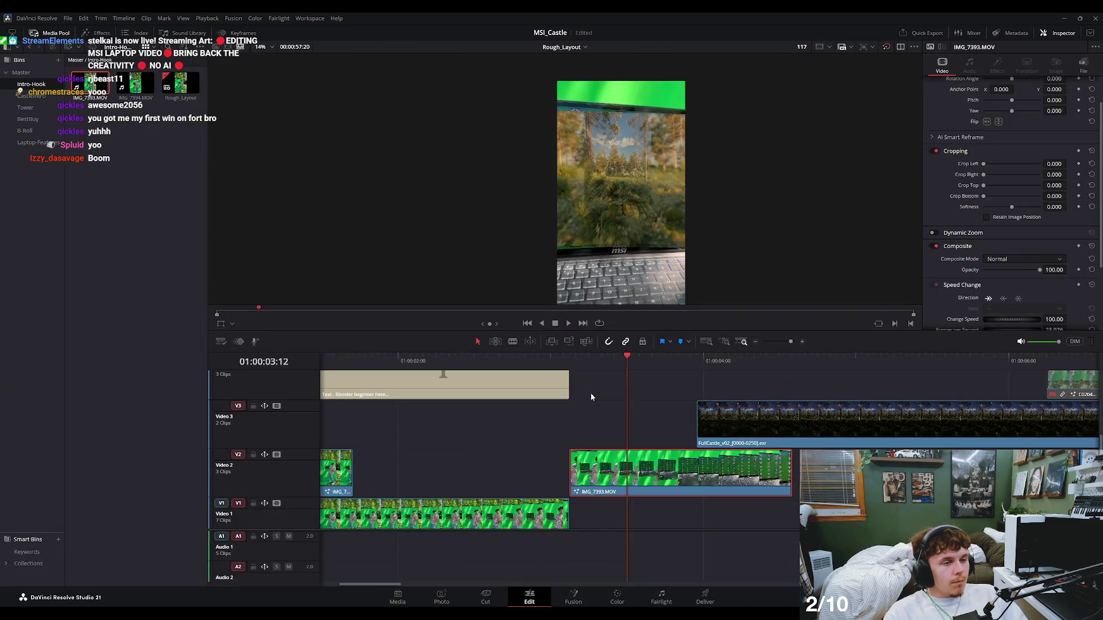
# Review the laptop shot, then drag the FullCastle clip on V3 earlier to start at 01:00:03:08.
pyautogui.click(543, 360)
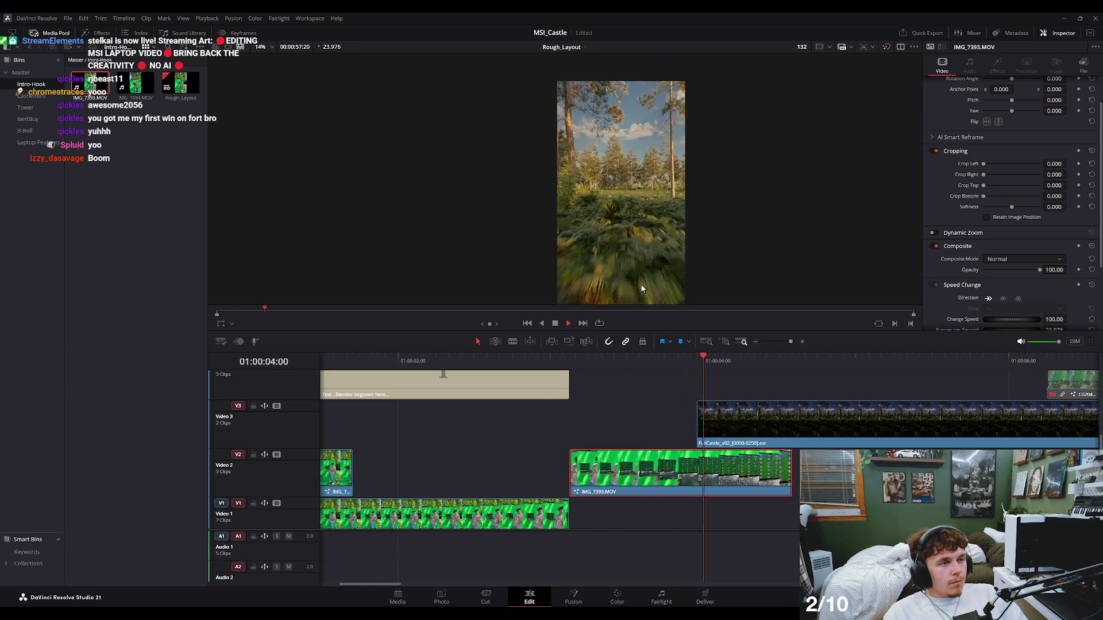
pyautogui.click(583, 363)
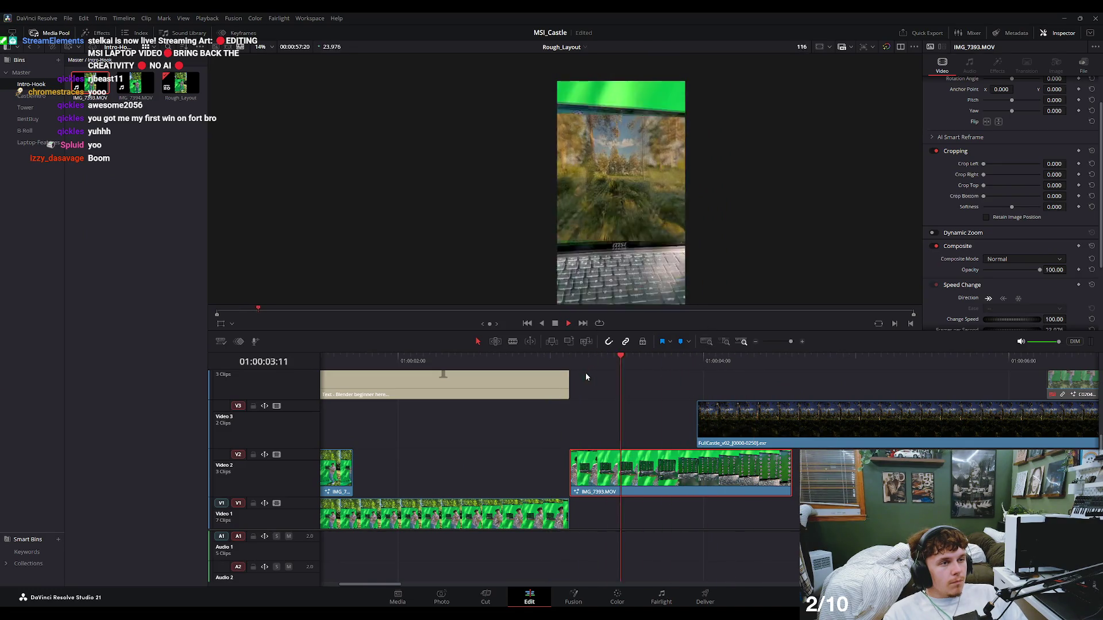
pyautogui.click(507, 363)
pyautogui.press('space')
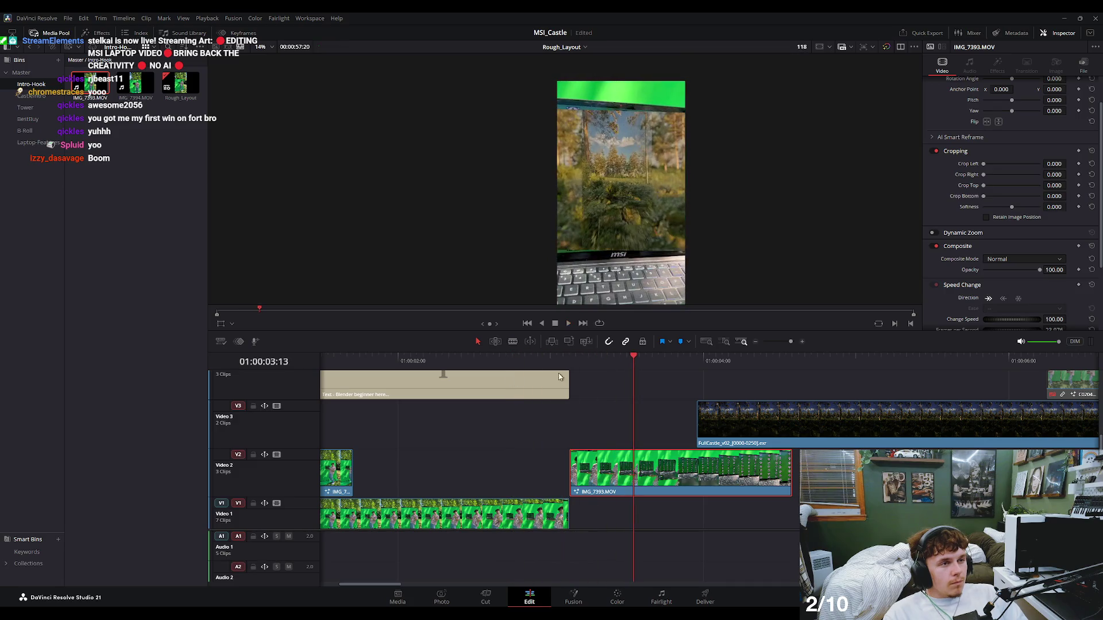
pyautogui.moveTo(580, 363); pyautogui.dragTo(602, 368)
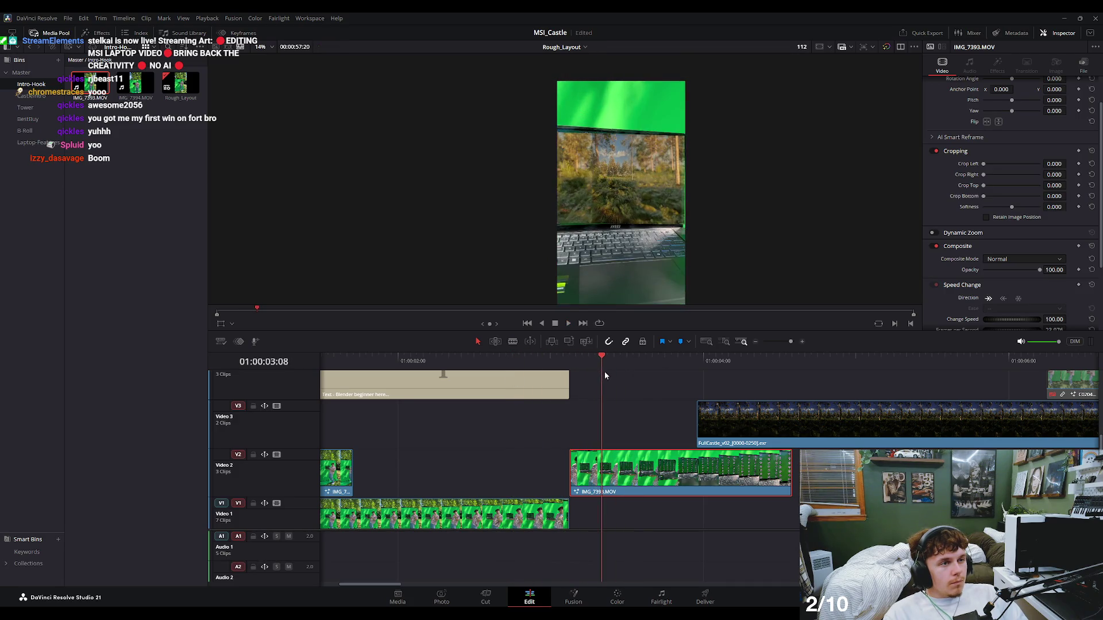
pyautogui.moveTo(741, 423); pyautogui.dragTo(642, 427)
# Nudge the FullCastle clip a couple of frames later, checking the transition around 01:00:03:04.
pyautogui.moveTo(597, 366); pyautogui.dragTo(696, 362)
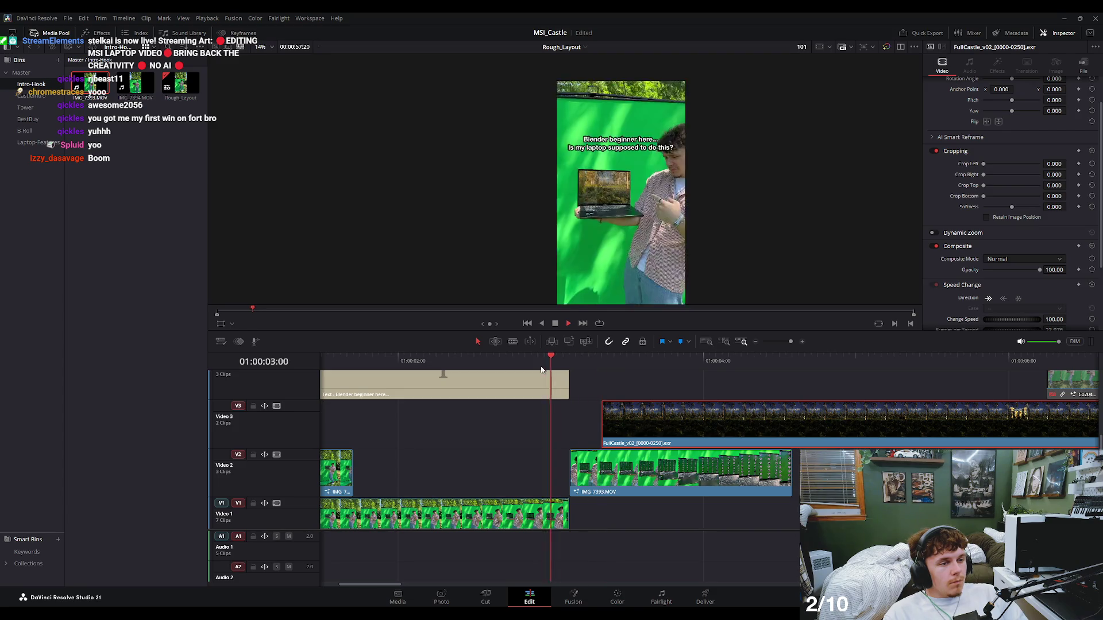
pyautogui.moveTo(631, 419); pyautogui.dragTo(645, 419)
pyautogui.click(540, 364)
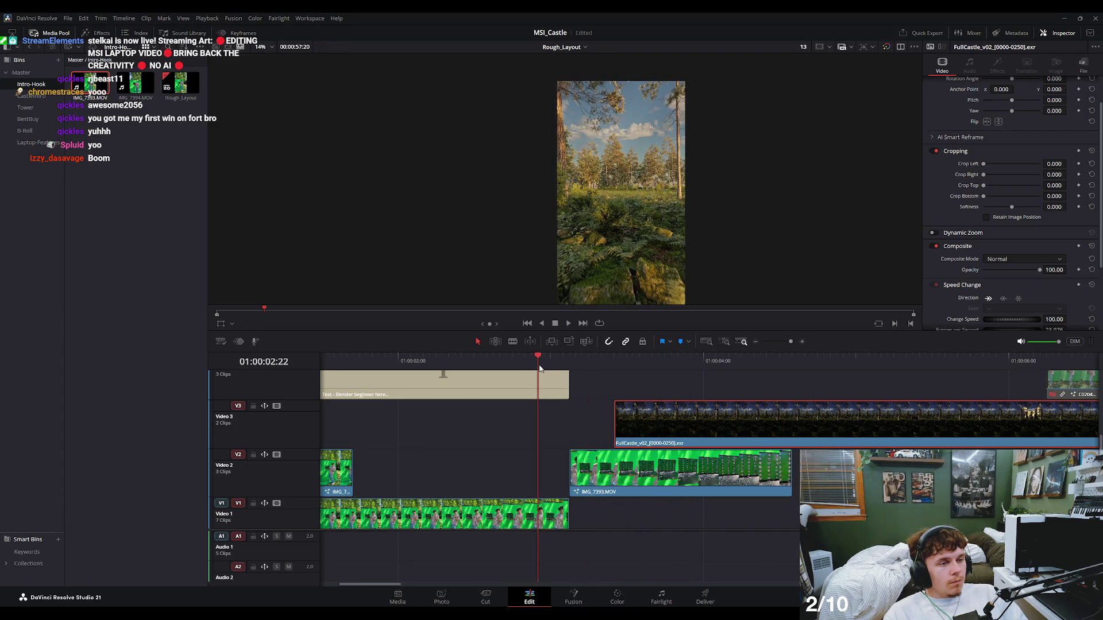
pyautogui.press('space')
pyautogui.moveTo(618, 363)
pyautogui.mouseDown()
pyautogui.moveTo(578, 372)
pyautogui.moveTo(599, 372)
pyautogui.mouseUp()
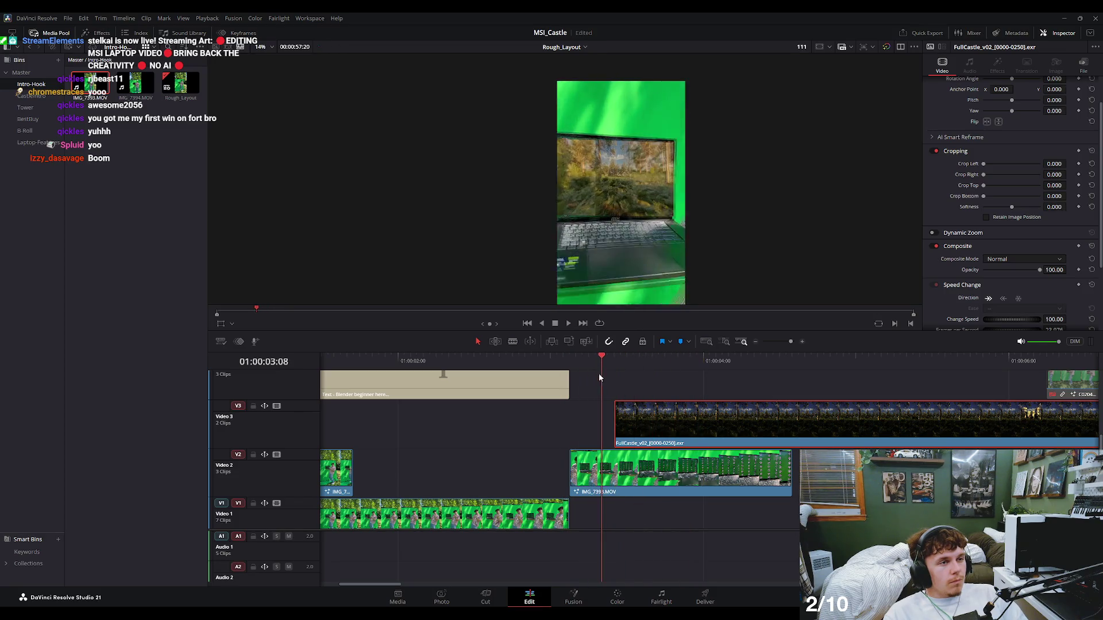
pyautogui.moveTo(645, 418); pyautogui.dragTo(652, 421)
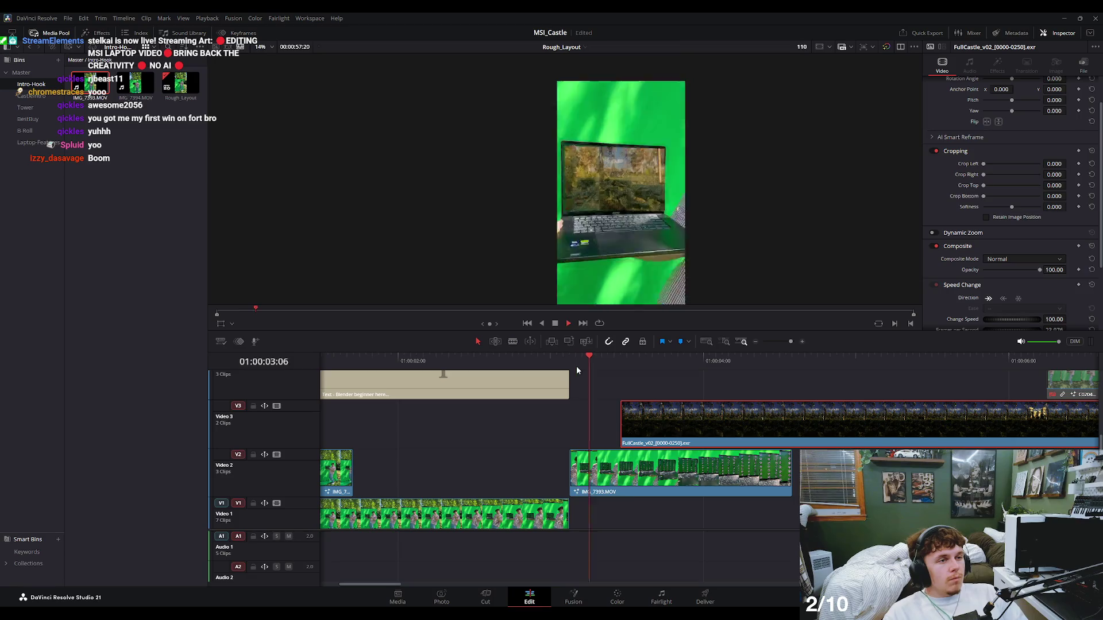
# Play the edit from the title frame at 01:00:02:04 through into the forest footage.
pyautogui.moveTo(607, 365); pyautogui.dragTo(488, 380)
pyautogui.moveTo(587, 363); pyautogui.dragTo(423, 362)
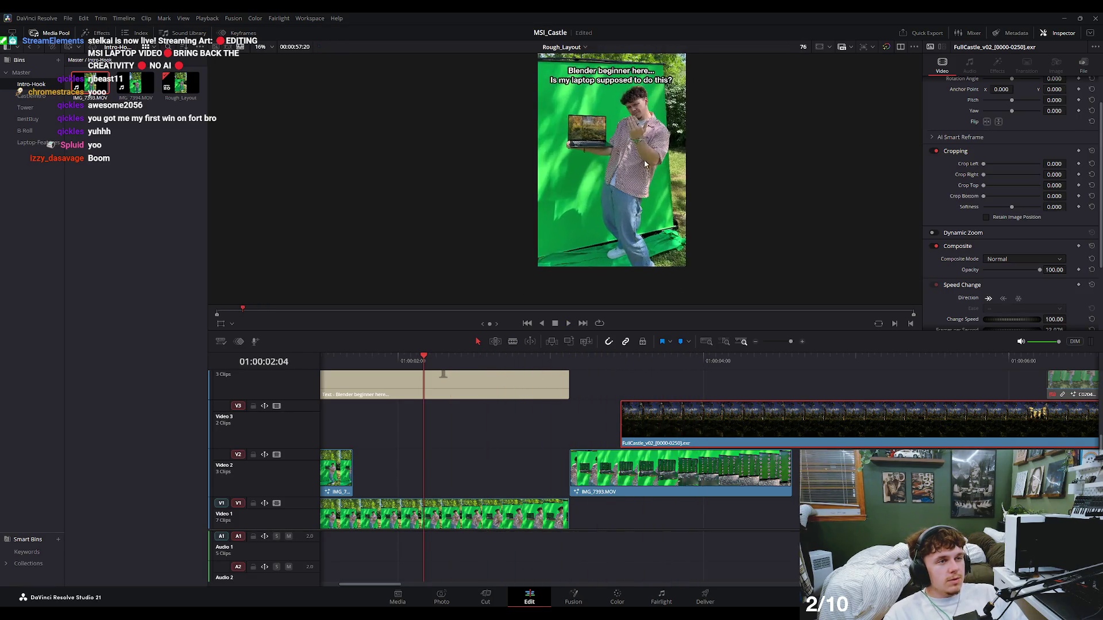
pyautogui.scroll(1, 680, 192)
pyautogui.press('space')
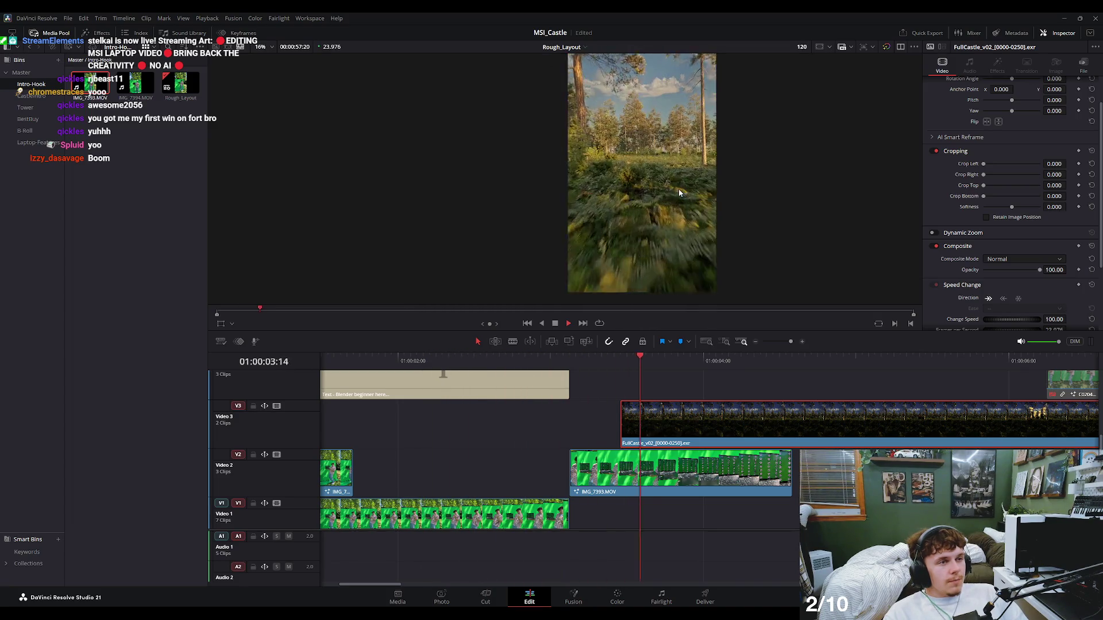
pyautogui.click(587, 364)
pyautogui.click(529, 364)
pyautogui.press('space')
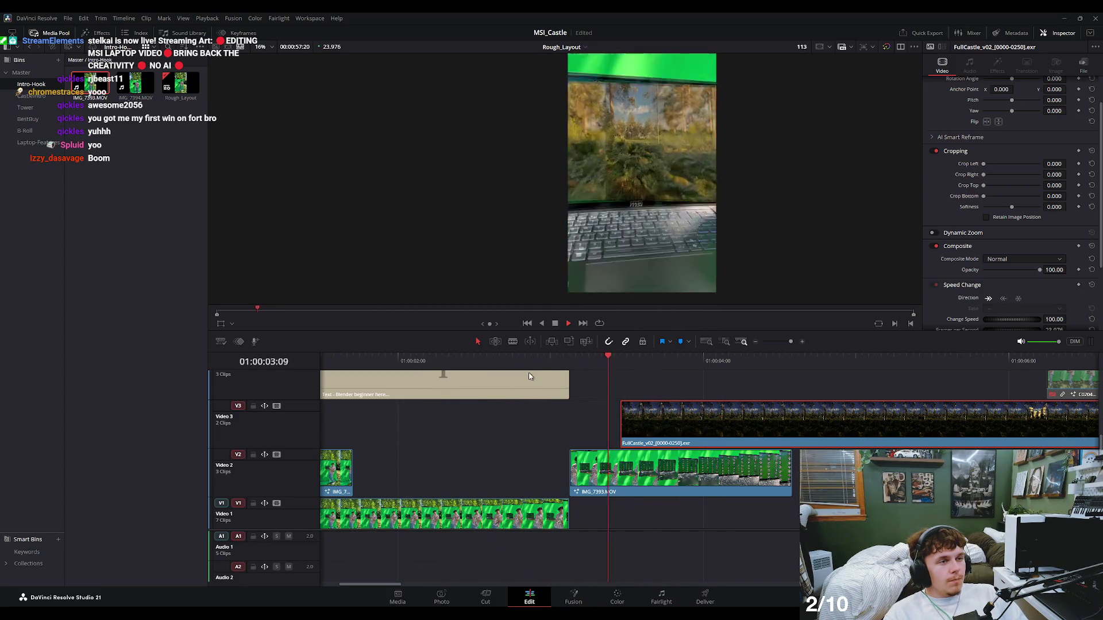
pyautogui.click(400, 364)
pyautogui.press('/')
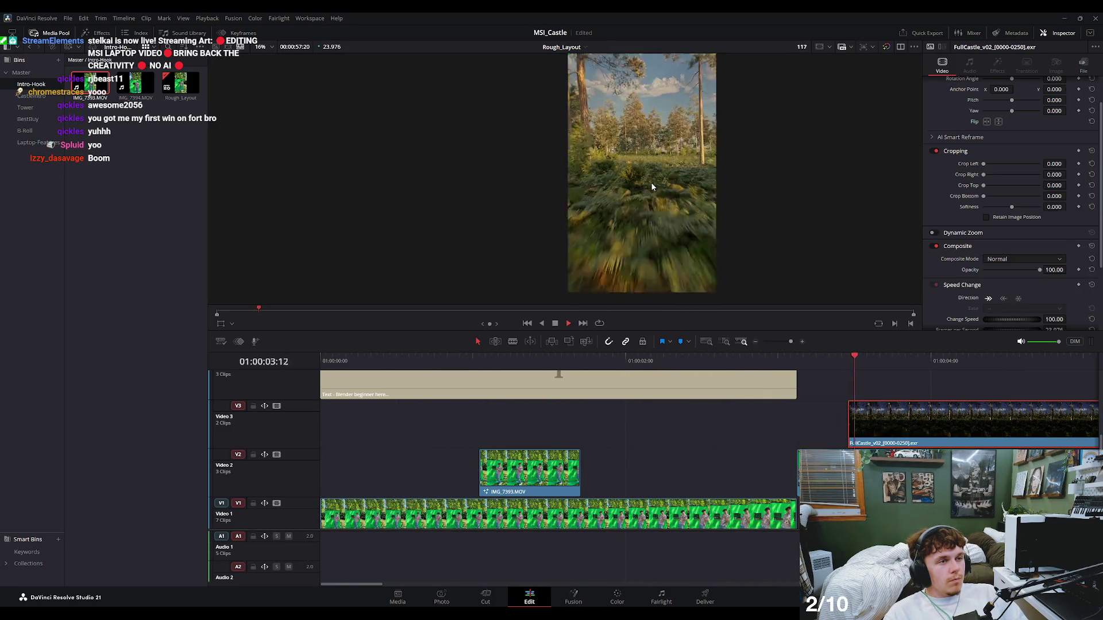
# Scrub through the transition from the forest frame to 01:00:03:20 and back to the laptop shot.
pyautogui.click(801, 367)
pyautogui.moveTo(801, 366); pyautogui.dragTo(847, 384)
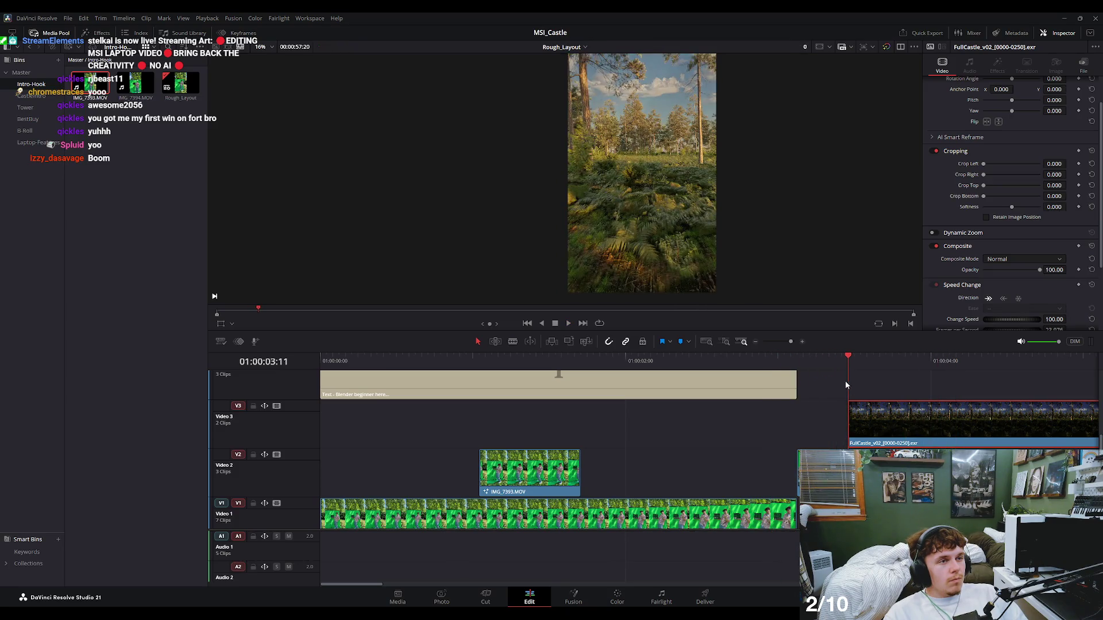
pyautogui.scroll(-2, 609, 199)
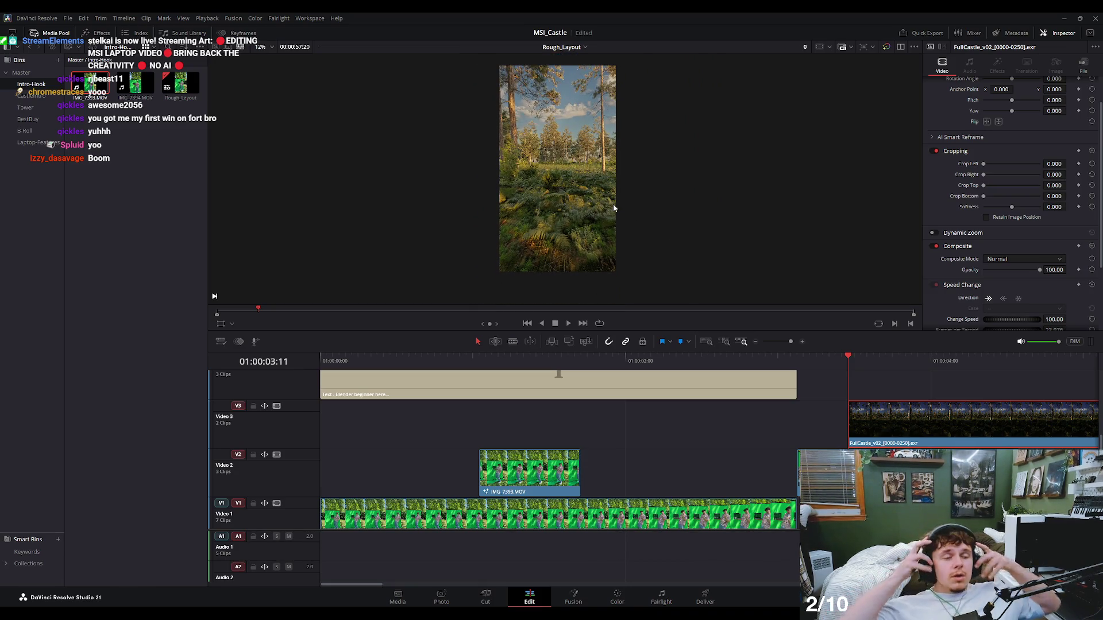
pyautogui.moveTo(810, 366); pyautogui.dragTo(905, 362)
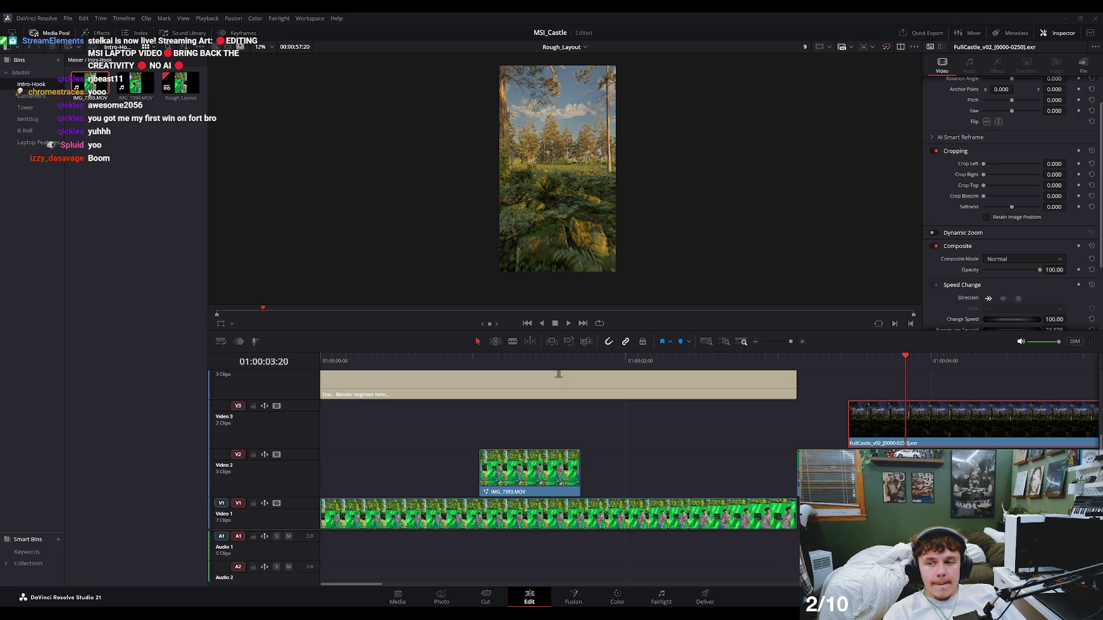
pyautogui.moveTo(905, 362)
pyautogui.mouseDown()
pyautogui.moveTo(811, 363)
pyautogui.moveTo(850, 381)
pyautogui.moveTo(835, 384)
pyautogui.mouseUp()
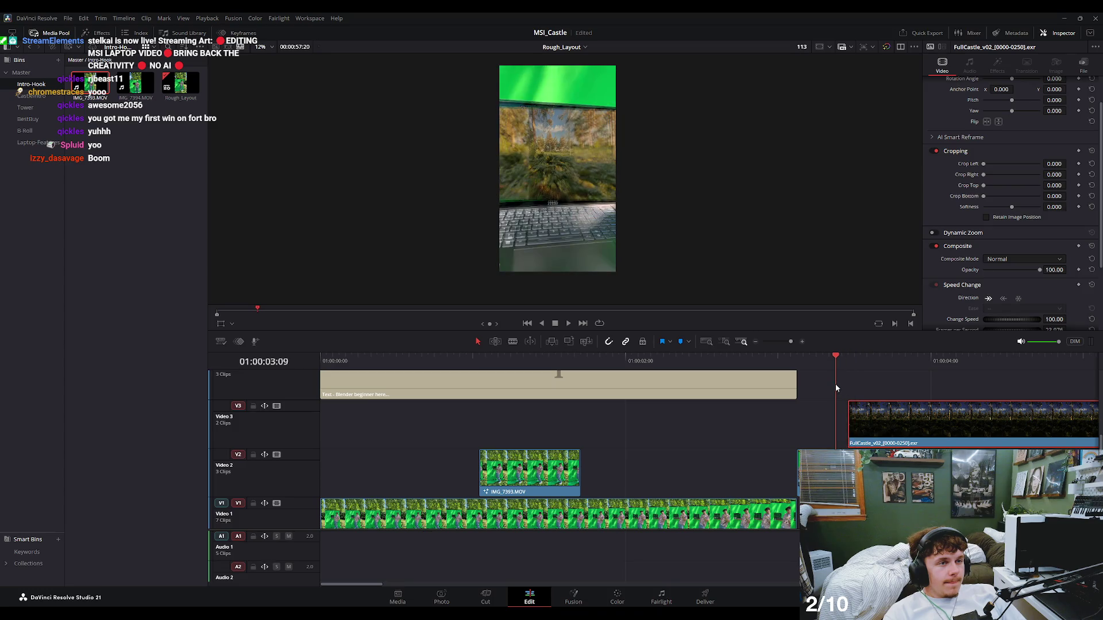
# At 01:00:03:06, select the IMG_7393.MOV laptop clip and open it in Fusion.
pyautogui.scroll(2, 542, 184)
pyautogui.scroll(2, 553, 210)
pyautogui.moveTo(832, 370); pyautogui.dragTo(823, 368)
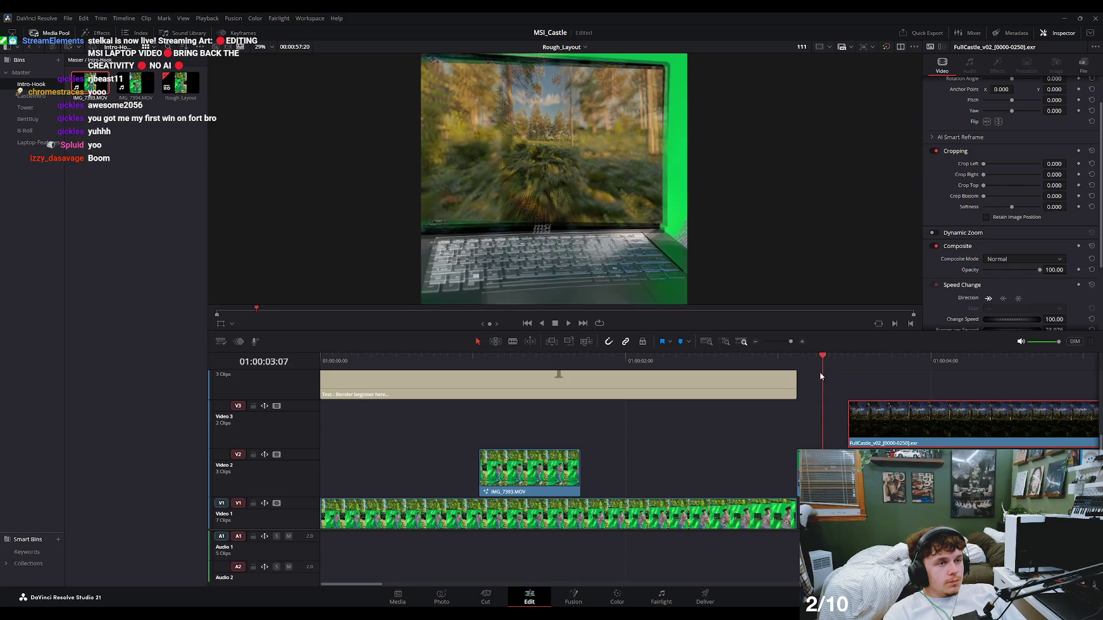
pyautogui.click(637, 526)
pyautogui.click(572, 595)
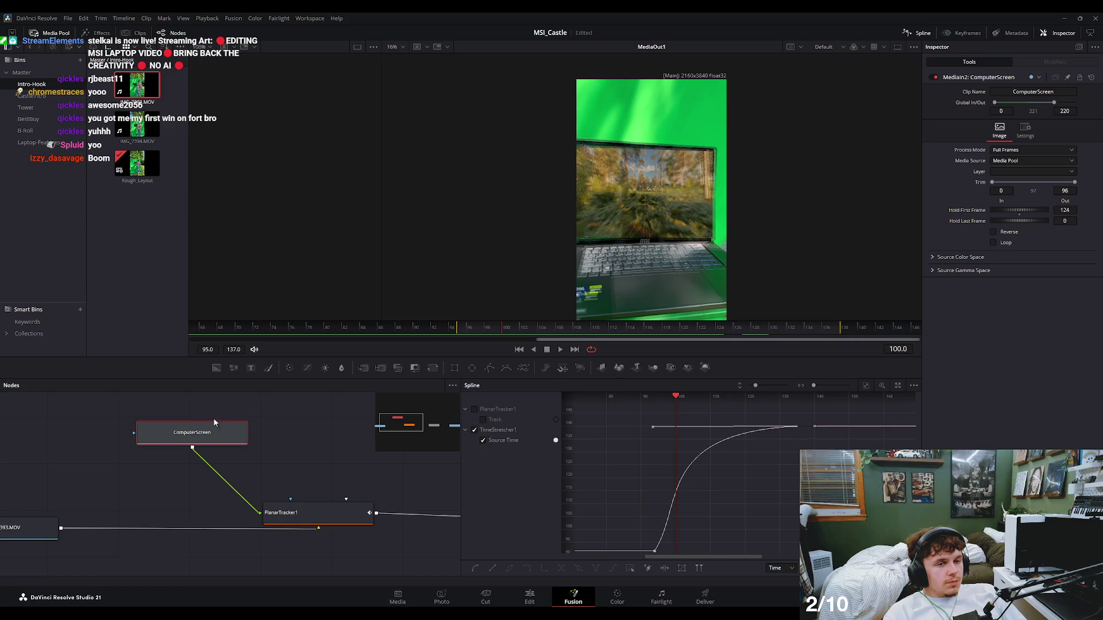
# Set the ComputerScreen MediaIn's Hold First Frame to 118 and check the edit at 03:06.
pyautogui.moveTo(1033, 212); pyautogui.dragTo(1024, 216)
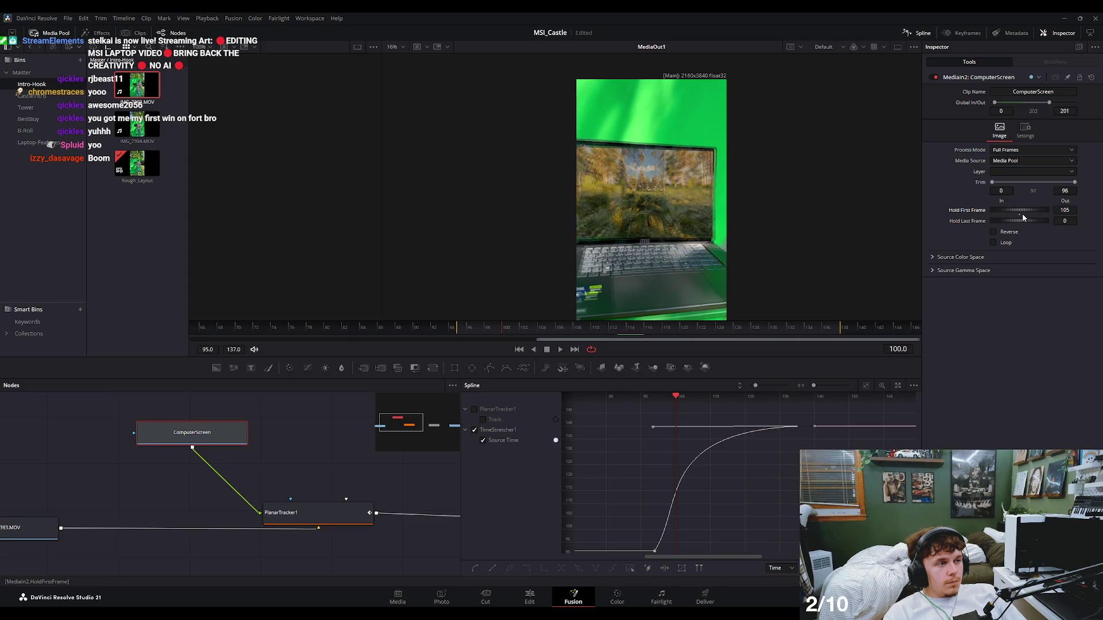
pyautogui.moveTo(1026, 213); pyautogui.dragTo(1030, 213)
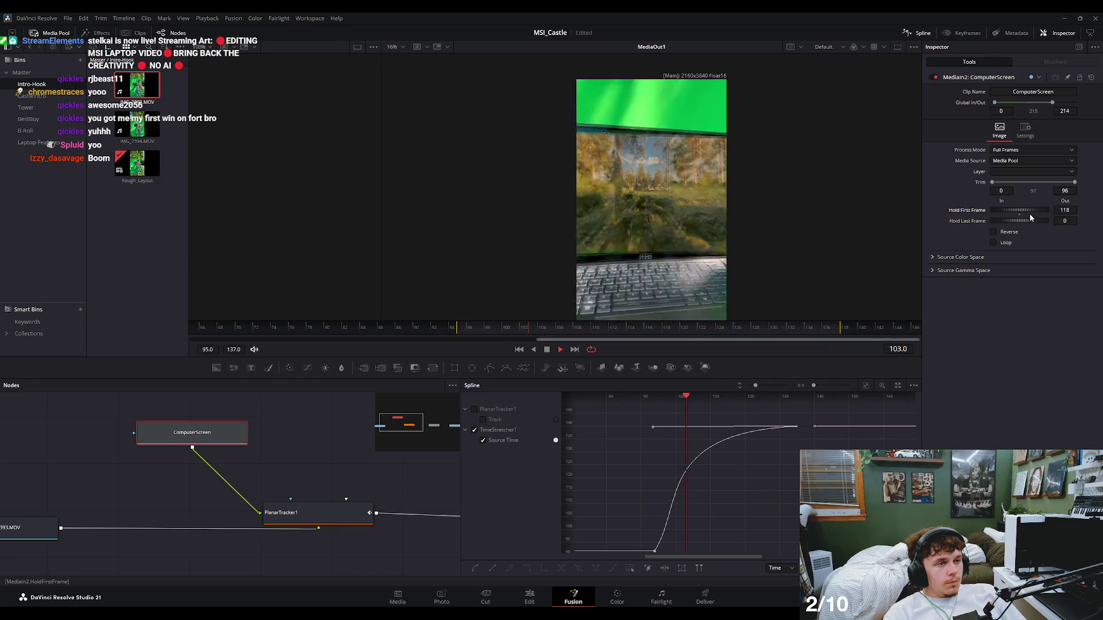
pyautogui.moveTo(710, 399); pyautogui.dragTo(681, 406)
pyautogui.moveTo(838, 356); pyautogui.dragTo(849, 365)
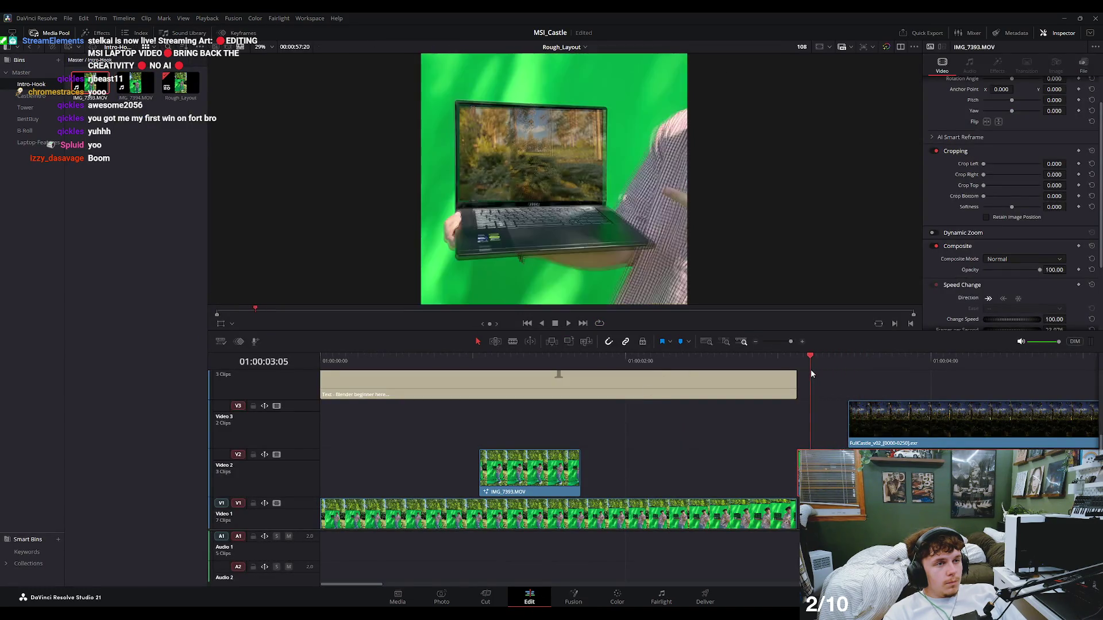
pyautogui.moveTo(853, 368)
pyautogui.mouseDown()
pyautogui.moveTo(816, 360)
pyautogui.moveTo(841, 365)
pyautogui.moveTo(815, 366)
pyautogui.moveTo(837, 372)
pyautogui.moveTo(823, 375)
pyautogui.mouseUp()
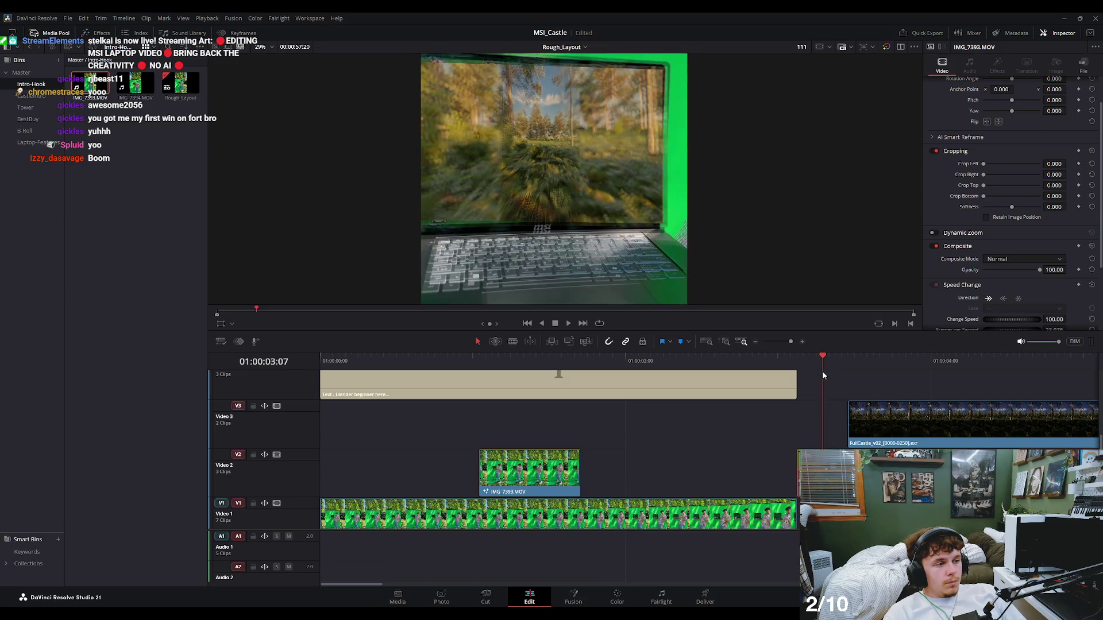
# Back in Fusion, fine-tune Hold First Frame by one frame while scrubbing frames 96–102.
pyautogui.click(571, 597)
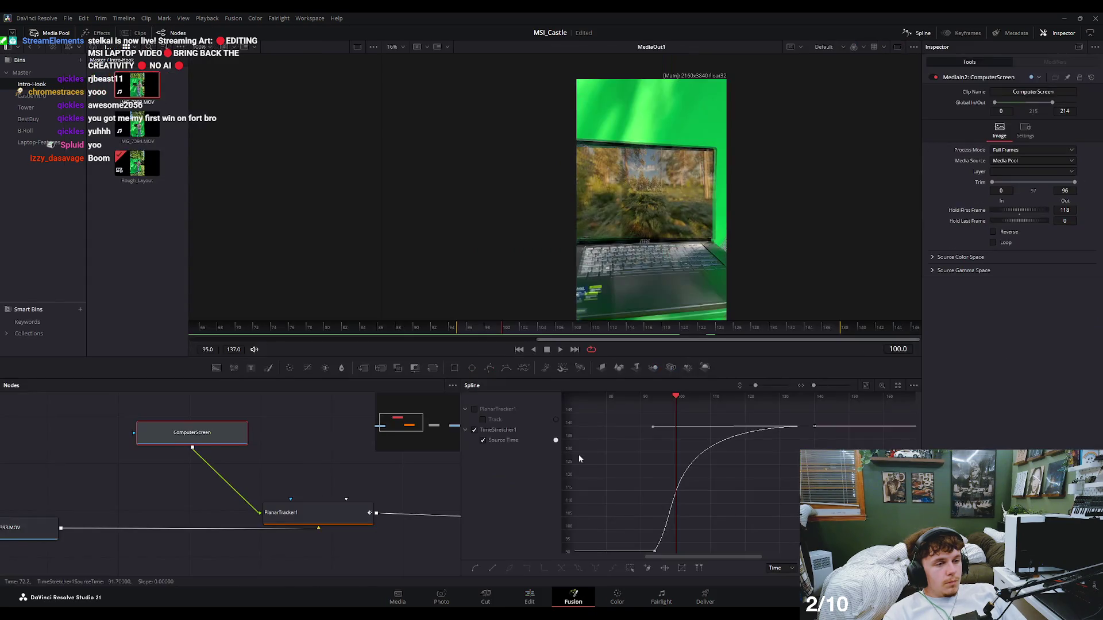
pyautogui.moveTo(1028, 214); pyautogui.dragTo(1027, 216)
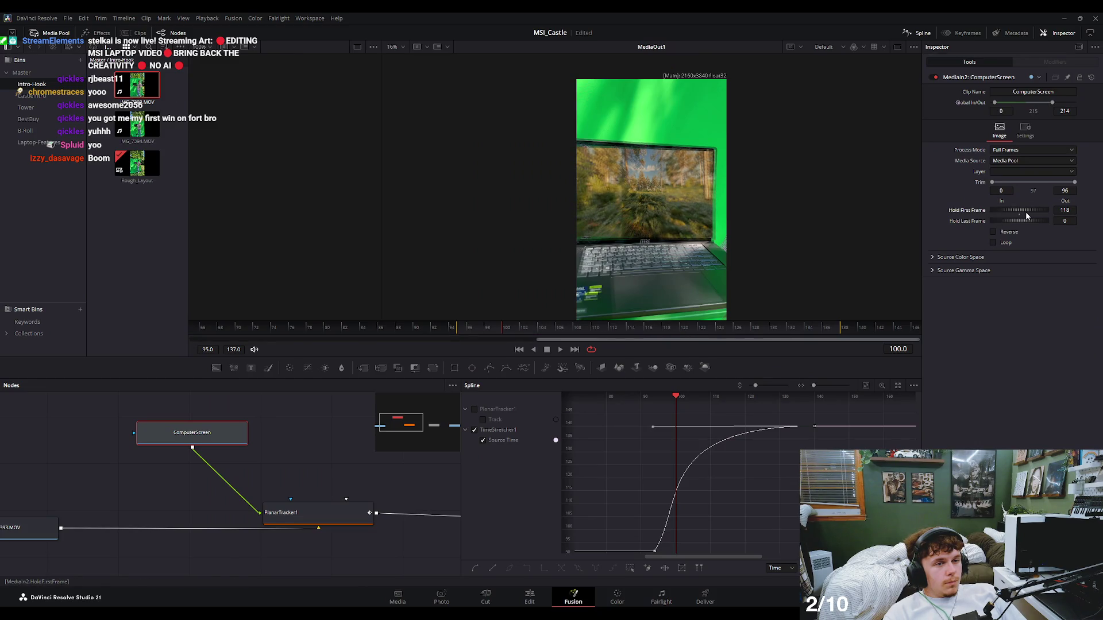
pyautogui.moveTo(462, 331); pyautogui.dragTo(525, 337)
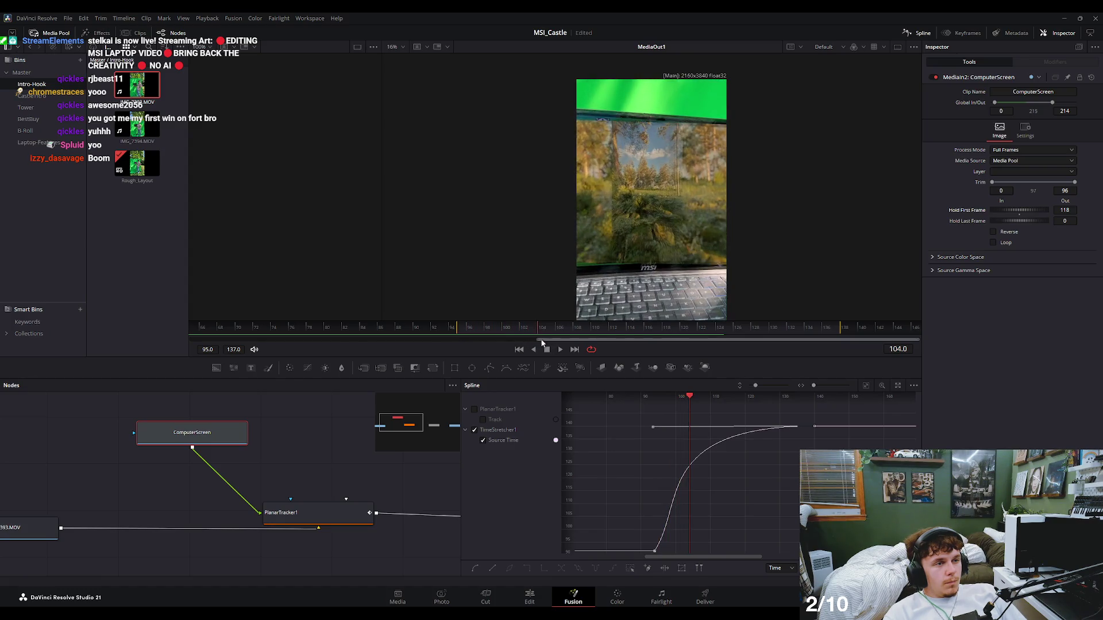
pyautogui.moveTo(525, 337); pyautogui.dragTo(468, 350)
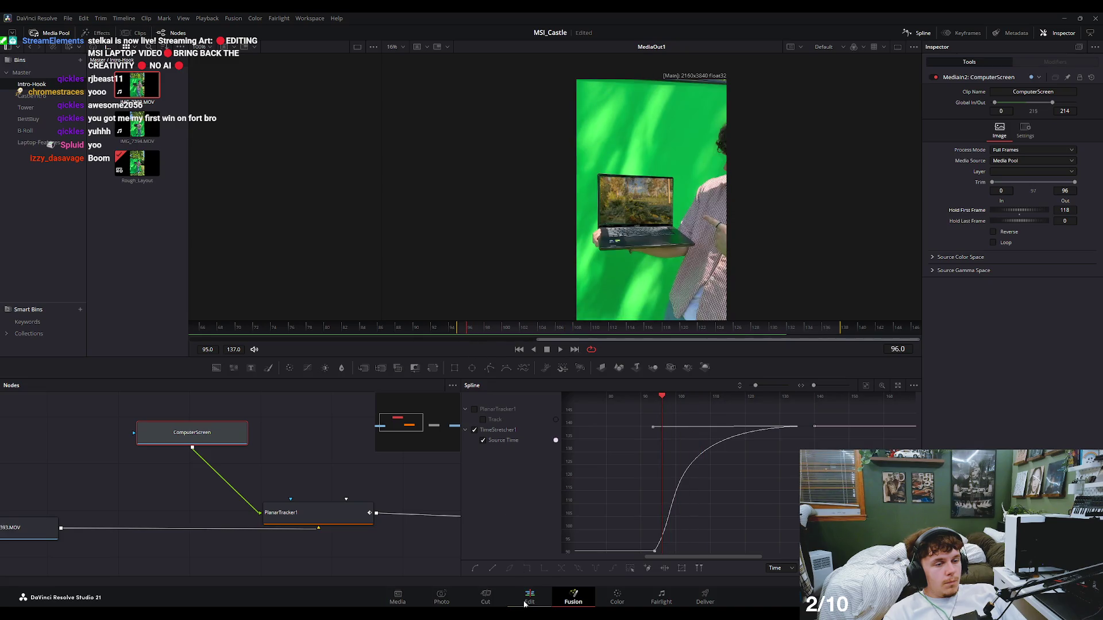
# Review the edit from 03:04 to 03:11 on the Edit page and filter the Effects library for 'blur'.
pyautogui.click(526, 600)
pyautogui.moveTo(778, 356); pyautogui.dragTo(824, 371)
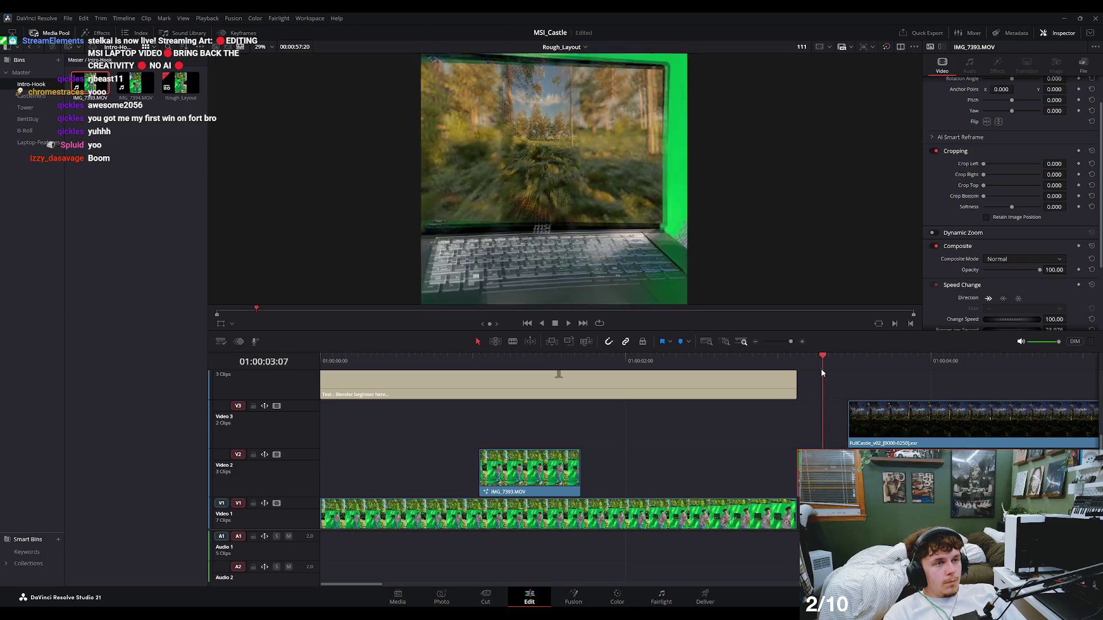
pyautogui.moveTo(824, 371); pyautogui.dragTo(844, 373)
pyautogui.press('/')
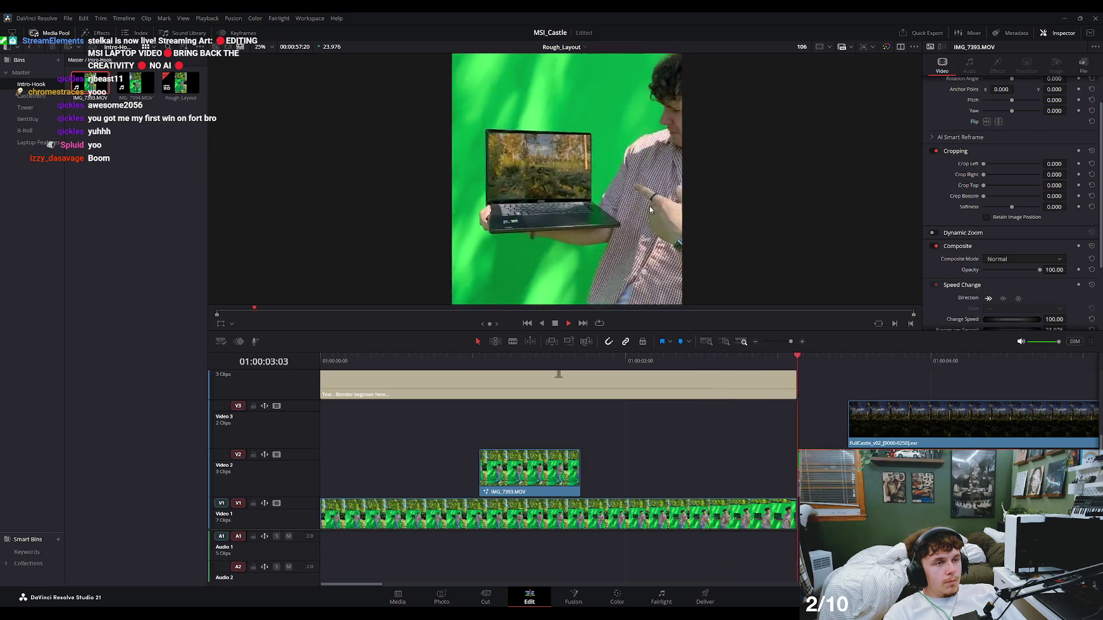
pyautogui.moveTo(829, 363); pyautogui.dragTo(835, 363)
pyautogui.scroll(-2, 637, 172)
pyautogui.moveTo(637, 171); pyautogui.dragTo(582, 200)
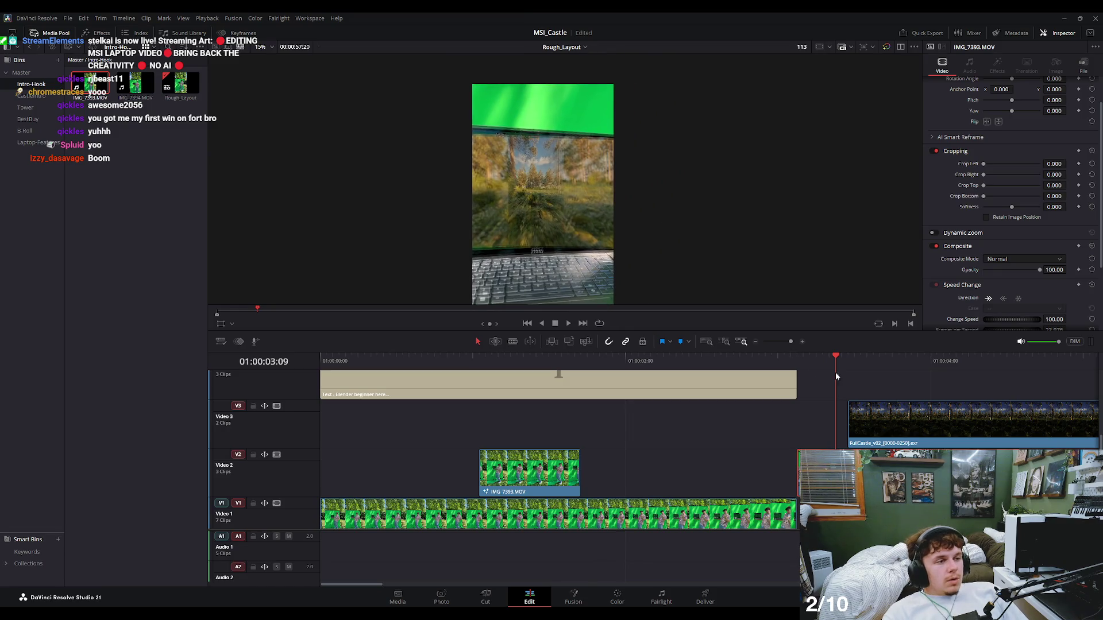
pyautogui.click(98, 33)
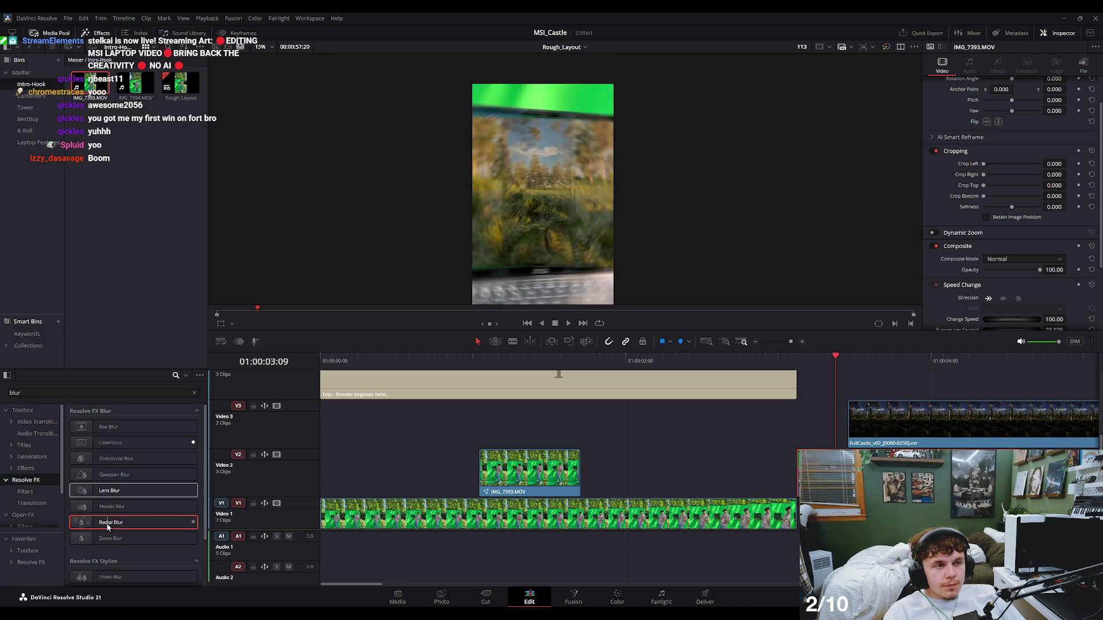
pyautogui.moveTo(110, 522)
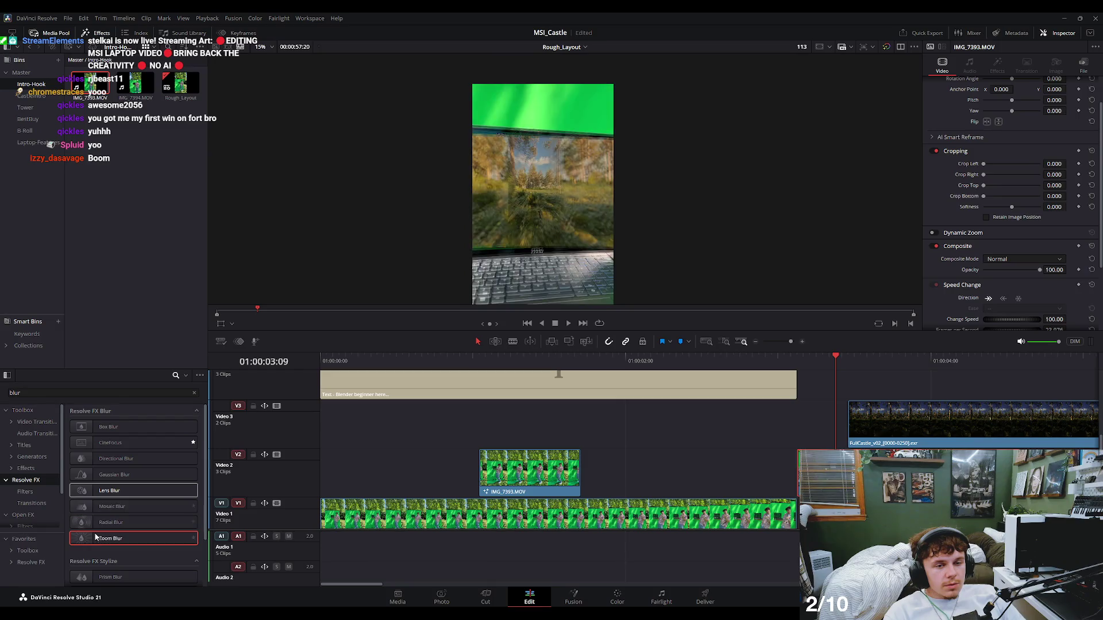
# Apply Zoom Blur to the laptop clip and set Zoom Amount to 0 at the transition start.
pyautogui.scroll(-1, 776, 517)
pyautogui.doubleClick(110, 539)
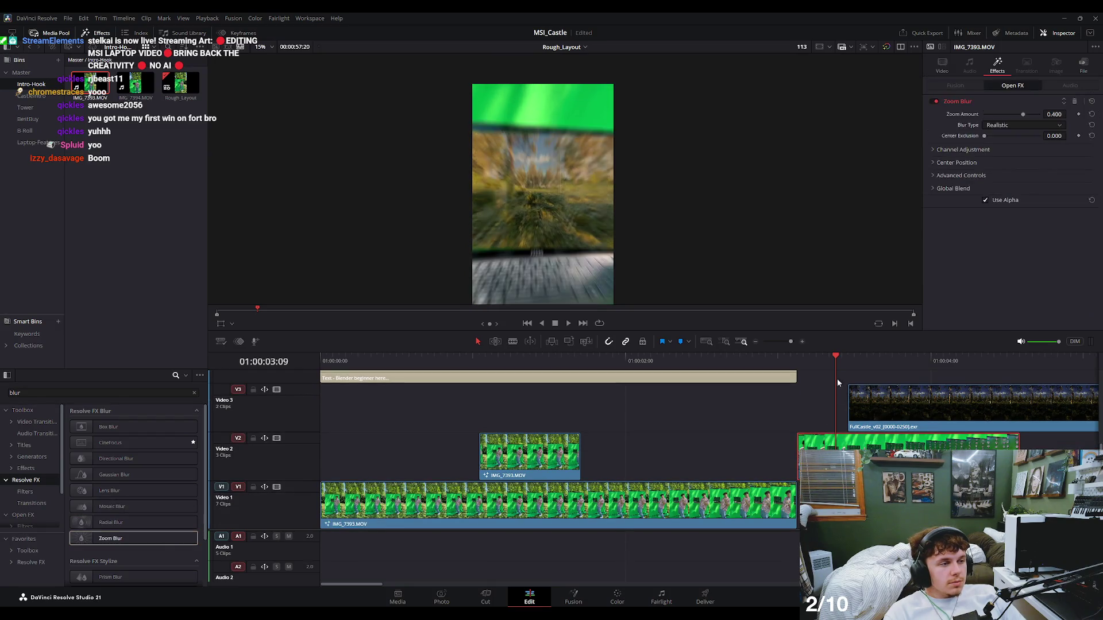
pyautogui.moveTo(806, 355)
pyautogui.mouseDown()
pyautogui.moveTo(786, 359)
pyautogui.moveTo(797, 366)
pyautogui.mouseUp()
pyautogui.moveTo(1025, 117); pyautogui.dragTo(989, 118)
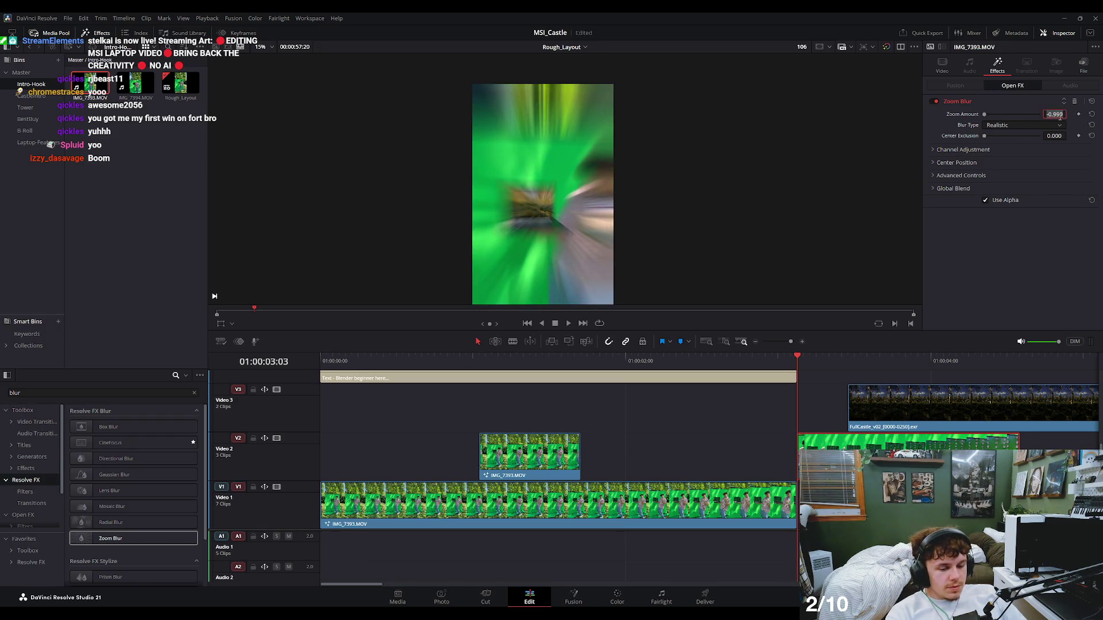
pyautogui.write('0')
pyautogui.press('Return')
# Keyframe Zoom Amount at 03:10 and push it to a strong zoom blur.
pyautogui.moveTo(805, 357); pyautogui.dragTo(843, 368)
pyautogui.click(1078, 114)
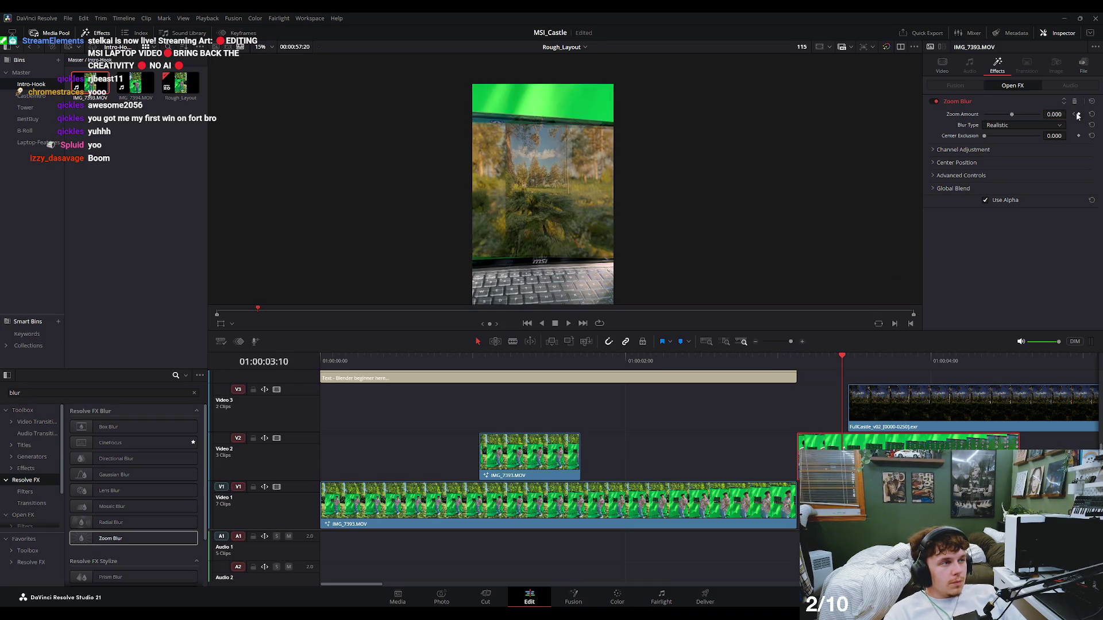
pyautogui.moveTo(1015, 115)
pyautogui.mouseDown()
pyautogui.moveTo(1052, 118)
pyautogui.moveTo(978, 126)
pyautogui.moveTo(1016, 129)
pyautogui.moveTo(991, 127)
pyautogui.mouseUp()
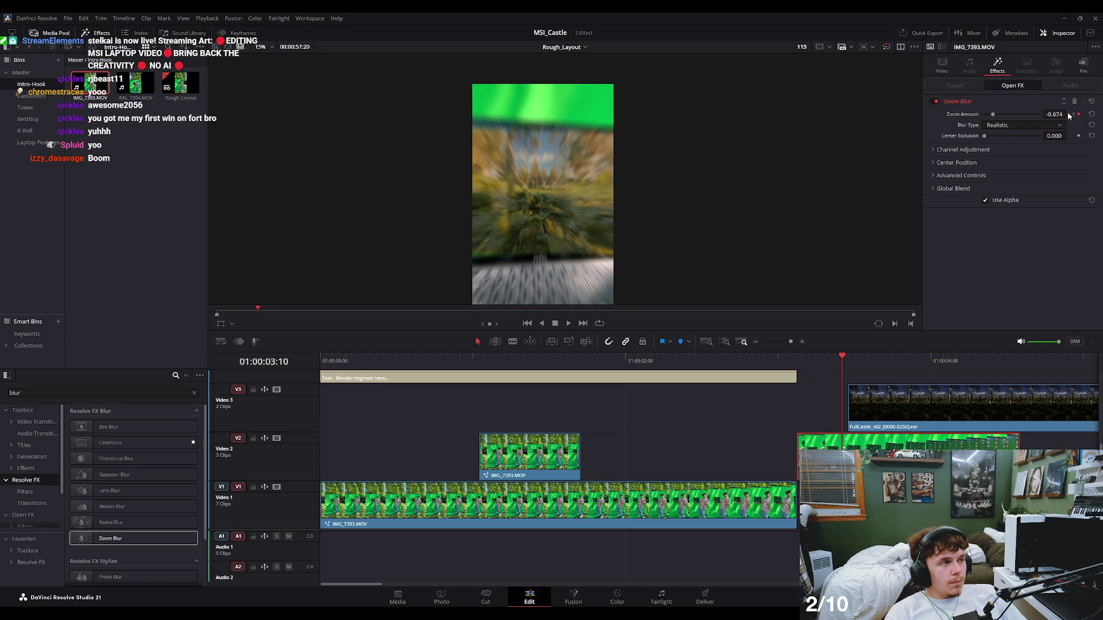
pyautogui.press('Right')
pyautogui.press('Left')
pyautogui.press('Left')
pyautogui.press('Left')
pyautogui.press('Left')
pyautogui.press('Left')
pyautogui.press('Left')
pyautogui.press('Left')
pyautogui.press('Left')
pyautogui.press('space')
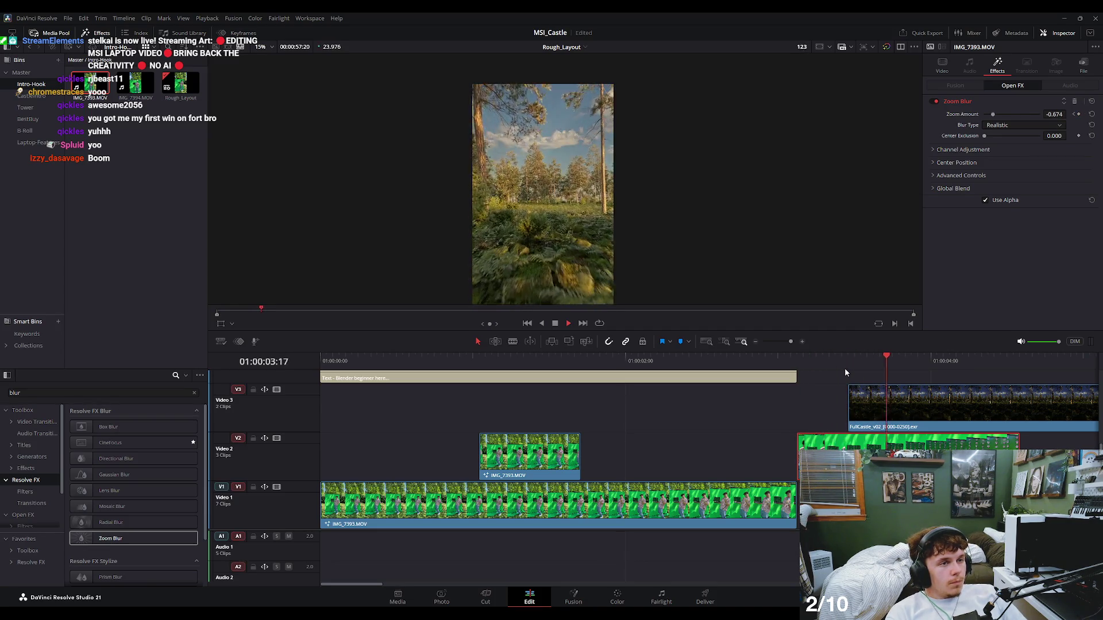
# Play through the transition and return to 03:04 to inspect the blur.
pyautogui.click(727, 361)
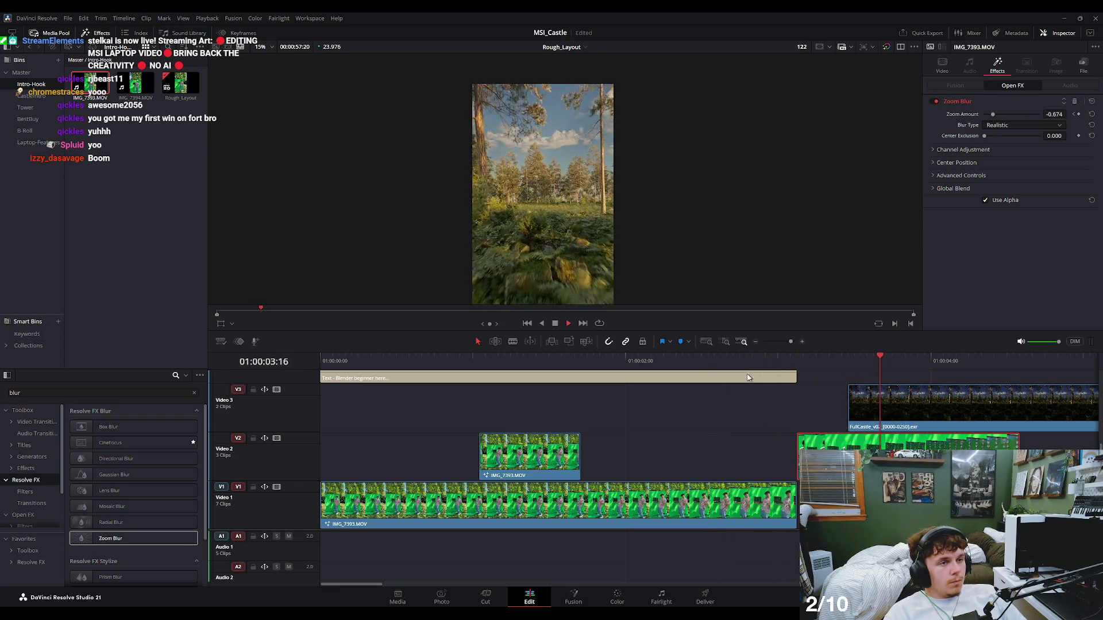
pyautogui.press('space')
pyautogui.click(682, 362)
pyautogui.press('space')
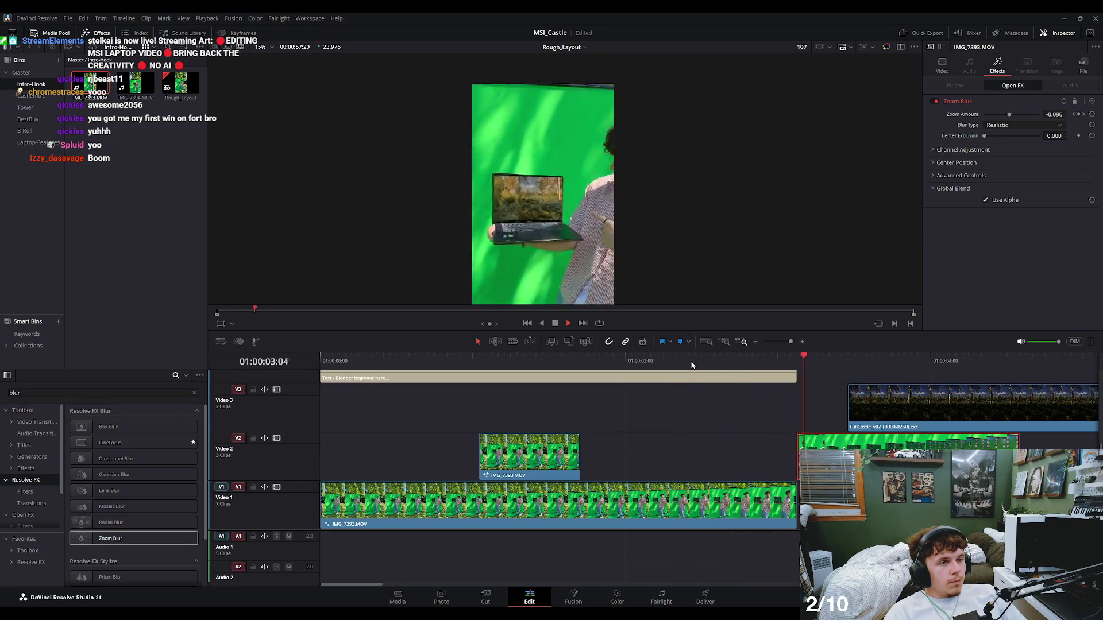
pyautogui.moveTo(809, 369); pyautogui.dragTo(823, 390)
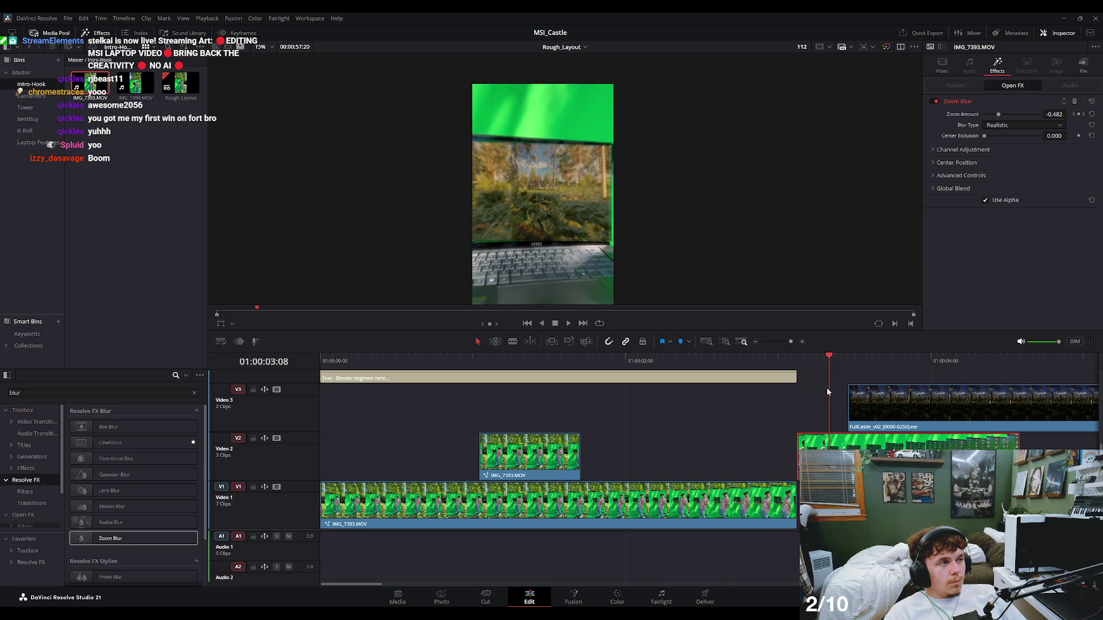
pyautogui.scroll(2, 524, 204)
pyautogui.scroll(2, 528, 205)
pyautogui.scroll(1, 529, 209)
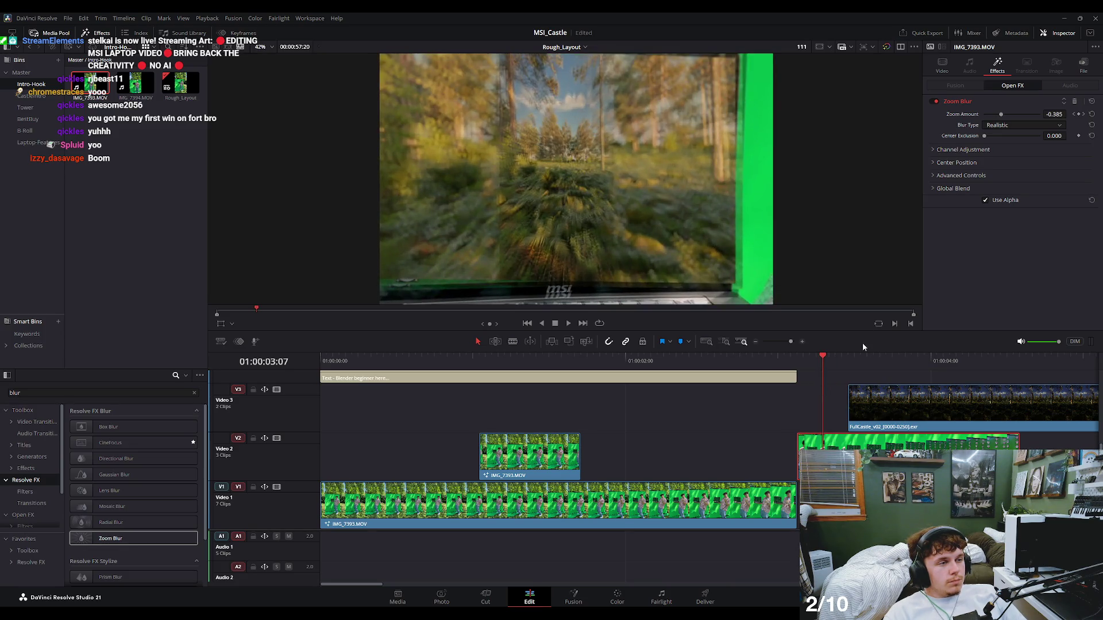
# Refine the in-between keys: ease the blur slightly at 03:03 and strengthen it at 03:06.
pyautogui.click(1073, 117)
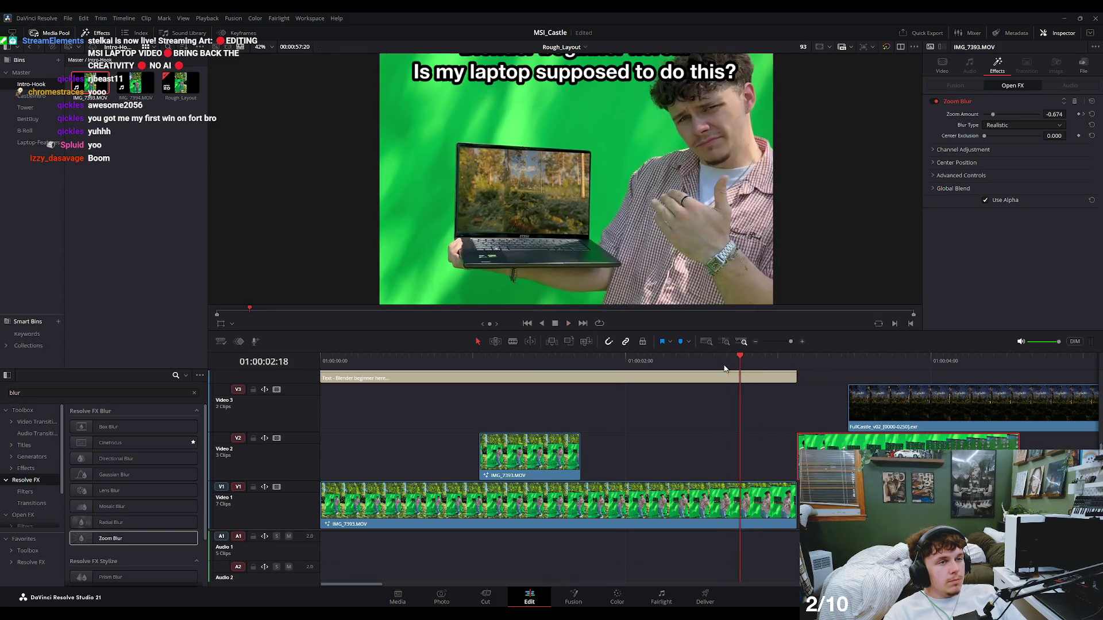
pyautogui.click(798, 361)
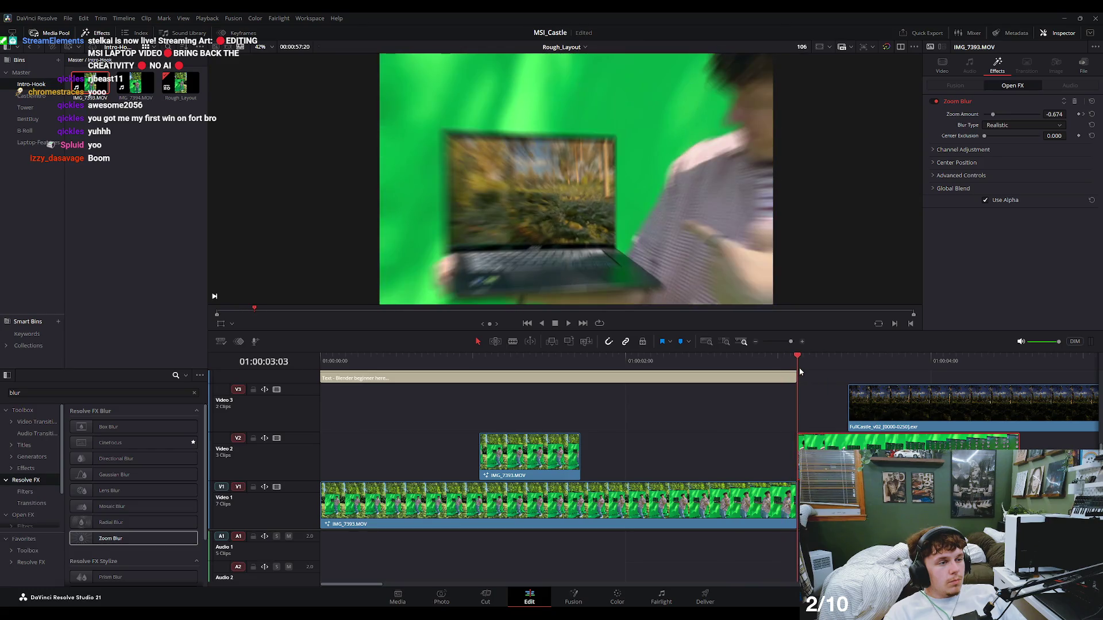
pyautogui.moveTo(993, 114); pyautogui.dragTo(999, 115)
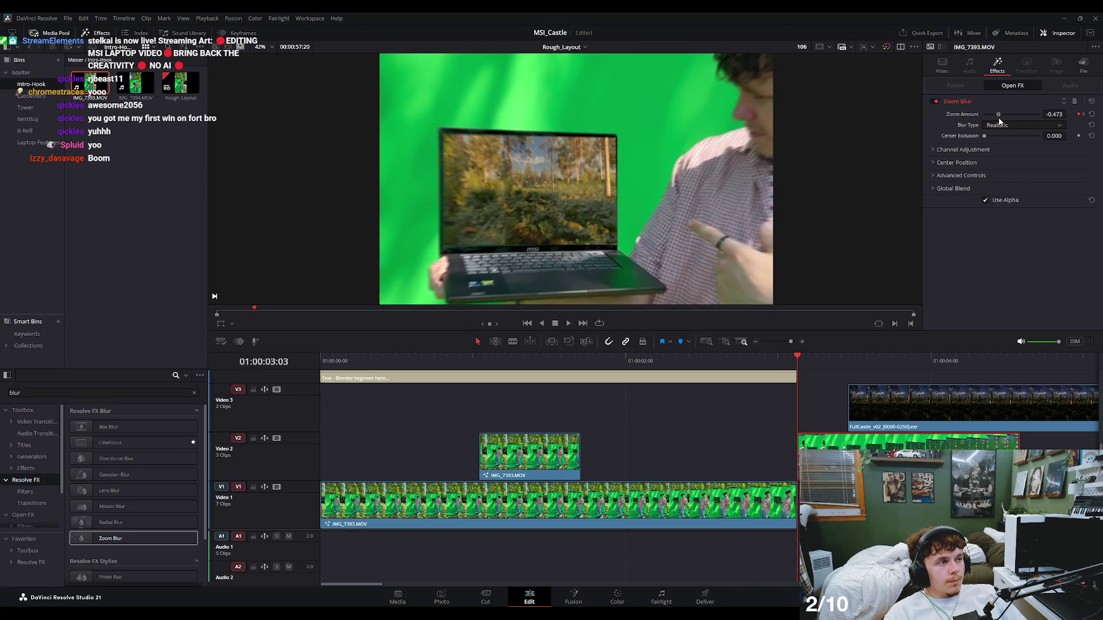
pyautogui.click(817, 363)
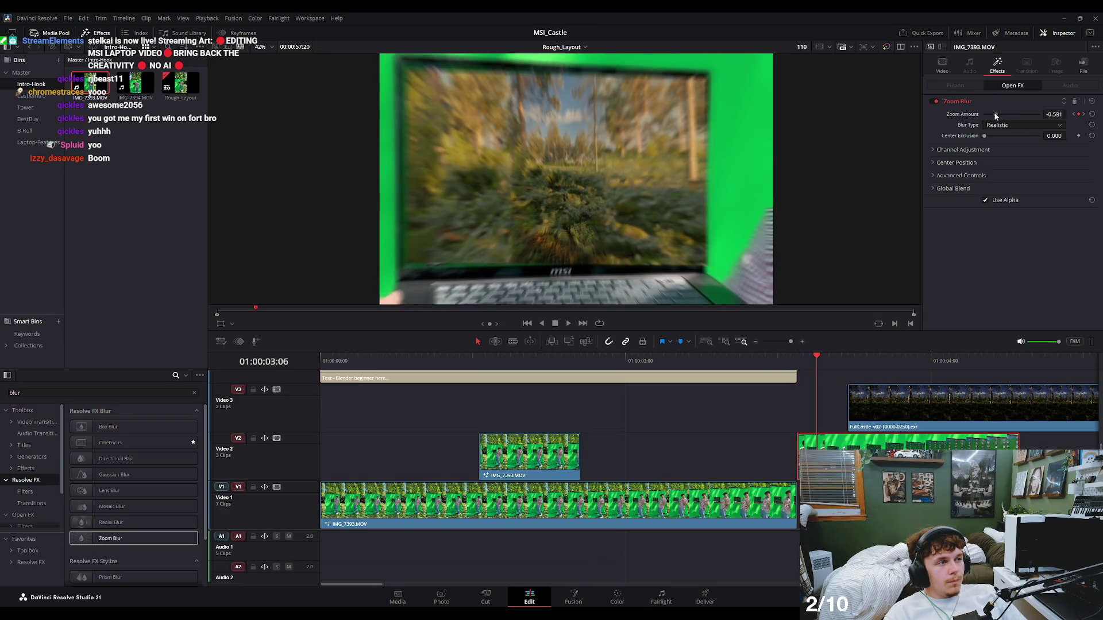
pyautogui.moveTo(996, 115); pyautogui.dragTo(990, 115)
# Replay and scrub the transition around 03:06 to review the zoom blur ramp.
pyautogui.press('space')
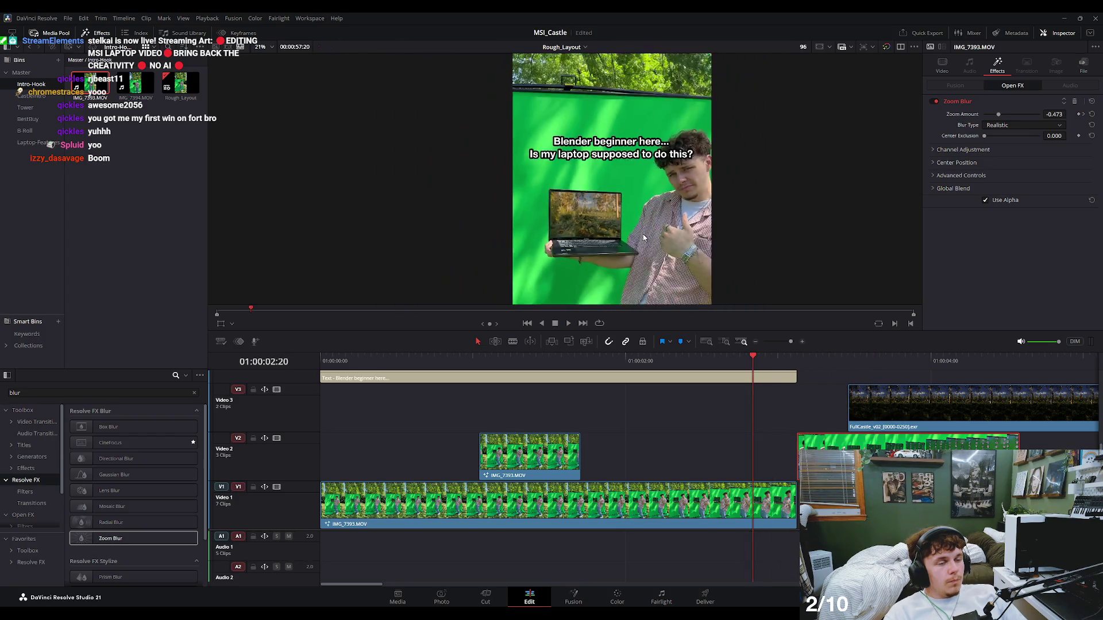
pyautogui.press('j')
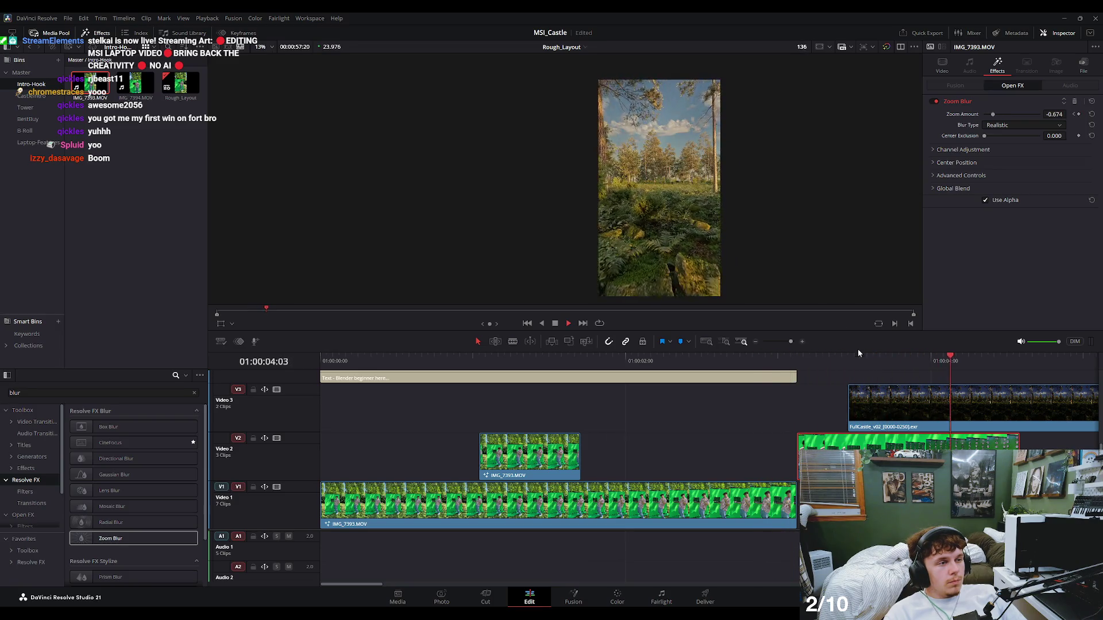
pyautogui.moveTo(819, 363)
pyautogui.mouseDown()
pyautogui.moveTo(814, 370)
pyautogui.moveTo(910, 408)
pyautogui.mouseUp()
pyautogui.moveTo(816, 363)
pyautogui.mouseDown()
pyautogui.moveTo(829, 384)
pyautogui.moveTo(819, 369)
pyautogui.moveTo(832, 364)
pyautogui.mouseUp()
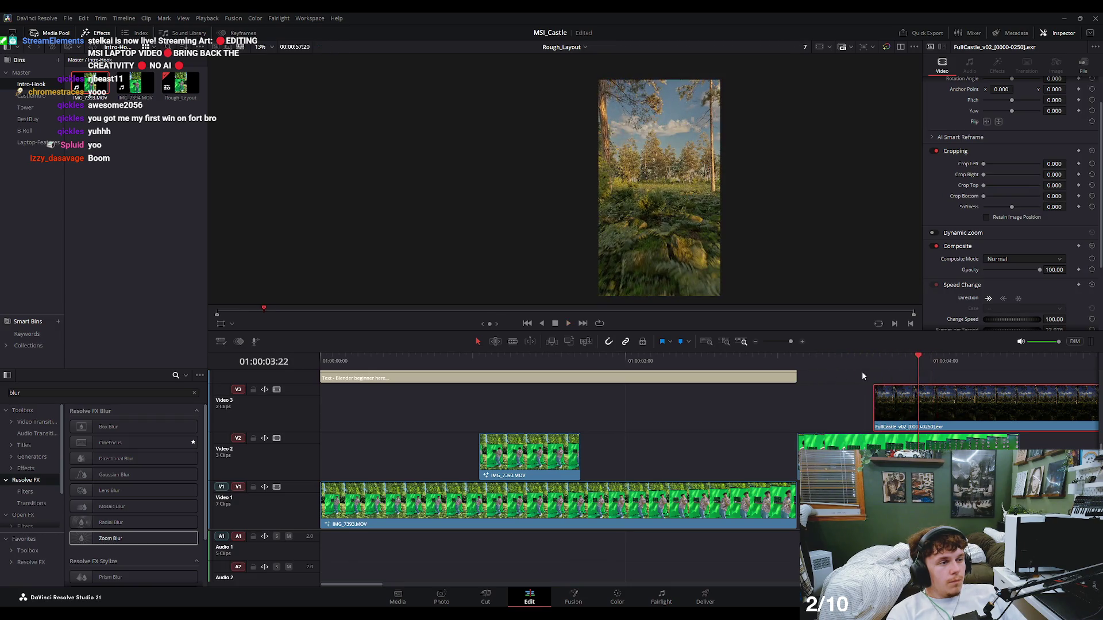
pyautogui.click(842, 448)
# At 03:12, zoom the laptop clip's Transform in to 1.350 and play it back.
pyautogui.press('Right')
pyautogui.press('Right')
pyautogui.press('Right')
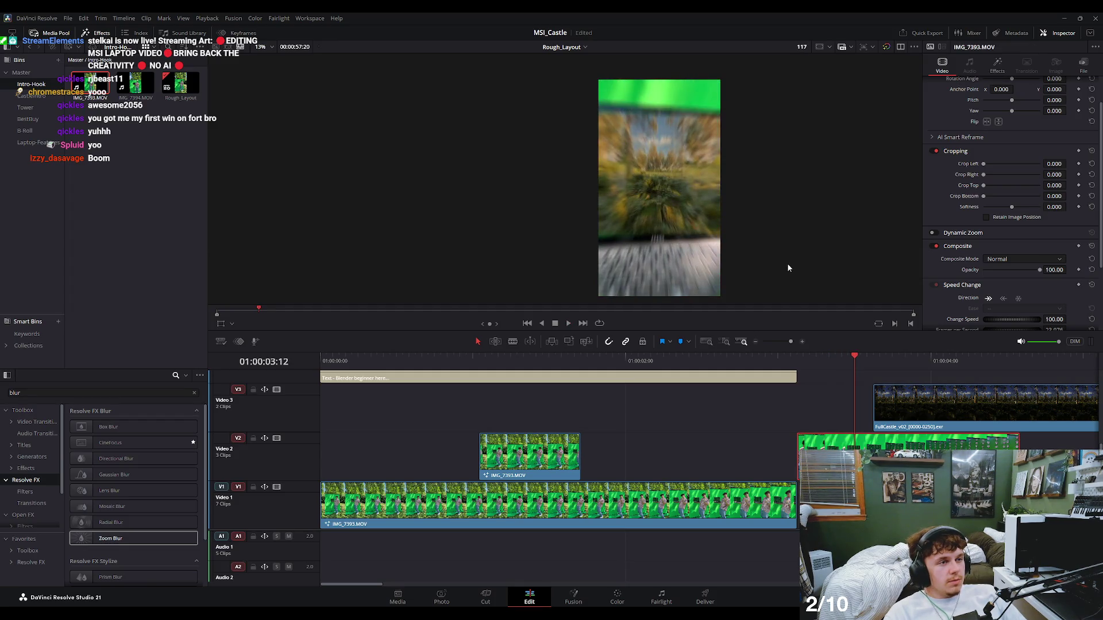
pyautogui.scroll(2, 991, 113)
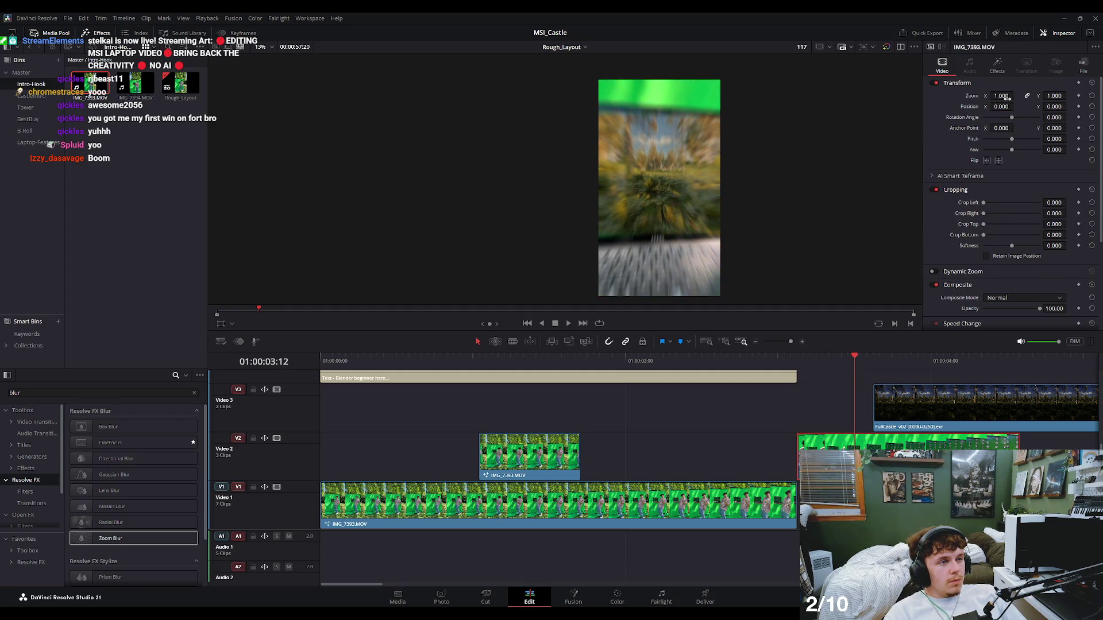
pyautogui.moveTo(1015, 96); pyautogui.dragTo(1007, 98)
pyautogui.write('1.350')
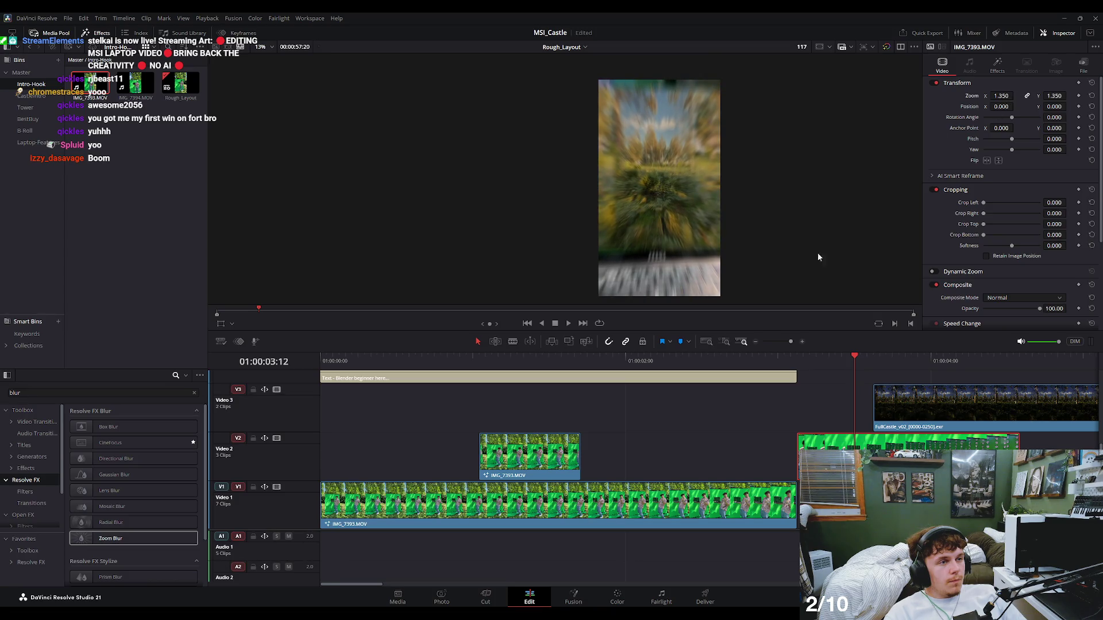
pyautogui.press('space')
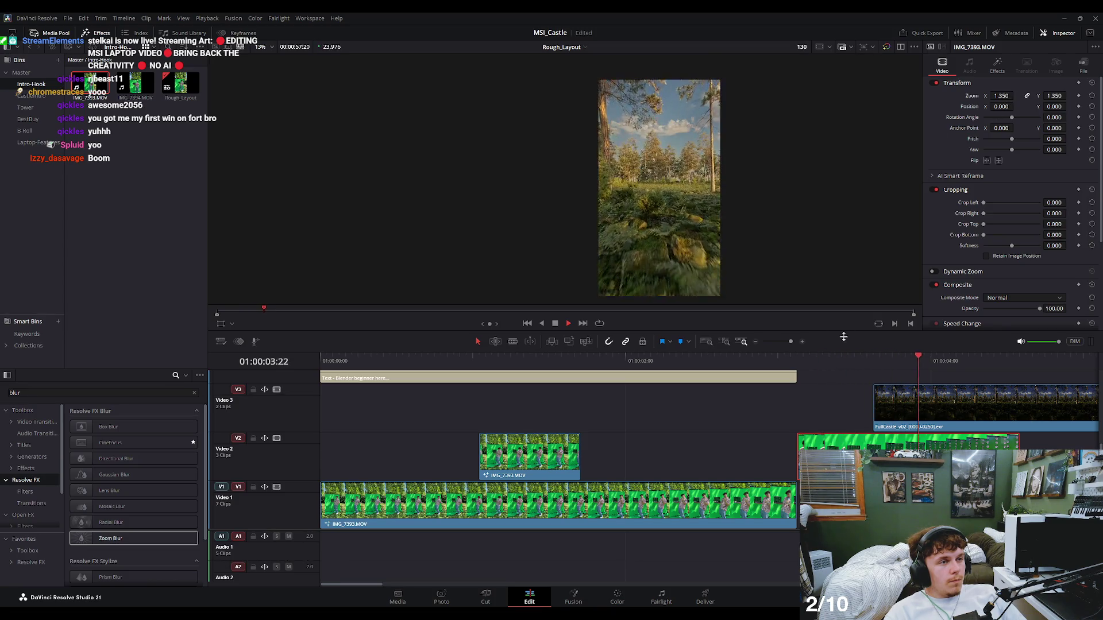
# At 03:10, keyframe a larger zoom and lower Position Y on the laptop clip (Zoom 1.990, Y -259).
pyautogui.moveTo(853, 358)
pyautogui.mouseDown()
pyautogui.moveTo(786, 369)
pyautogui.moveTo(840, 387)
pyautogui.mouseUp()
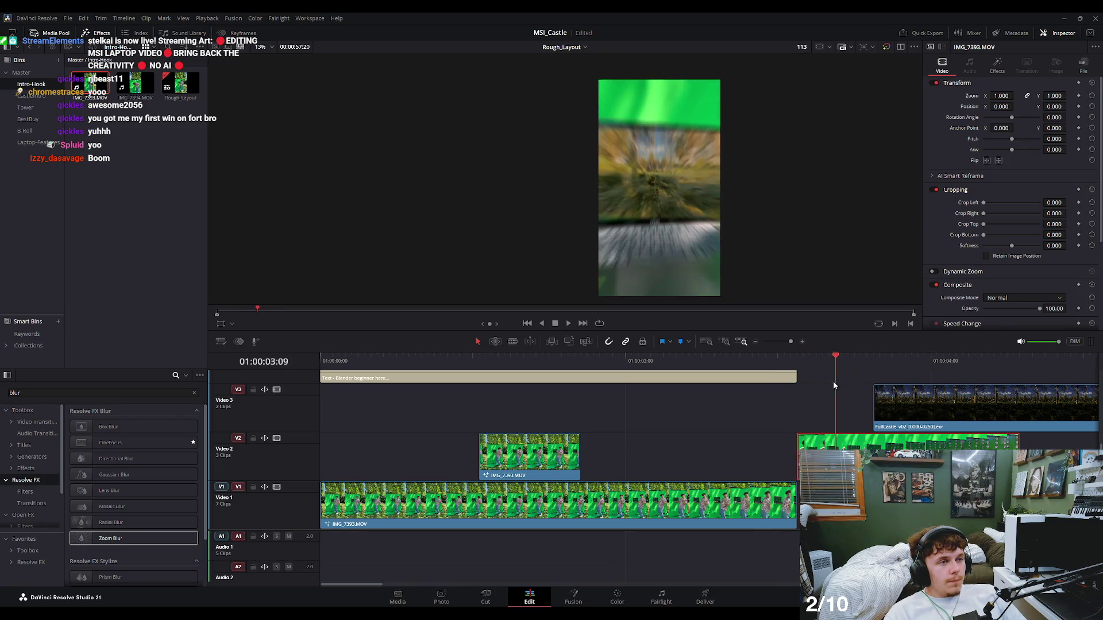
pyautogui.moveTo(840, 388)
pyautogui.mouseDown()
pyautogui.moveTo(819, 388)
pyautogui.moveTo(832, 392)
pyautogui.mouseUp()
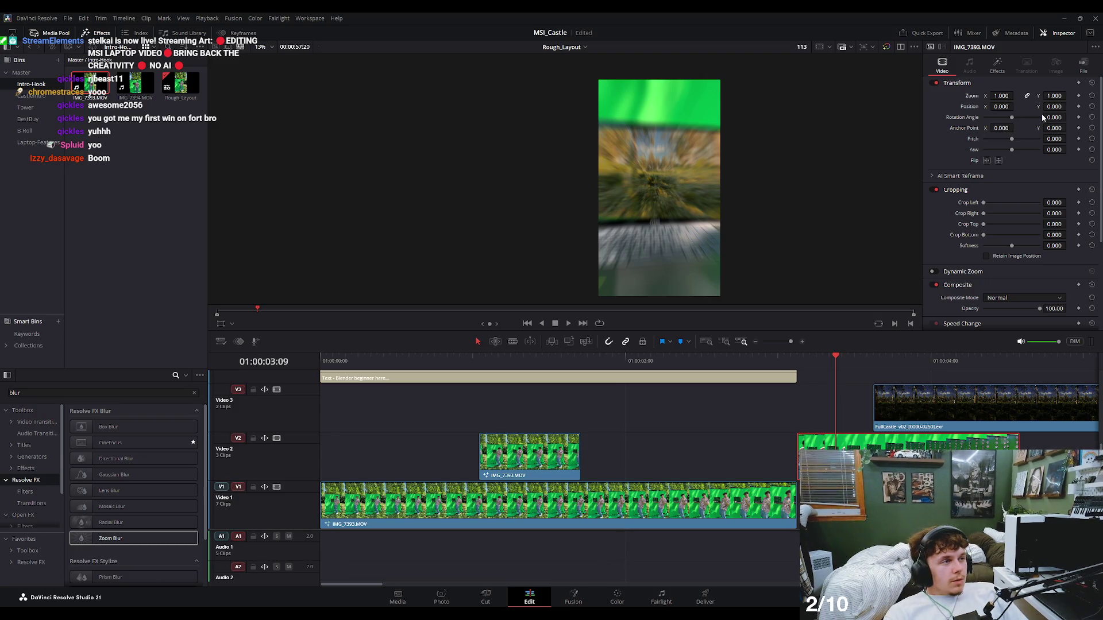
pyautogui.press('Left')
pyautogui.press('Left')
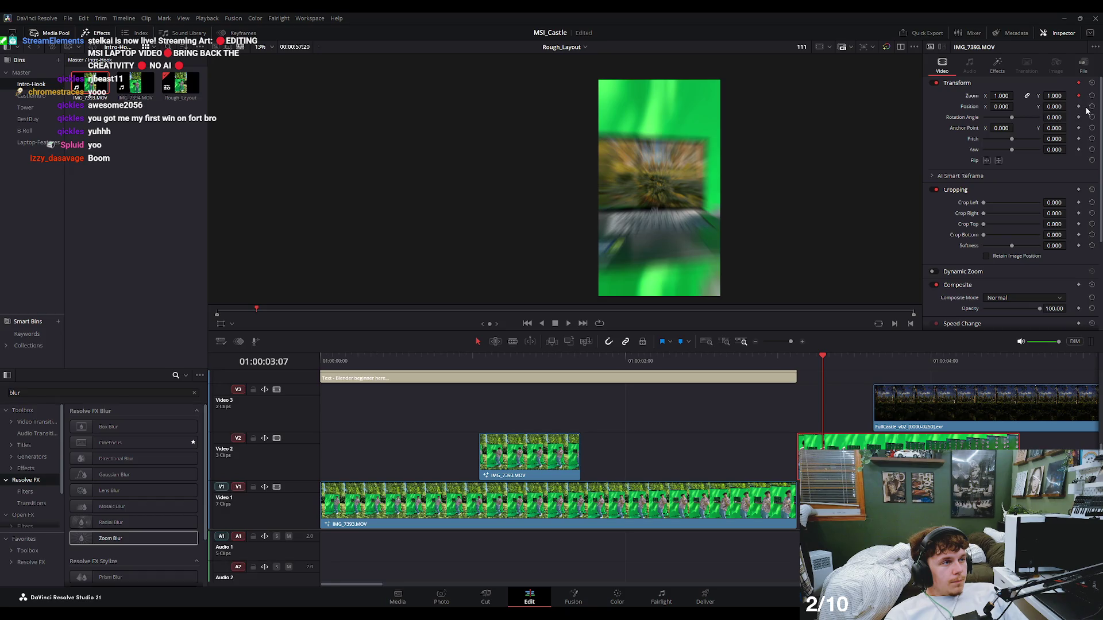
pyautogui.press('Right')
pyautogui.press('Right')
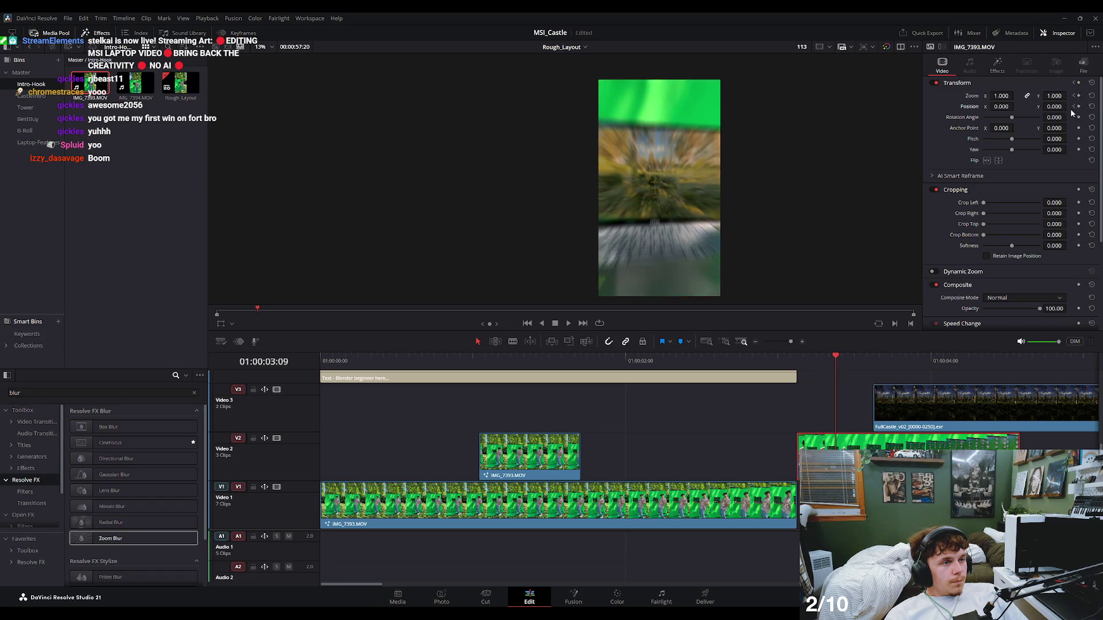
pyautogui.press('Right')
pyautogui.moveTo(1002, 95); pyautogui.dragTo(998, 103)
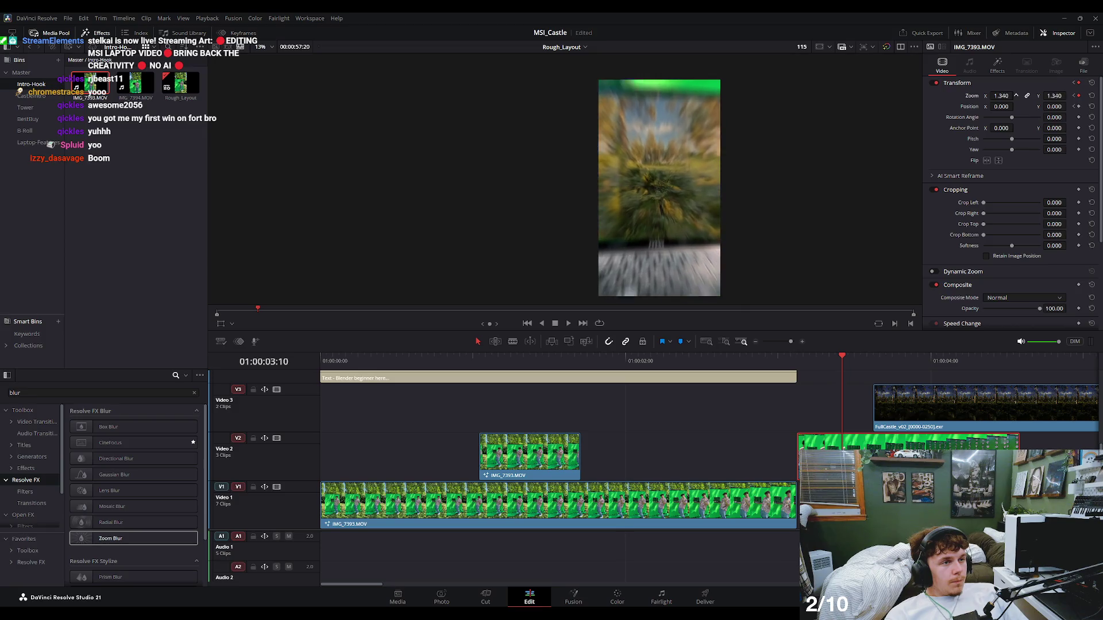
pyautogui.moveTo(1069, 106)
pyautogui.mouseDown()
pyautogui.moveTo(1028, 97)
pyautogui.moveTo(1069, 106)
pyautogui.mouseUp()
# Drag the FullCastle clip on V3 to start earlier, near 03:09, and check the cut around 03:04–03:08.
pyautogui.press('Left')
pyautogui.press('Left')
pyautogui.press('Left')
pyautogui.press('Right')
pyautogui.press('Right')
pyautogui.press('Right')
pyautogui.press('Right')
pyautogui.press('Right')
pyautogui.press('Left')
pyautogui.press('Left')
pyautogui.press('Left')
pyautogui.press('Right')
pyautogui.press('Left')
pyautogui.moveTo(919, 405); pyautogui.dragTo(882, 407)
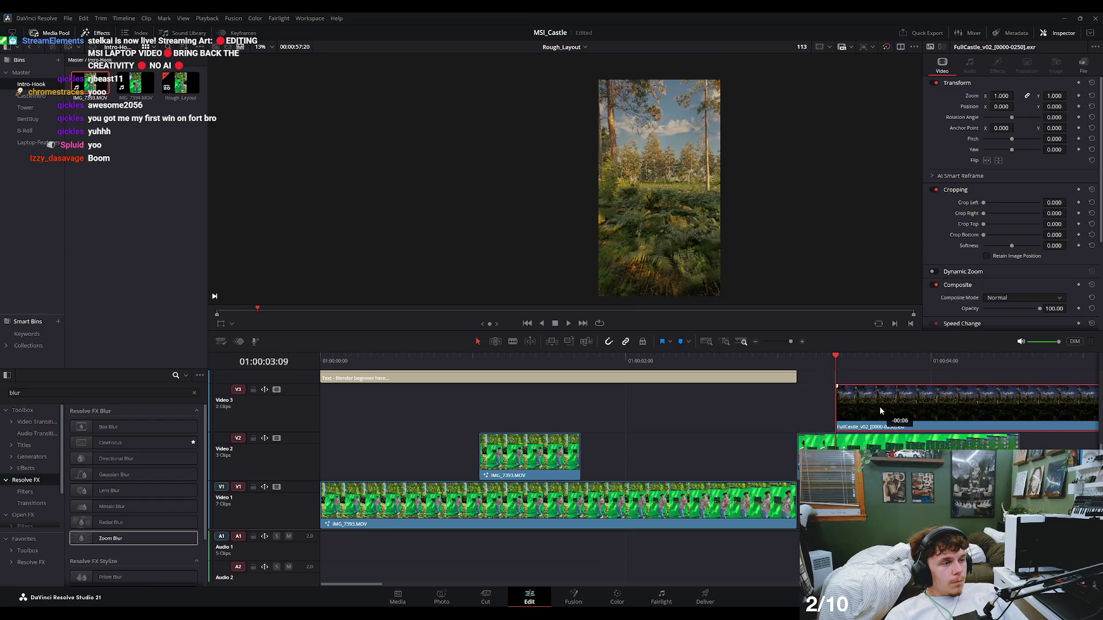
pyautogui.press('Right')
pyautogui.press('Left')
pyautogui.press('Right')
pyautogui.click(827, 358)
pyautogui.moveTo(829, 360); pyautogui.dragTo(690, 359)
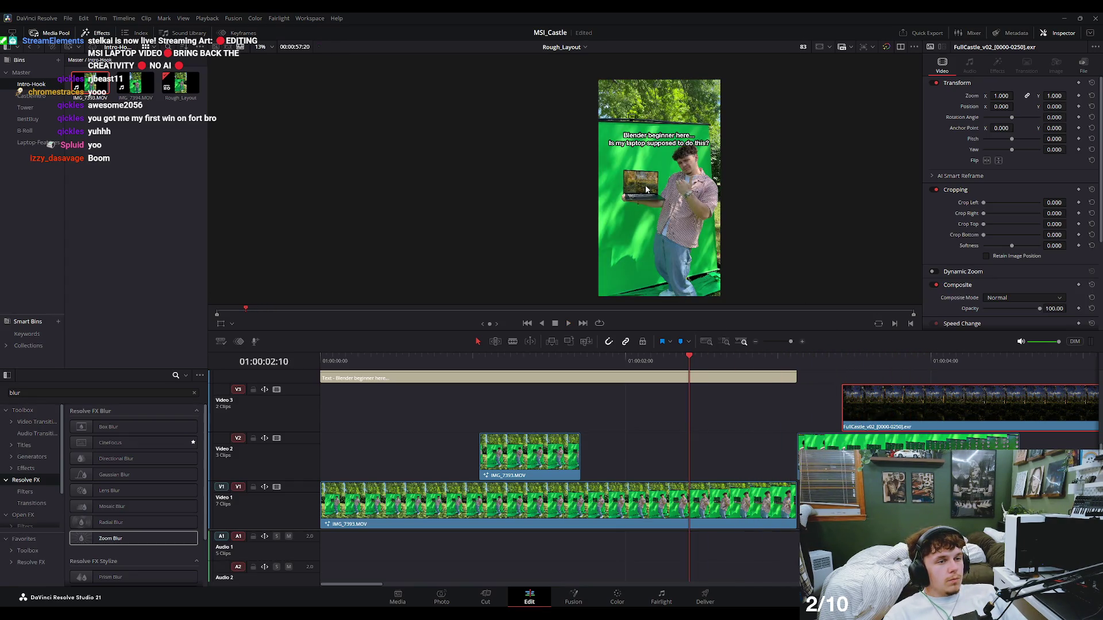
# Add an Adjustment Clip from the full effects list, then shorten it and drop it onto Video 4.
pyautogui.click(924, 361)
pyautogui.click(831, 442)
pyautogui.scroll(2, 541, 374)
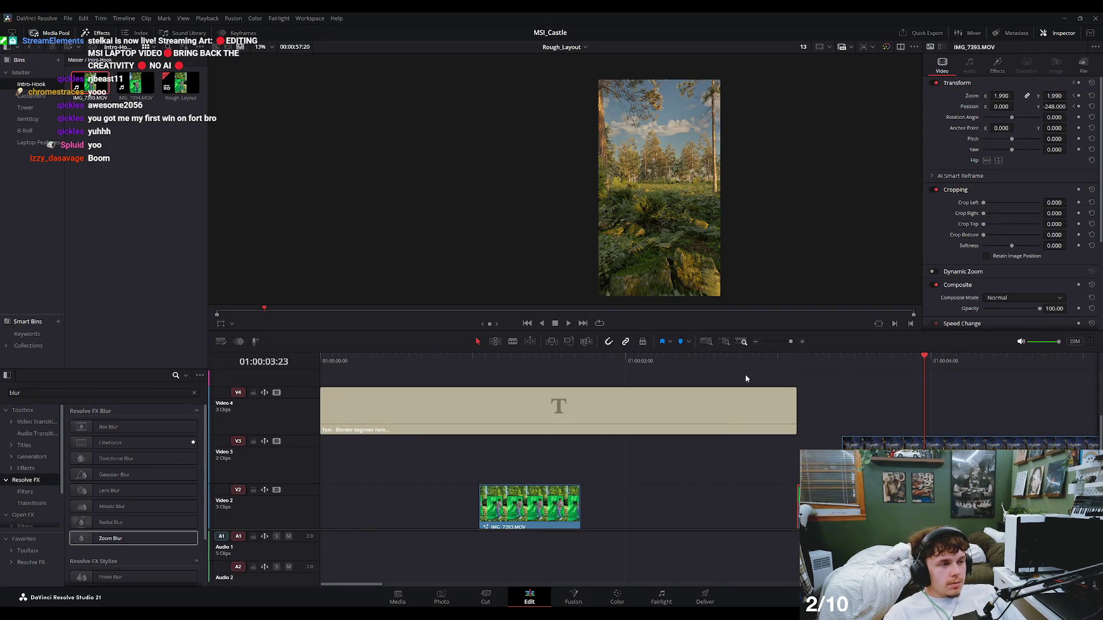
pyautogui.scroll(-3, 49, 492)
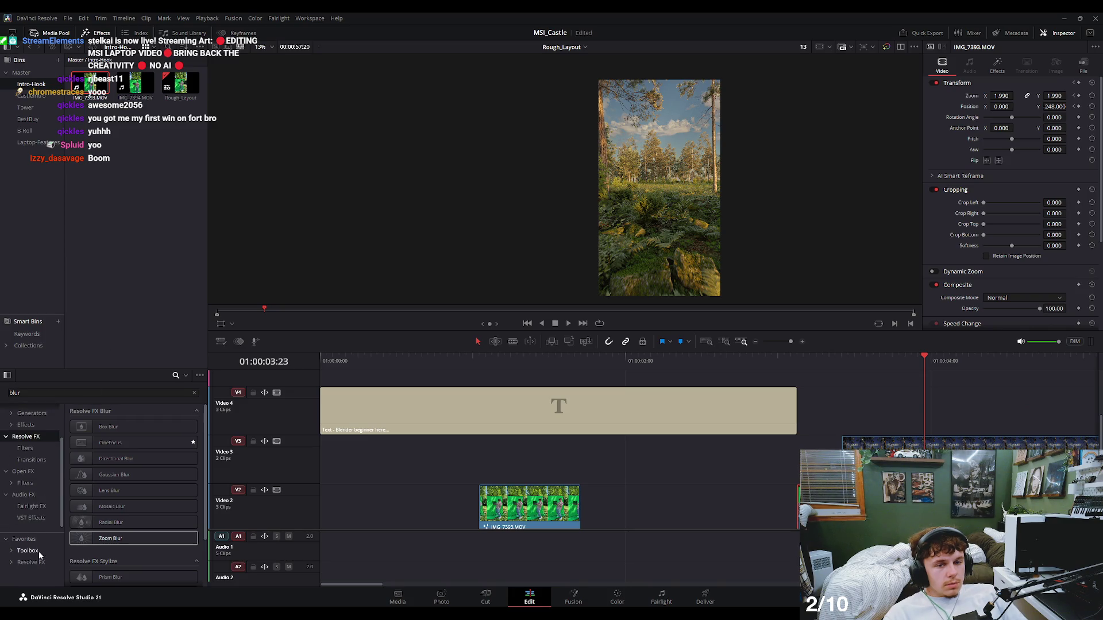
pyautogui.click(37, 542)
pyautogui.click(194, 394)
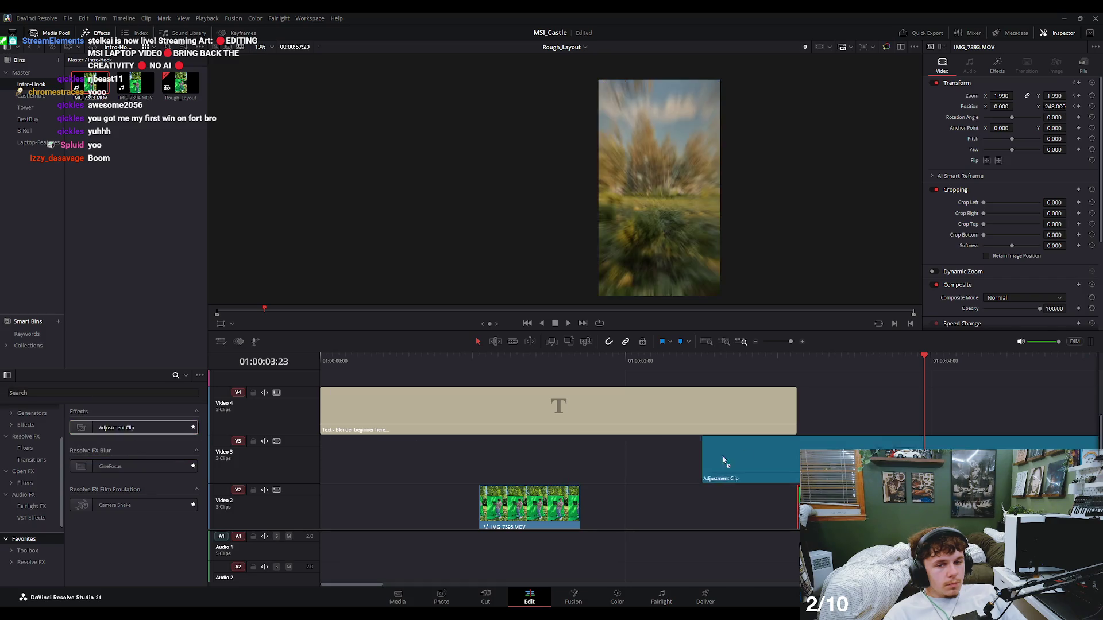
pyautogui.moveTo(132, 434); pyautogui.dragTo(835, 422)
pyautogui.hotkey('ctrl', 'z')
pyautogui.scroll(-3, 821, 404)
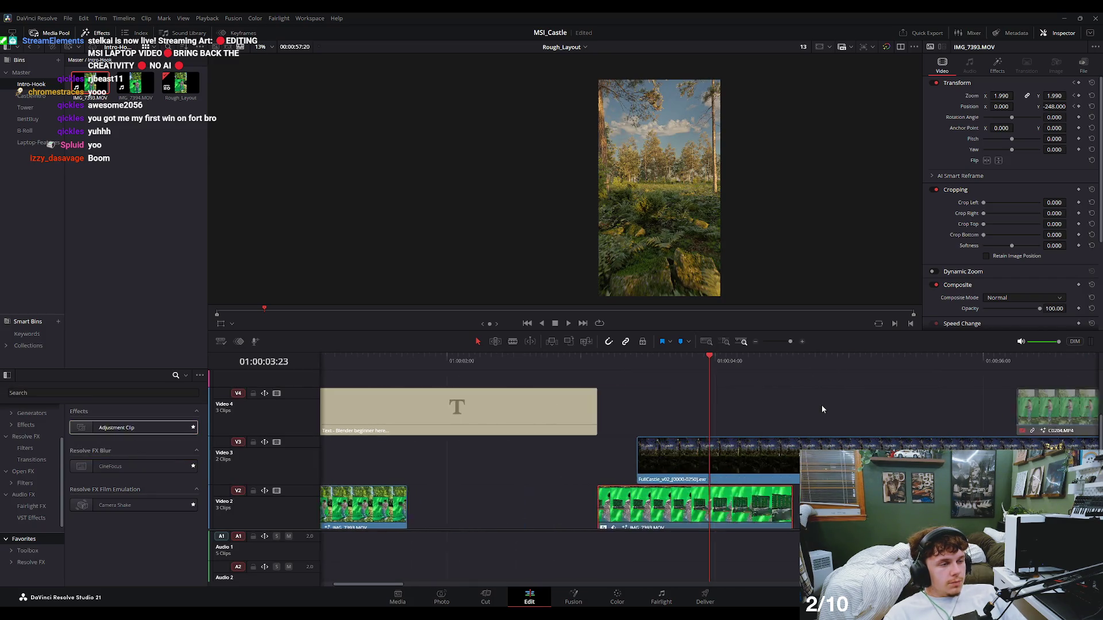
pyautogui.scroll(-2, 714, 404)
pyautogui.moveTo(142, 426); pyautogui.dragTo(571, 381)
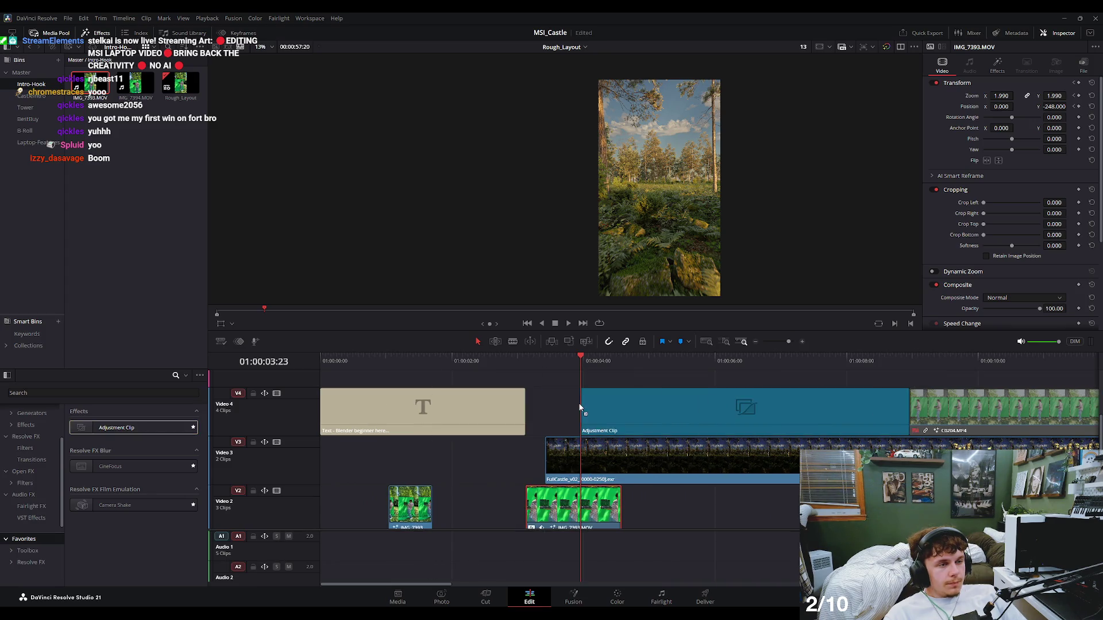
pyautogui.moveTo(842, 388)
pyautogui.mouseDown()
pyautogui.moveTo(621, 389)
pyautogui.moveTo(568, 435)
pyautogui.mouseUp()
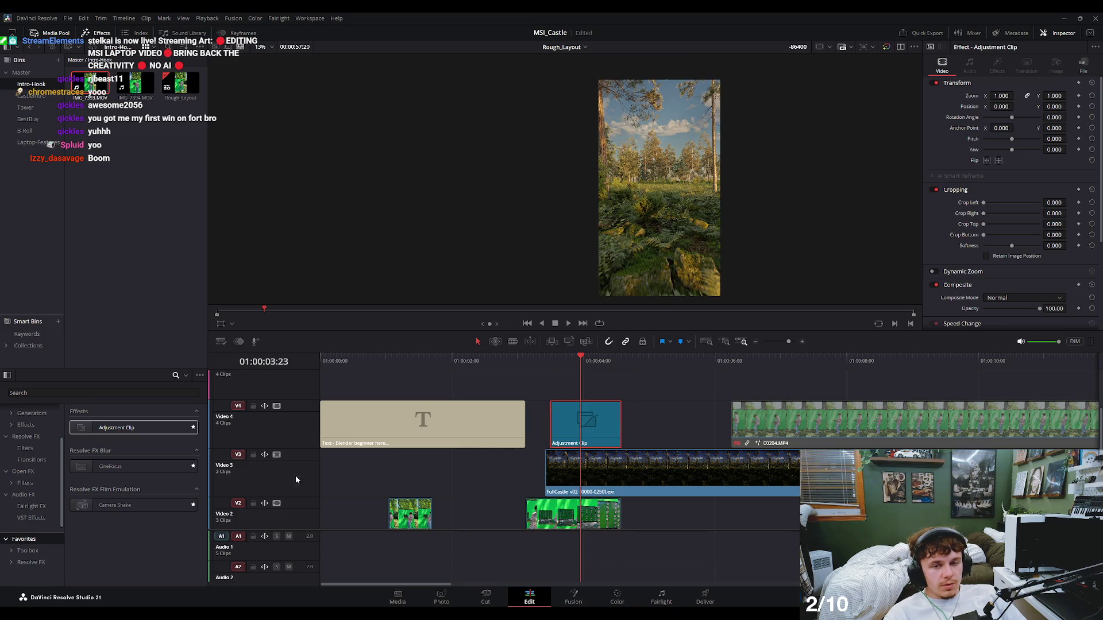
# Apply Camera Shake to the adjustment clip and place it right after the caption clip.
pyautogui.moveTo(112, 511); pyautogui.dragTo(585, 423)
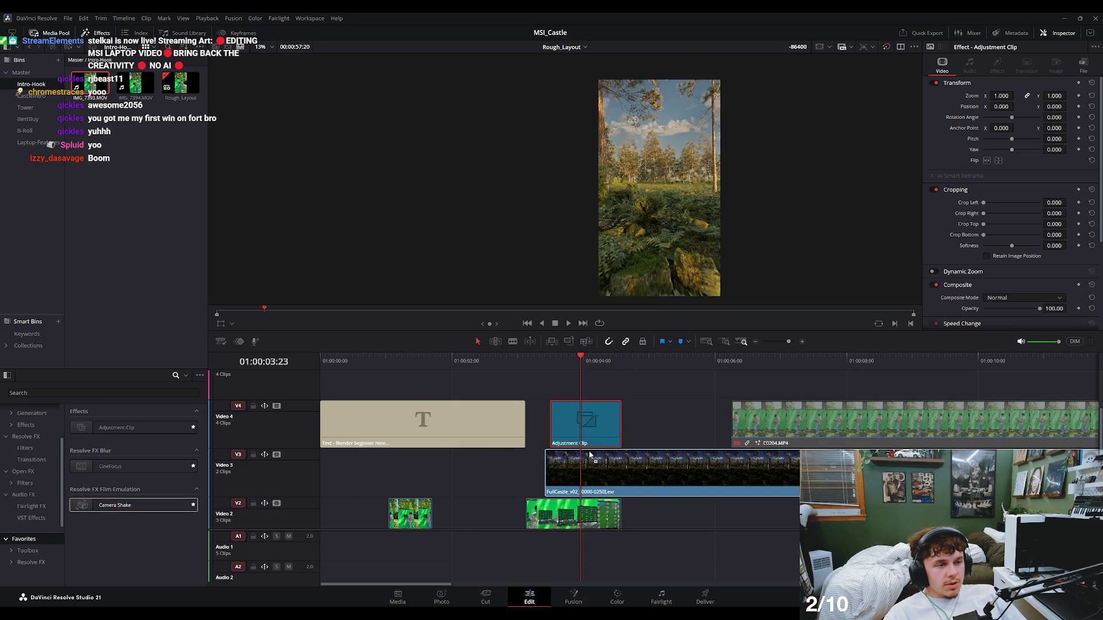
pyautogui.scroll(2, 558, 432)
pyautogui.scroll(1, 558, 432)
pyautogui.moveTo(735, 428); pyautogui.dragTo(656, 429)
# Raise Camera Shake to Motion Scale 1.473 and Speed Scale 1.535, previewing the transition.
pyautogui.click(609, 357)
pyautogui.press('space')
pyautogui.moveTo(632, 365); pyautogui.dragTo(642, 373)
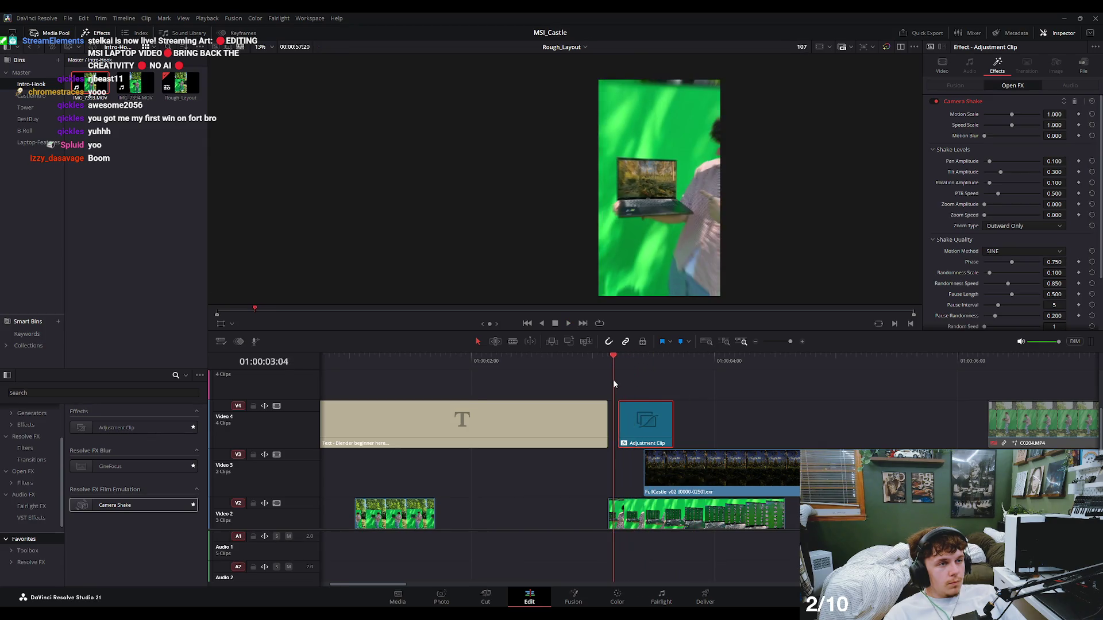
pyautogui.moveTo(643, 373)
pyautogui.mouseDown()
pyautogui.moveTo(628, 397)
pyautogui.moveTo(652, 425)
pyautogui.mouseUp()
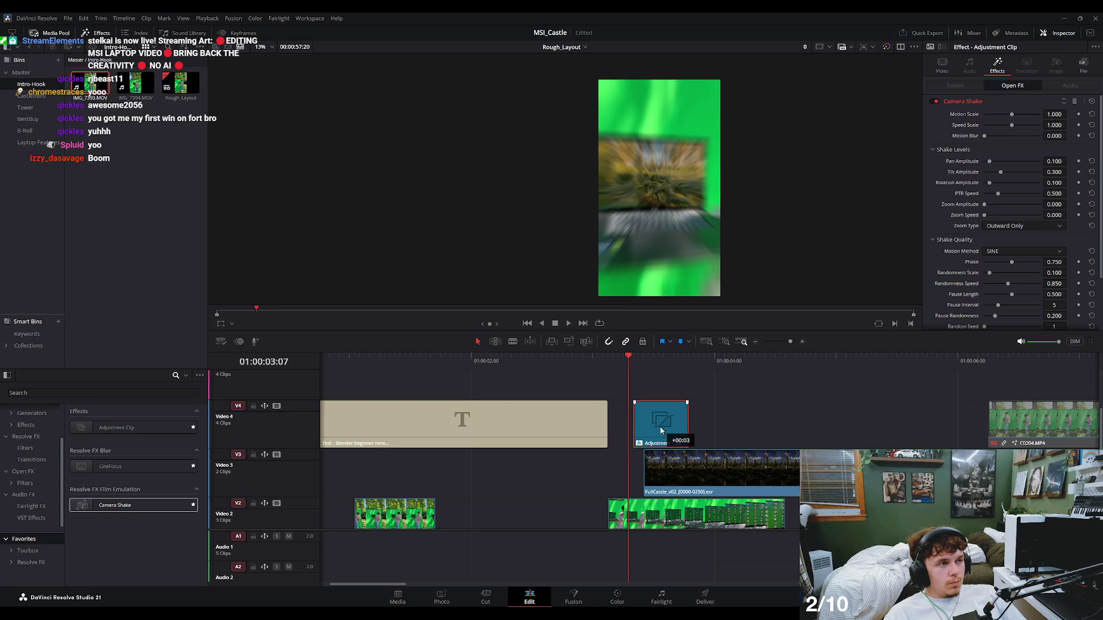
pyautogui.moveTo(1019, 117); pyautogui.dragTo(1016, 125)
pyautogui.press('space')
pyautogui.moveTo(632, 362); pyautogui.dragTo(588, 363)
pyautogui.press('space')
# Nudge the adjustment clip's position and extend its end, replaying the transition each time.
pyautogui.moveTo(646, 437); pyautogui.dragTo(627, 438)
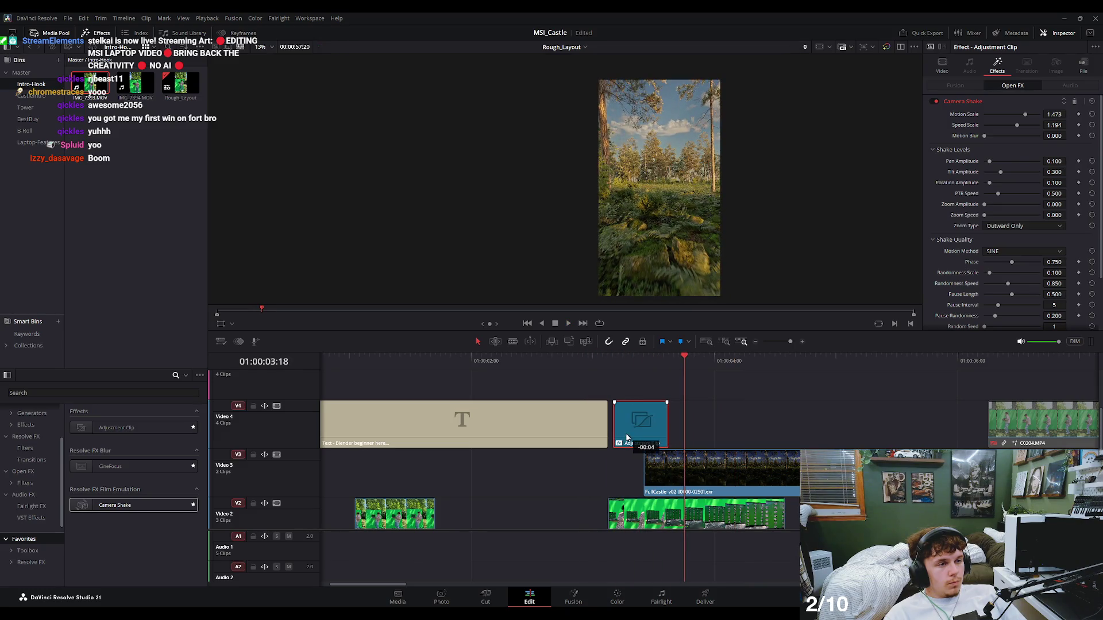
pyautogui.moveTo(614, 362); pyautogui.dragTo(586, 364)
pyautogui.press('space')
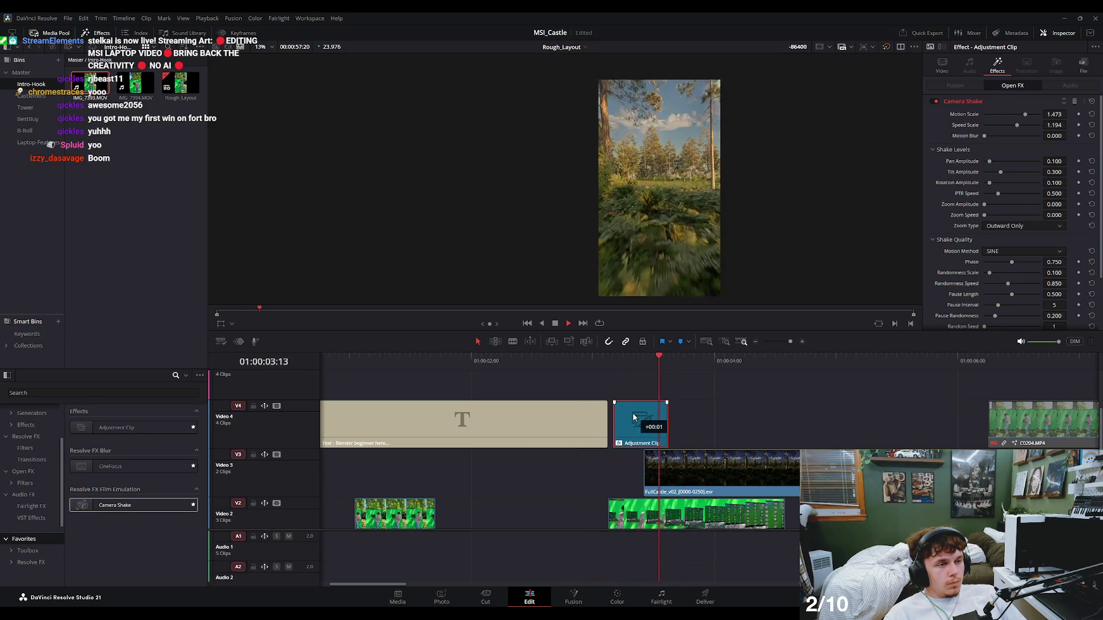
pyautogui.moveTo(625, 409); pyautogui.dragTo(631, 409)
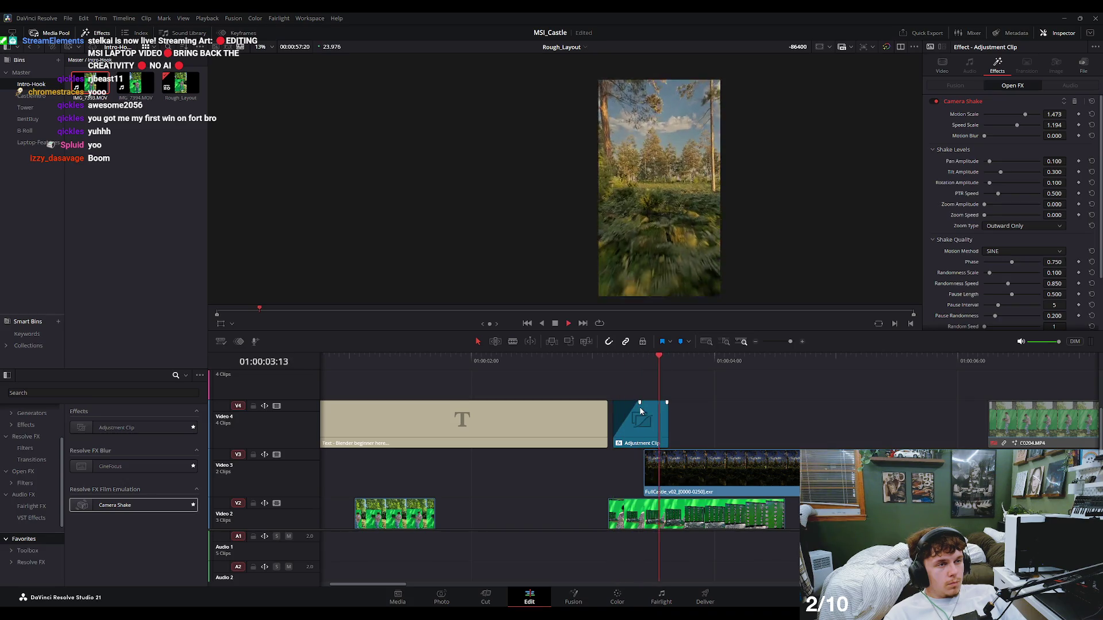
pyautogui.moveTo(650, 358); pyautogui.dragTo(623, 363)
pyautogui.click(660, 416)
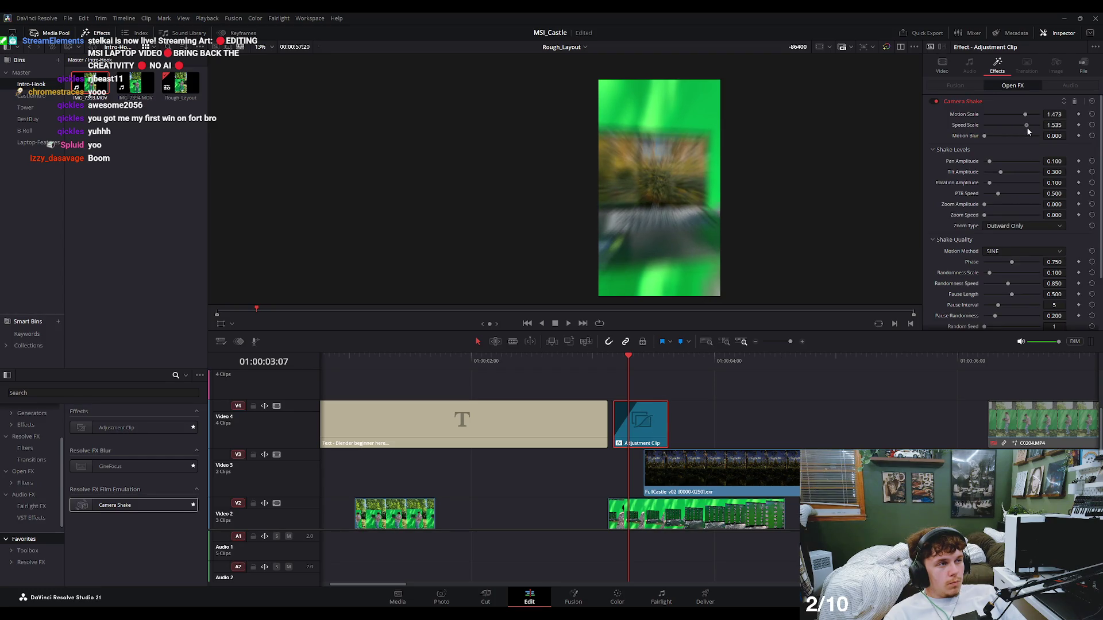
pyautogui.press('space')
pyautogui.press('space')
pyautogui.moveTo(668, 413); pyautogui.dragTo(739, 412)
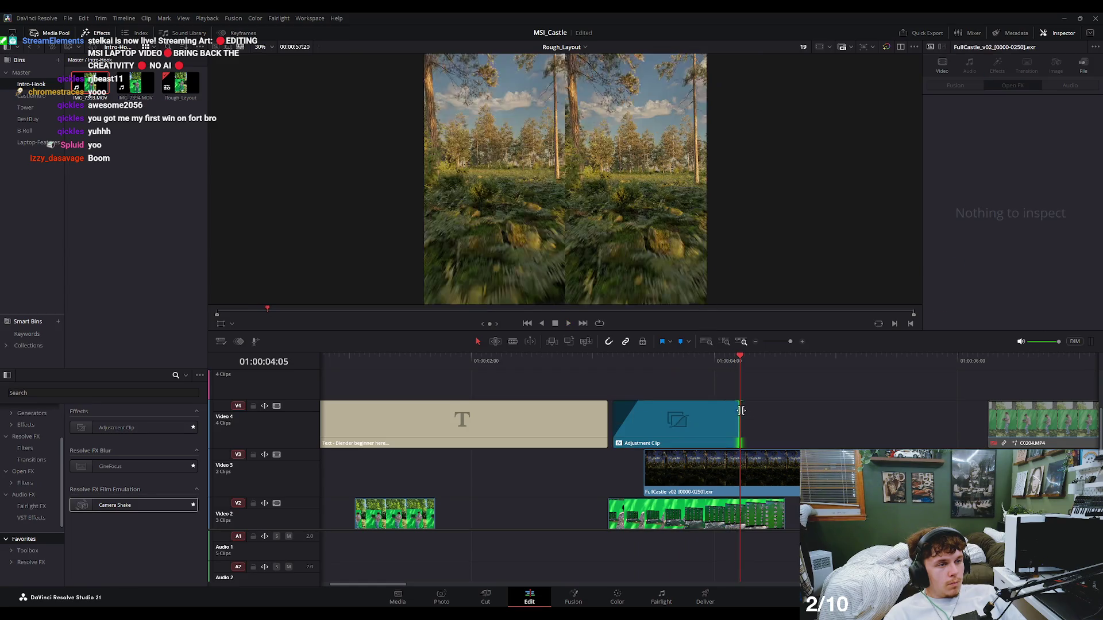
pyautogui.click(693, 361)
pyautogui.moveTo(694, 362); pyautogui.dragTo(591, 371)
pyautogui.press('space')
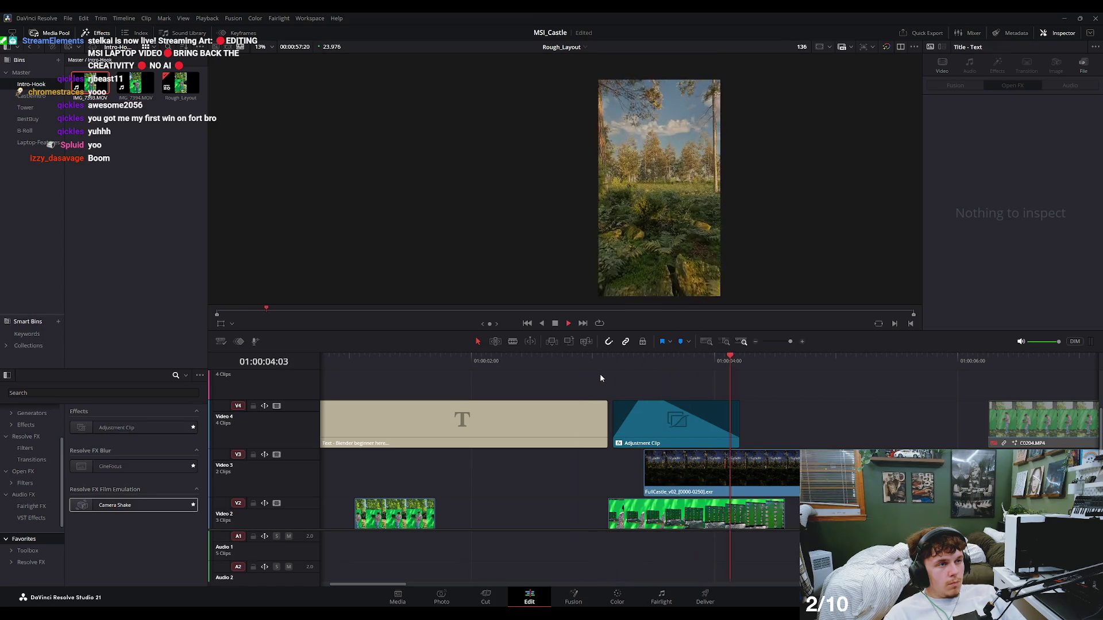
pyautogui.press('space')
# Shorten the adjustment clip's end again and review the shake from the caption onward.
pyautogui.moveTo(618, 361); pyautogui.dragTo(734, 359)
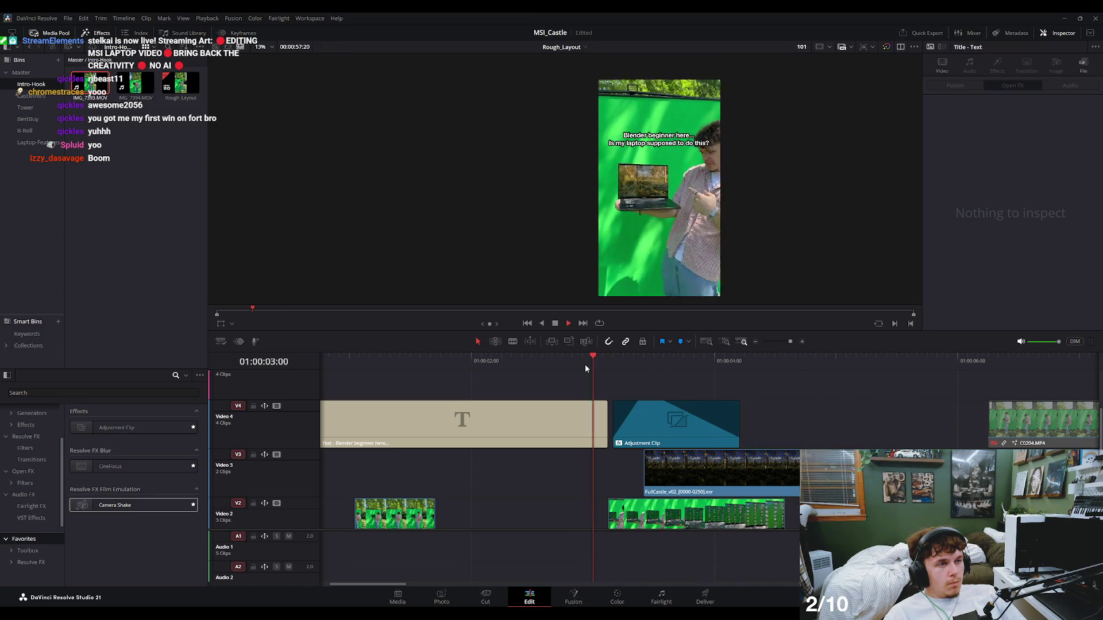
pyautogui.click(494, 363)
pyautogui.press('space')
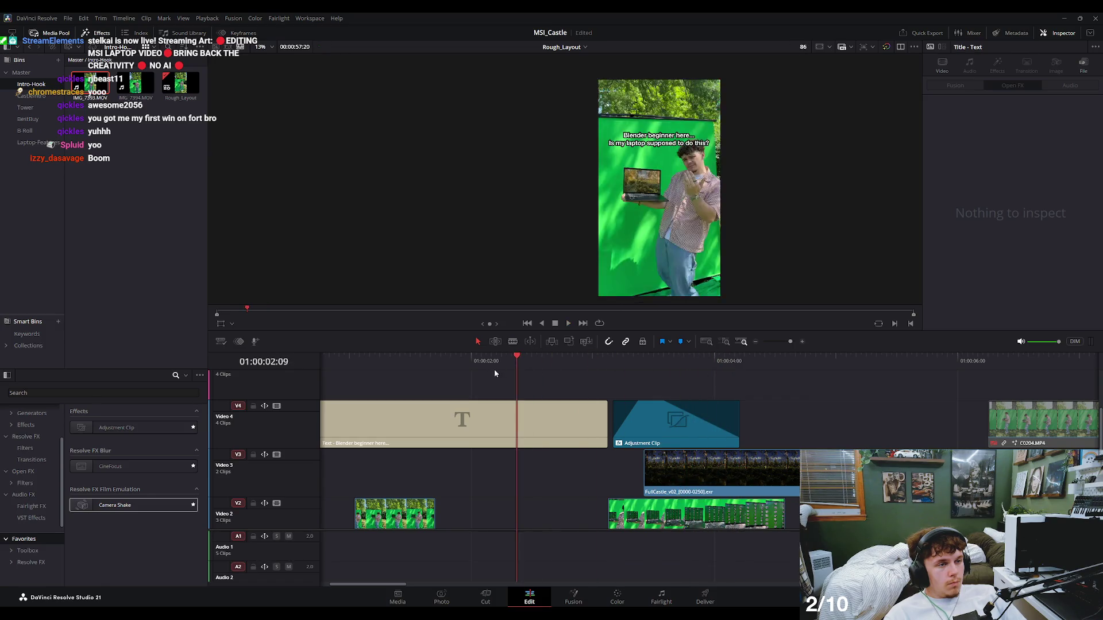
pyautogui.press('space')
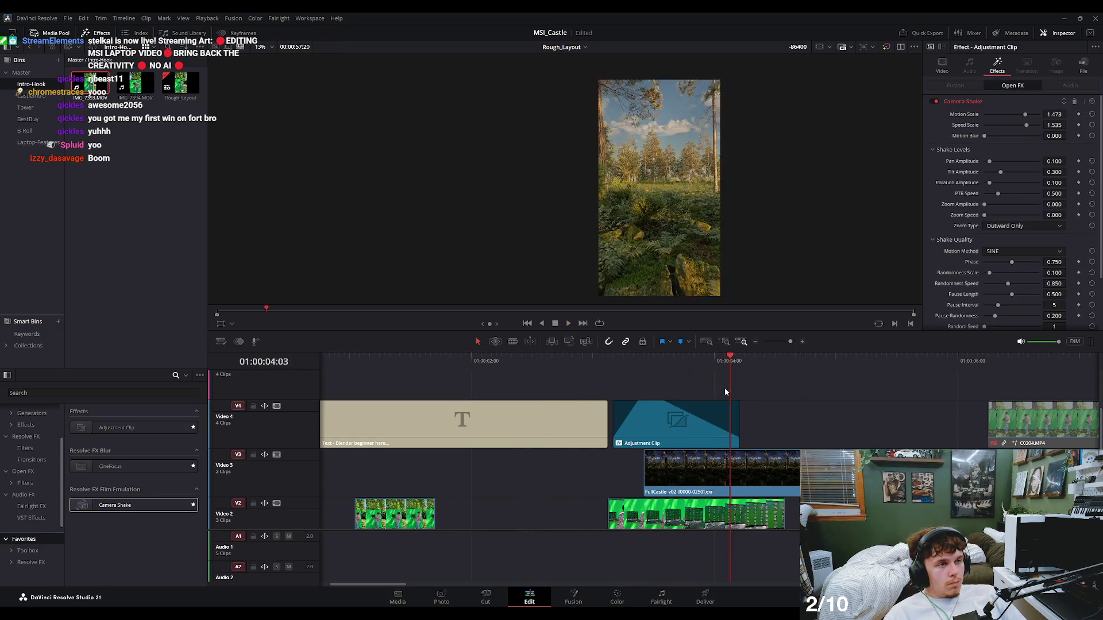
pyautogui.moveTo(737, 416); pyautogui.dragTo(704, 416)
pyautogui.click(557, 371)
pyautogui.press('space')
pyautogui.press('space')
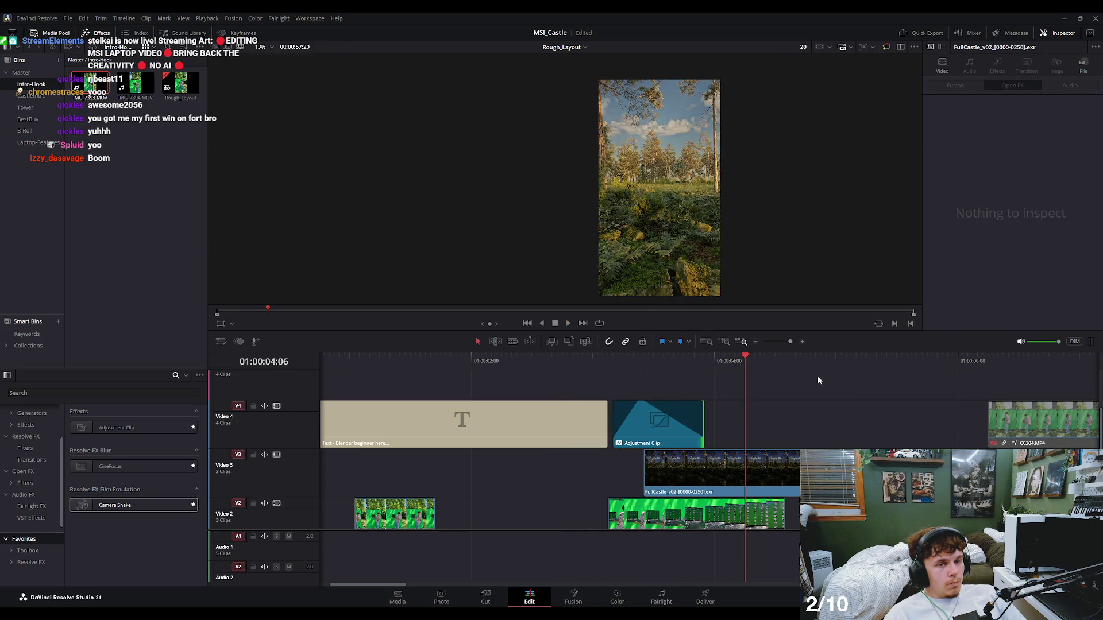
pyautogui.scroll(5, 660, 236)
pyautogui.click(670, 363)
pyautogui.moveTo(671, 368); pyautogui.dragTo(543, 389)
pyautogui.press('space')
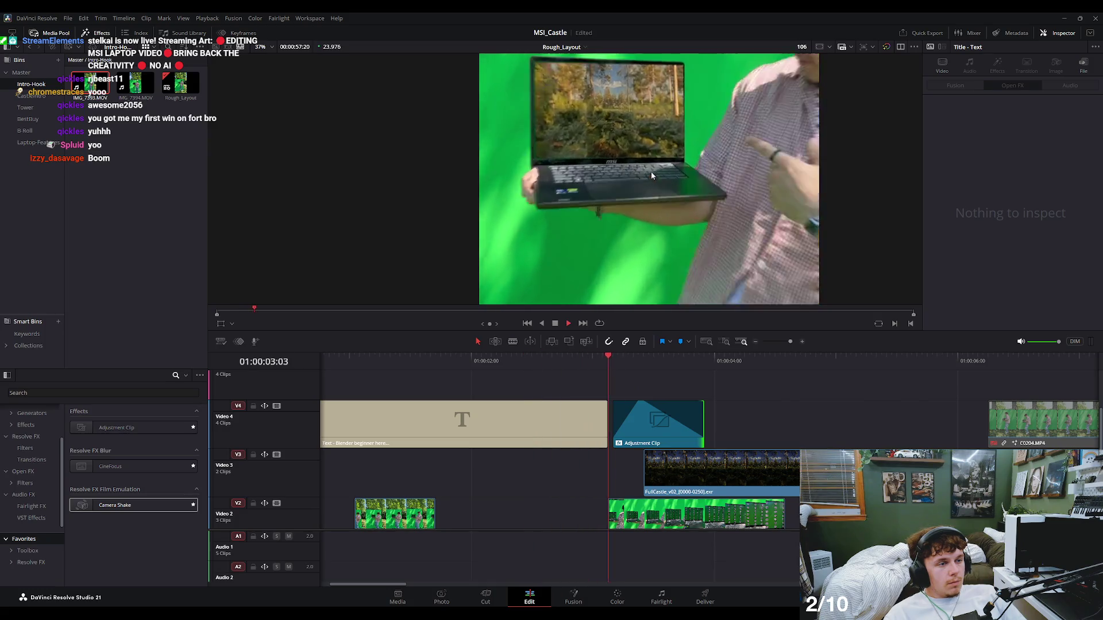
pyautogui.press('space')
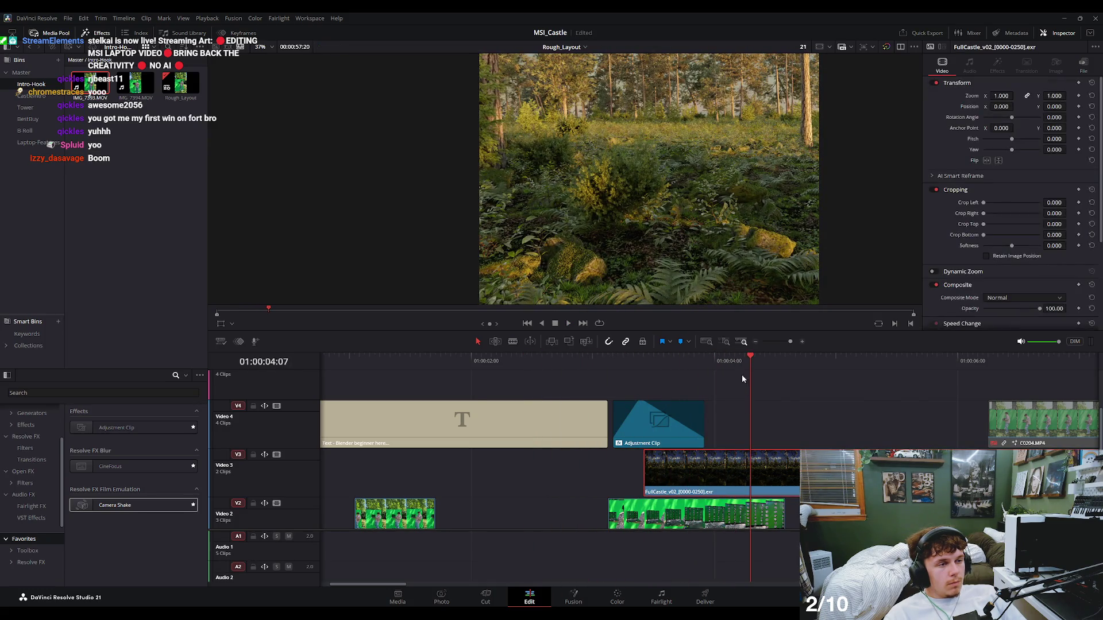
# Trim the adjustment clip's end slightly shorter and replay the shake transition.
pyautogui.moveTo(655, 372); pyautogui.dragTo(644, 379)
pyautogui.click(676, 432)
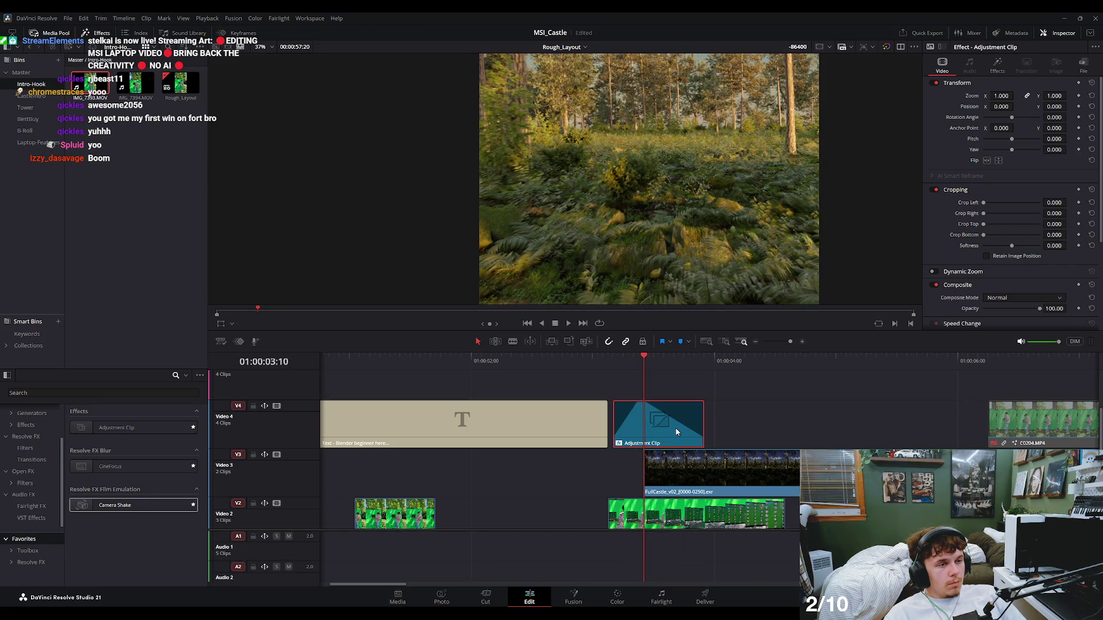
pyautogui.moveTo(708, 406)
pyautogui.mouseDown()
pyautogui.moveTo(660, 406)
pyautogui.moveTo(697, 412)
pyautogui.mouseUp()
pyautogui.click(599, 370)
pyautogui.press('space')
pyautogui.press('space')
pyautogui.click(620, 364)
pyautogui.press('space')
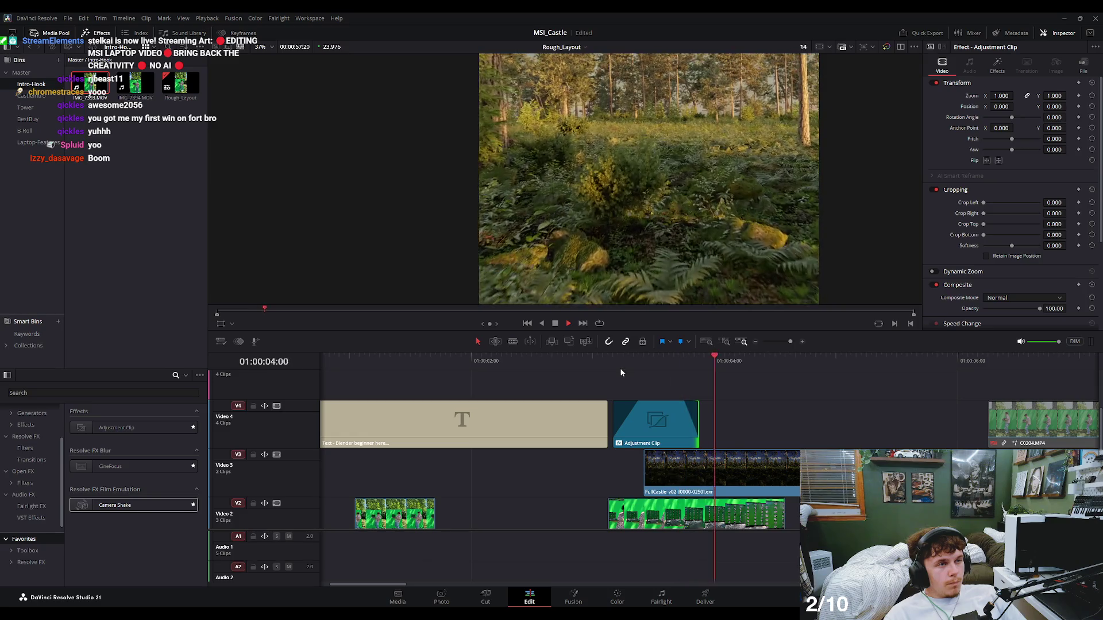
pyautogui.press('space')
pyautogui.click(595, 365)
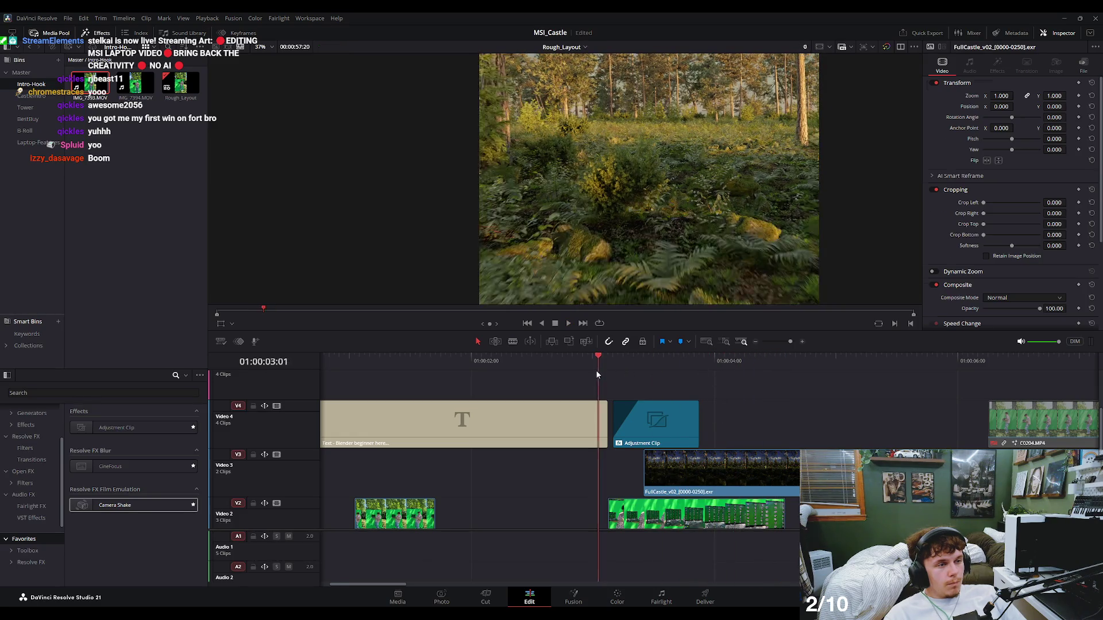
pyautogui.press('space')
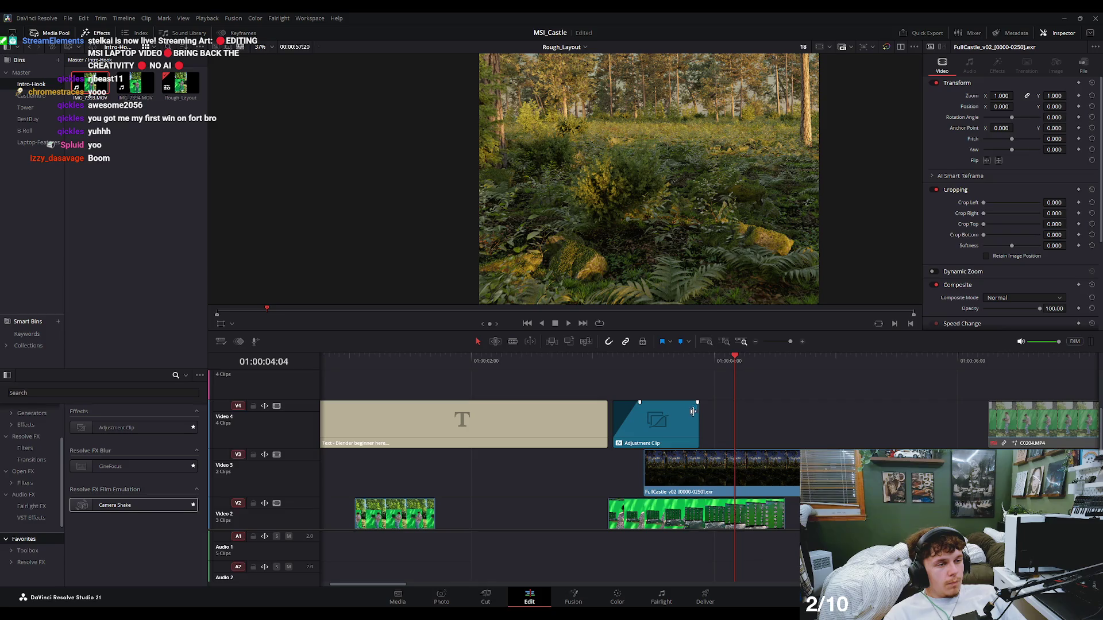
pyautogui.press('space')
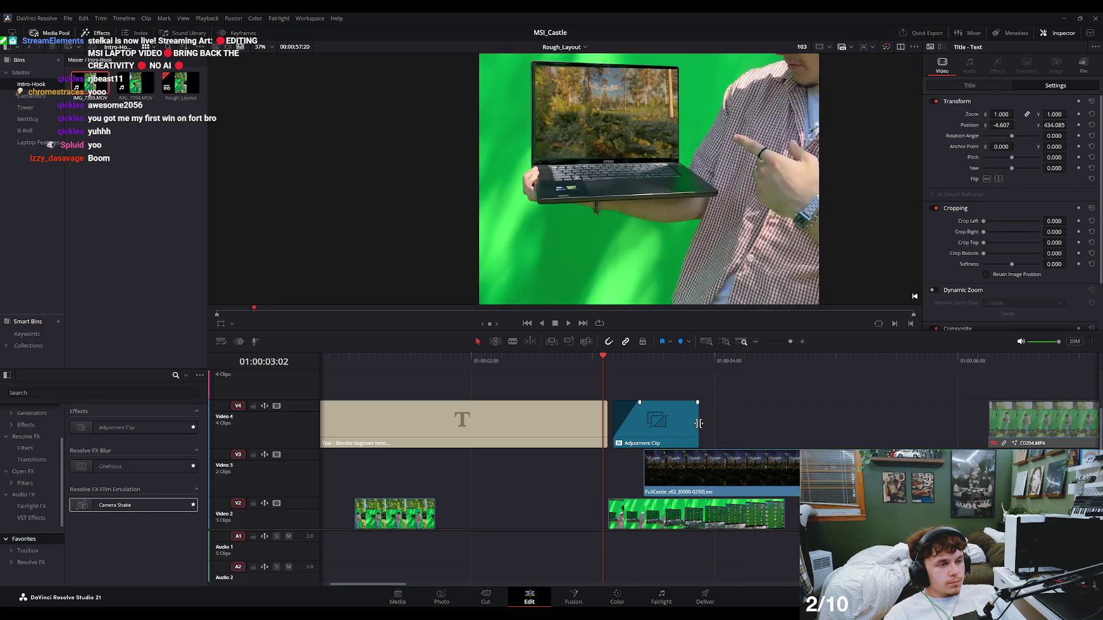
# Extend the adjustment clip far to the right and blade it at 01:00:03:21.
pyautogui.moveTo(699, 423); pyautogui.dragTo(882, 423)
pyautogui.press('space')
pyautogui.press('space')
pyautogui.click(720, 420)
pyautogui.hotkey('ctrl', 'b')
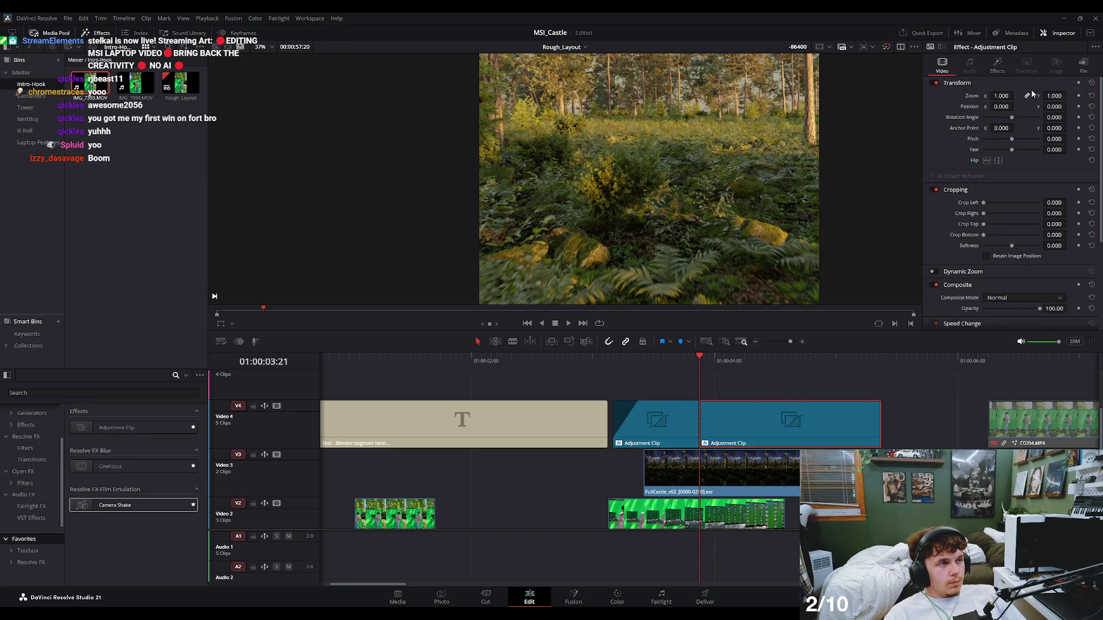
# Lower the second piece's Camera Shake to Motion Scale 0.636 and Speed Scale 0.372.
pyautogui.click(997, 66)
pyautogui.moveTo(1022, 116); pyautogui.dragTo(991, 128)
pyautogui.click(643, 370)
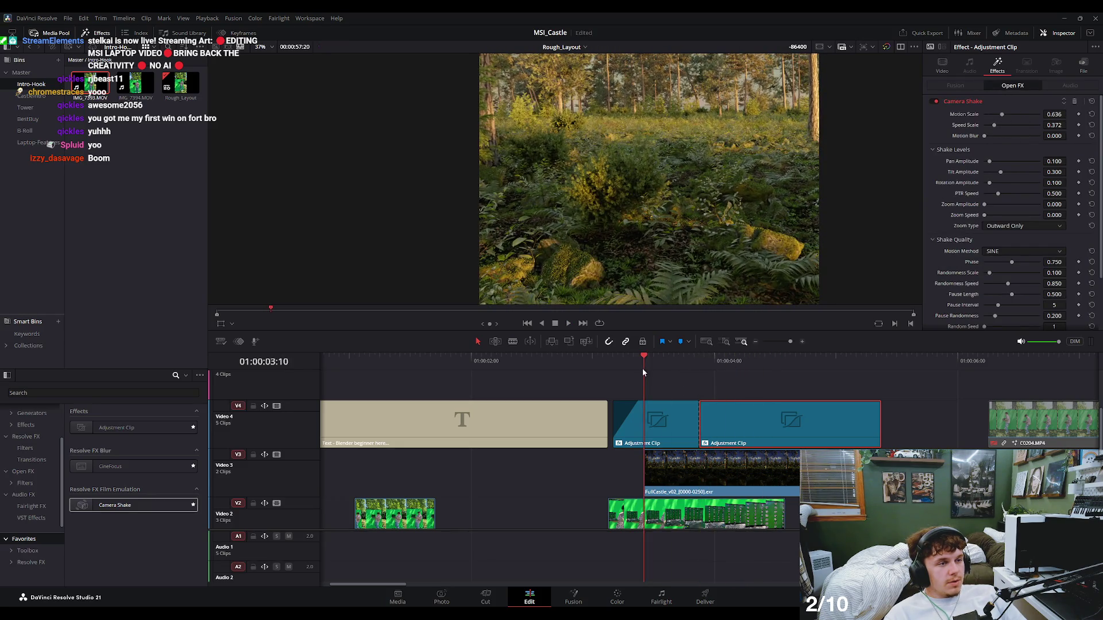
pyautogui.press('space')
pyautogui.click(571, 360)
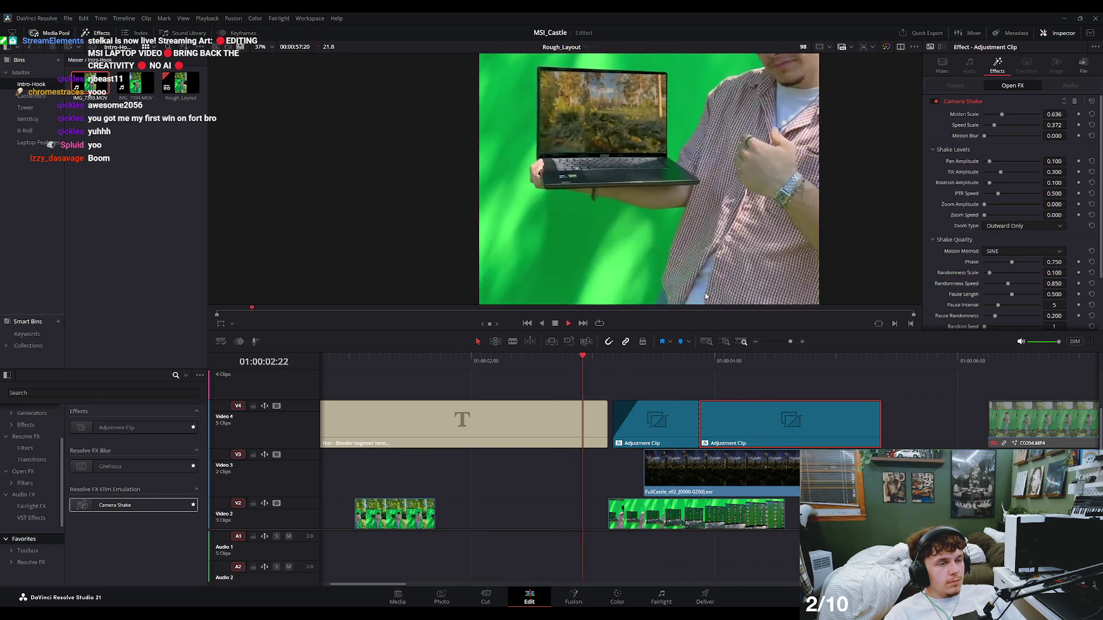
pyautogui.press('space')
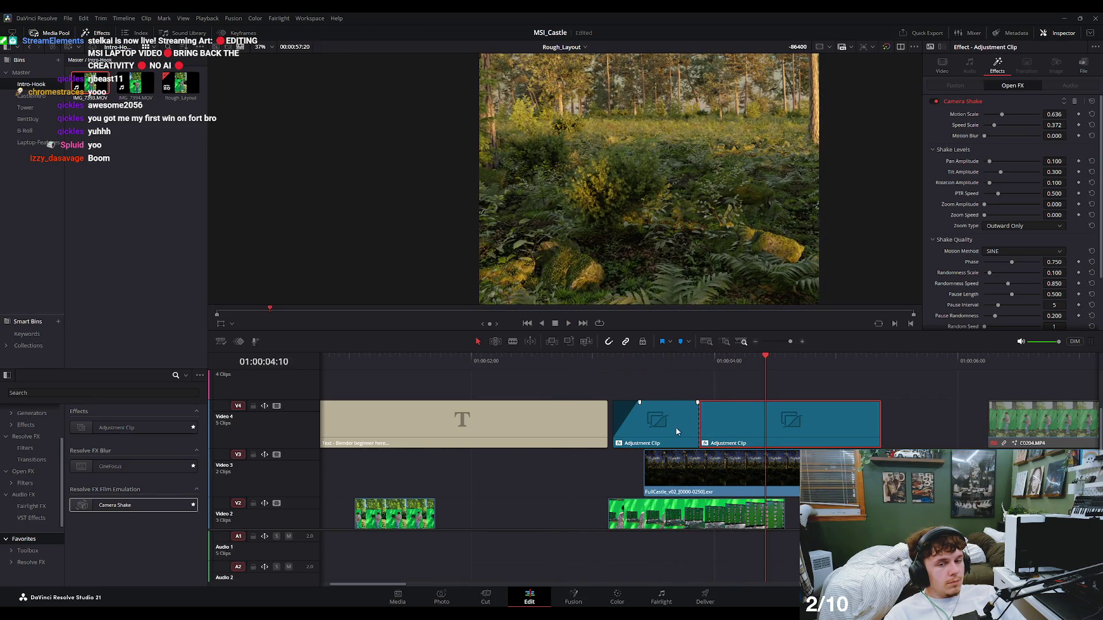
# Move the first adjustment piece up to Video 5 and extend its end.
pyautogui.moveTo(675, 429); pyautogui.dragTo(675, 380)
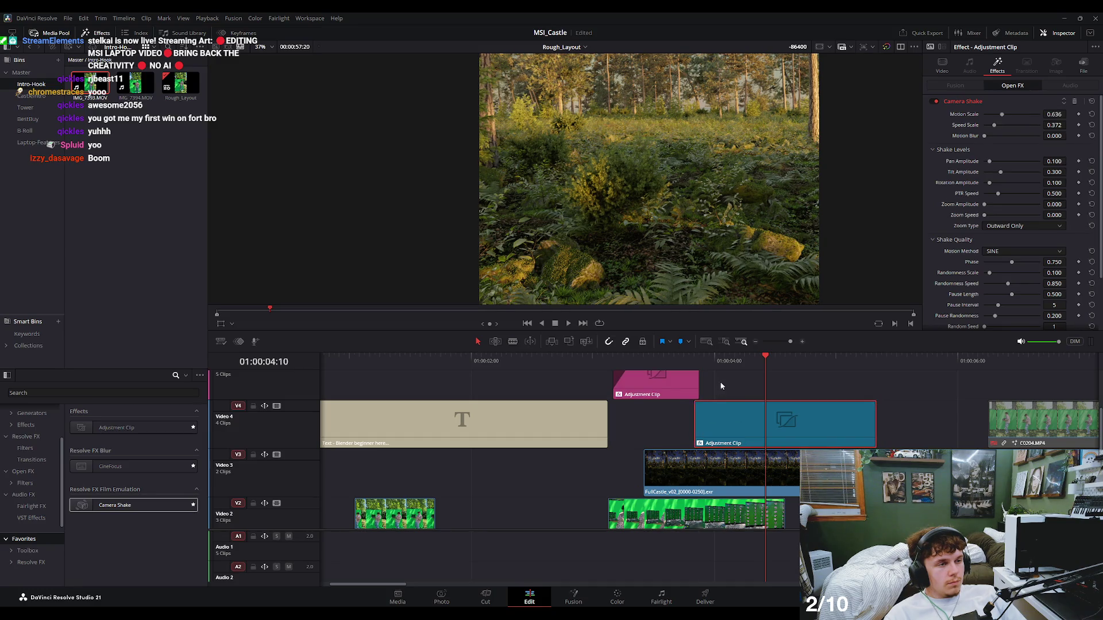
pyautogui.scroll(2, 713, 402)
pyautogui.moveTo(699, 440); pyautogui.dragTo(740, 439)
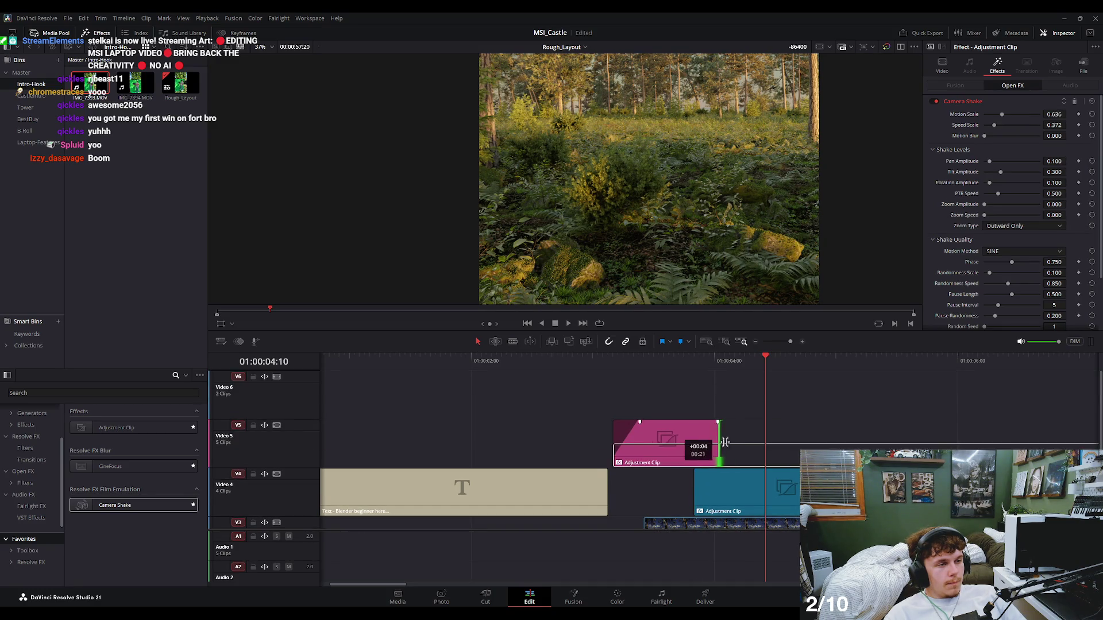
pyautogui.click(594, 362)
pyautogui.press('space')
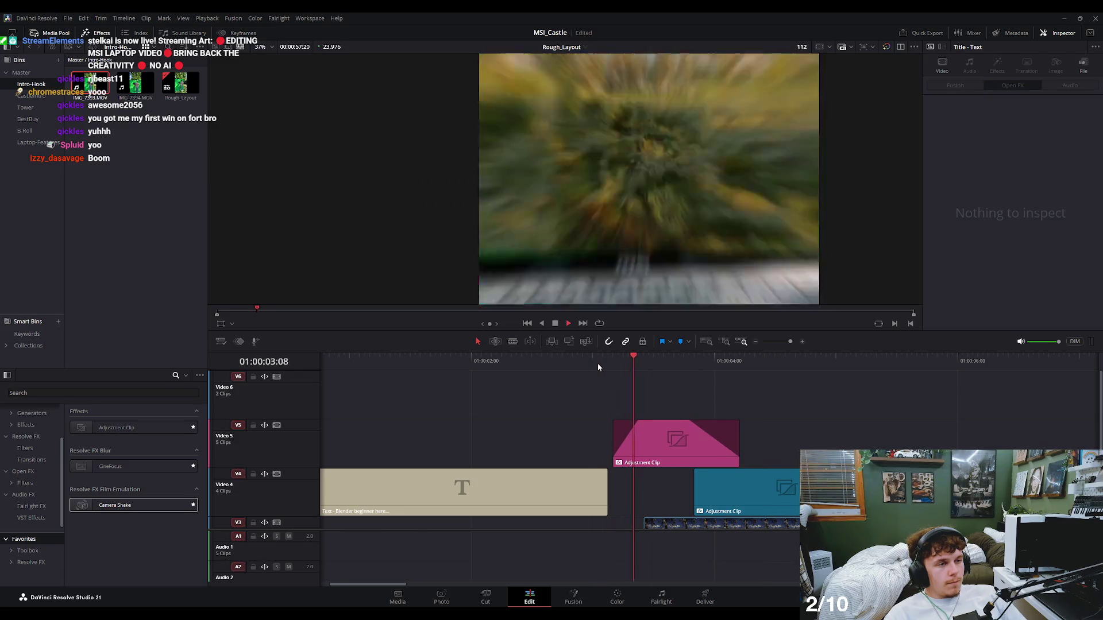
# Remove the pink adjustment clip's fade-out and scrub from the laptop shot into the forest.
pyautogui.moveTo(688, 422)
pyautogui.mouseDown()
pyautogui.moveTo(756, 426)
pyautogui.moveTo(697, 433)
pyautogui.moveTo(657, 478)
pyautogui.mouseUp()
pyautogui.scroll(-2, 749, 422)
pyautogui.scroll(2, 746, 401)
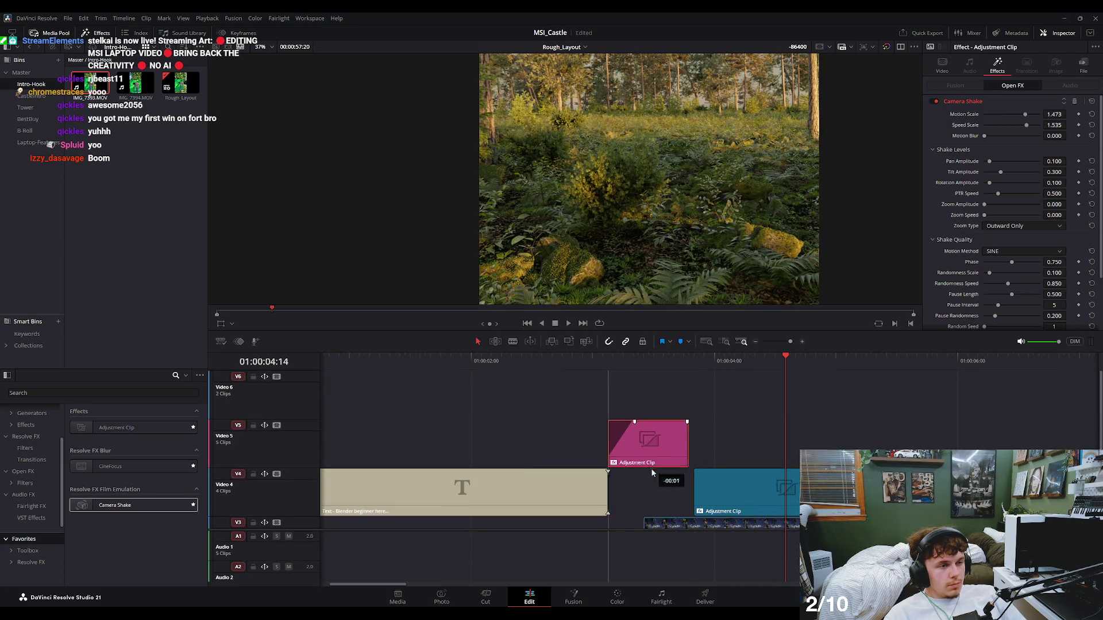
pyautogui.scroll(-1, 663, 447)
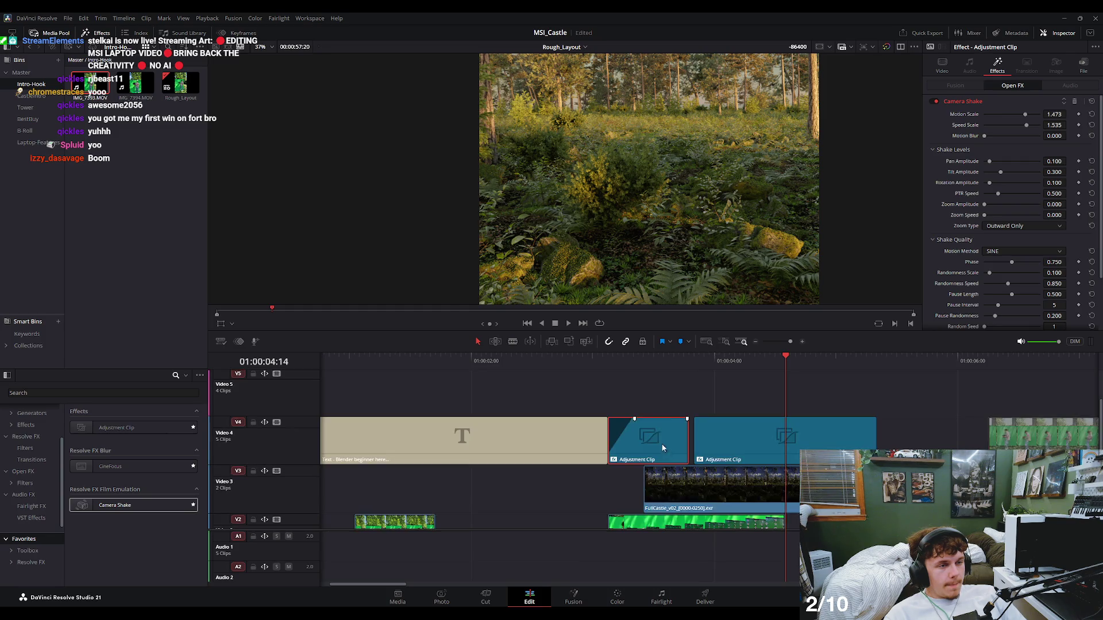
pyautogui.scroll(-1, 663, 446)
pyautogui.click(568, 361)
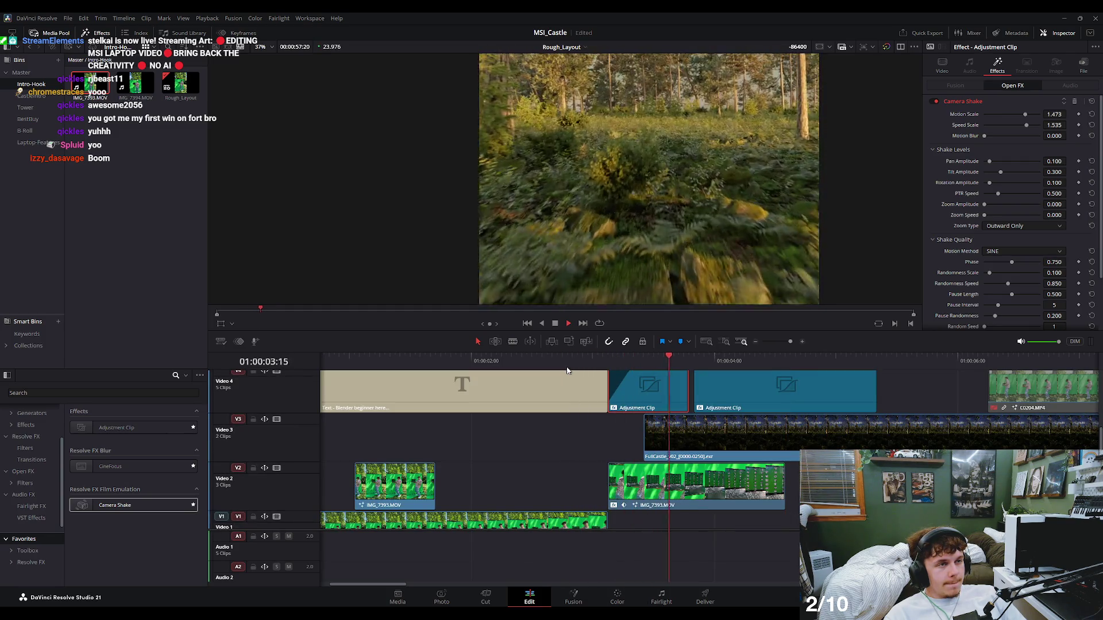
pyautogui.moveTo(566, 366); pyautogui.dragTo(735, 361)
# Delete the second adjustment clip and slide the remaining one to the forest footage start.
pyautogui.click(726, 401)
pyautogui.press('Delete')
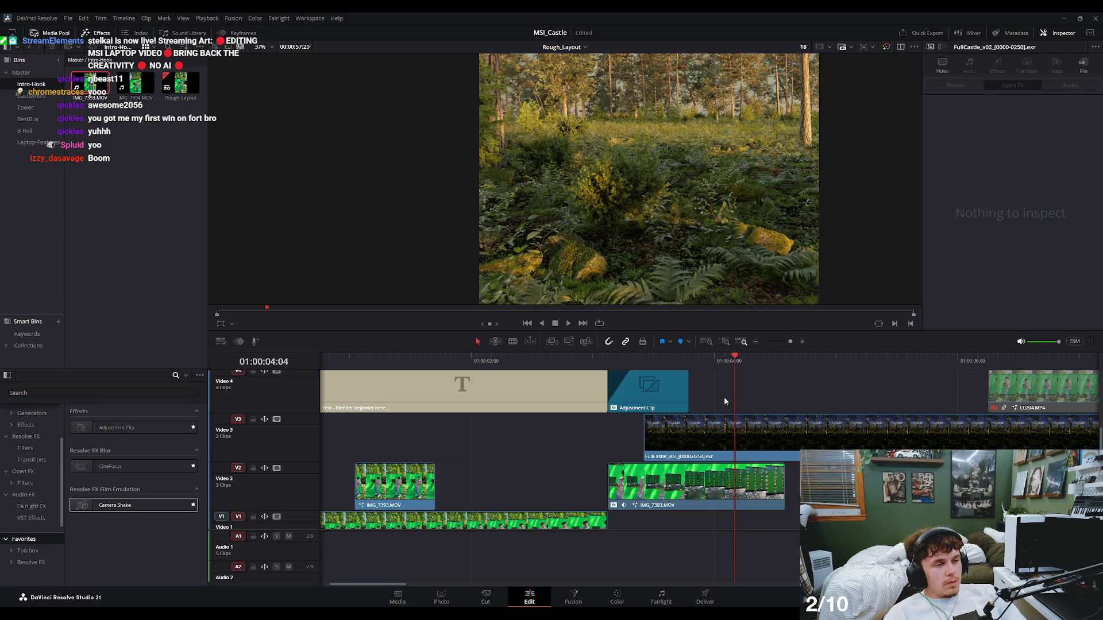
pyautogui.moveTo(663, 391); pyautogui.dragTo(700, 398)
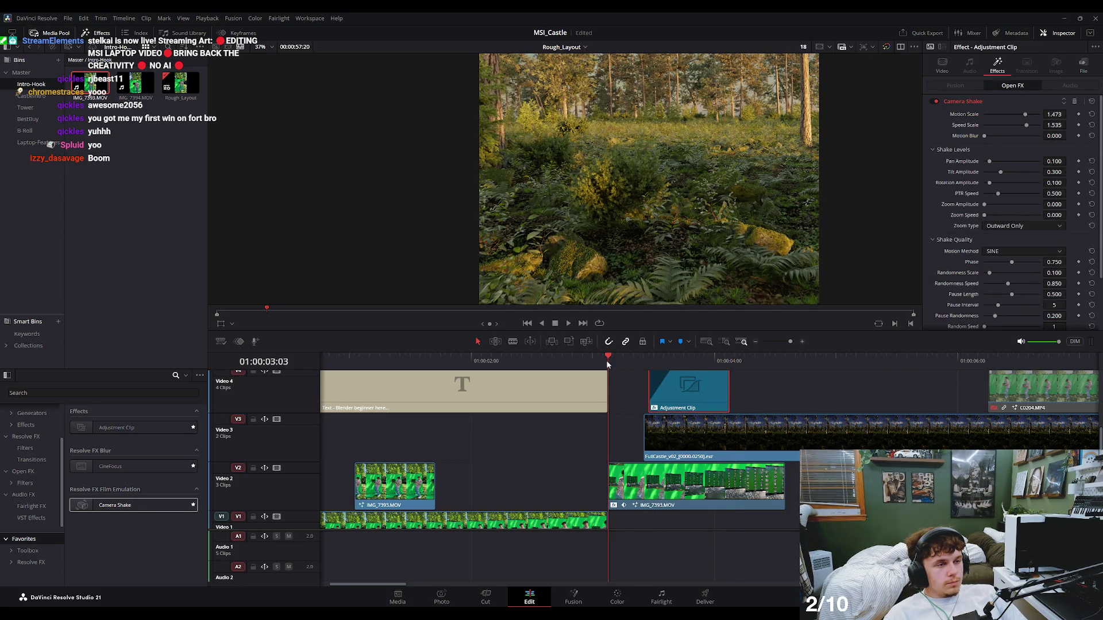
pyautogui.press('space')
pyautogui.scroll(1, 674, 382)
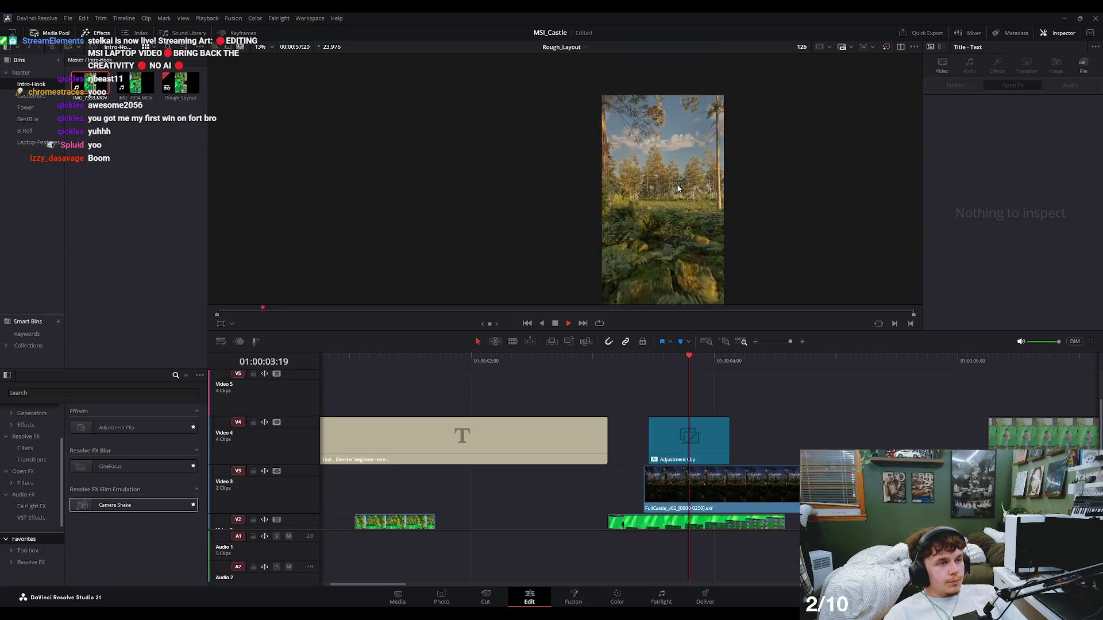
# Scrub and replay the transition, then select the camera-shake adjustment clip.
pyautogui.moveTo(598, 373); pyautogui.dragTo(659, 389)
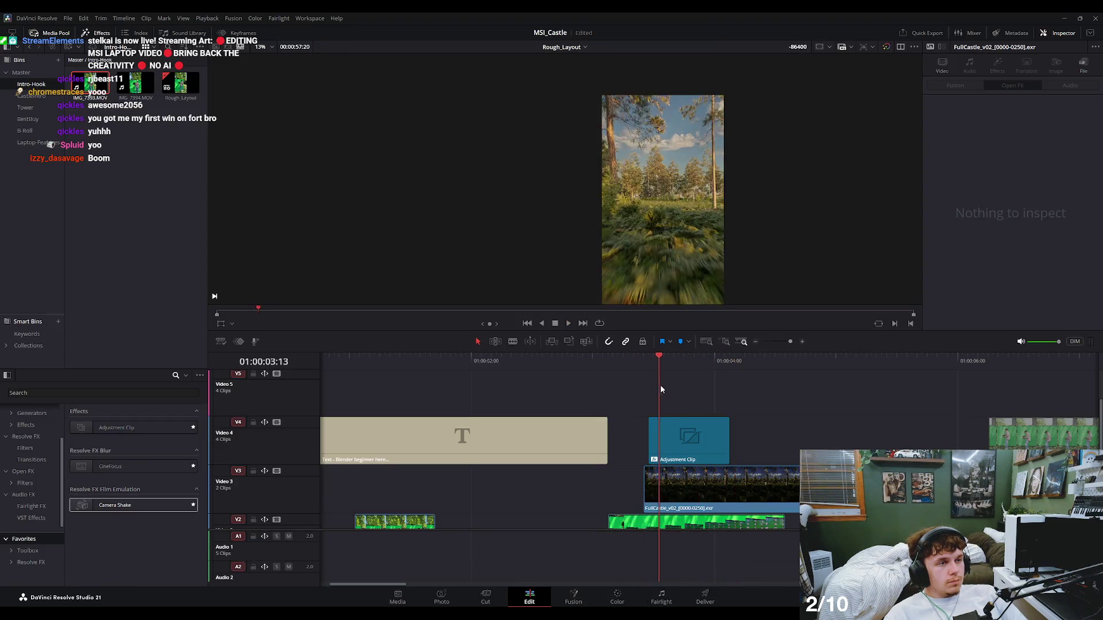
pyautogui.moveTo(660, 389)
pyautogui.mouseDown()
pyautogui.moveTo(649, 400)
pyautogui.moveTo(577, 399)
pyautogui.mouseUp()
pyautogui.press('space')
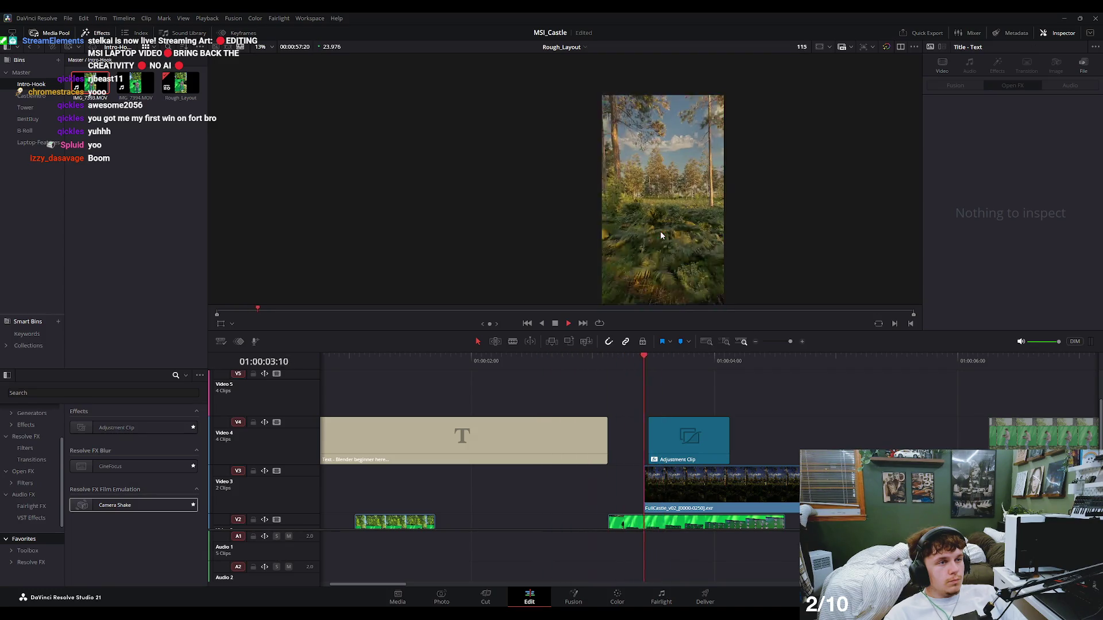
pyautogui.press('space')
pyautogui.click(723, 436)
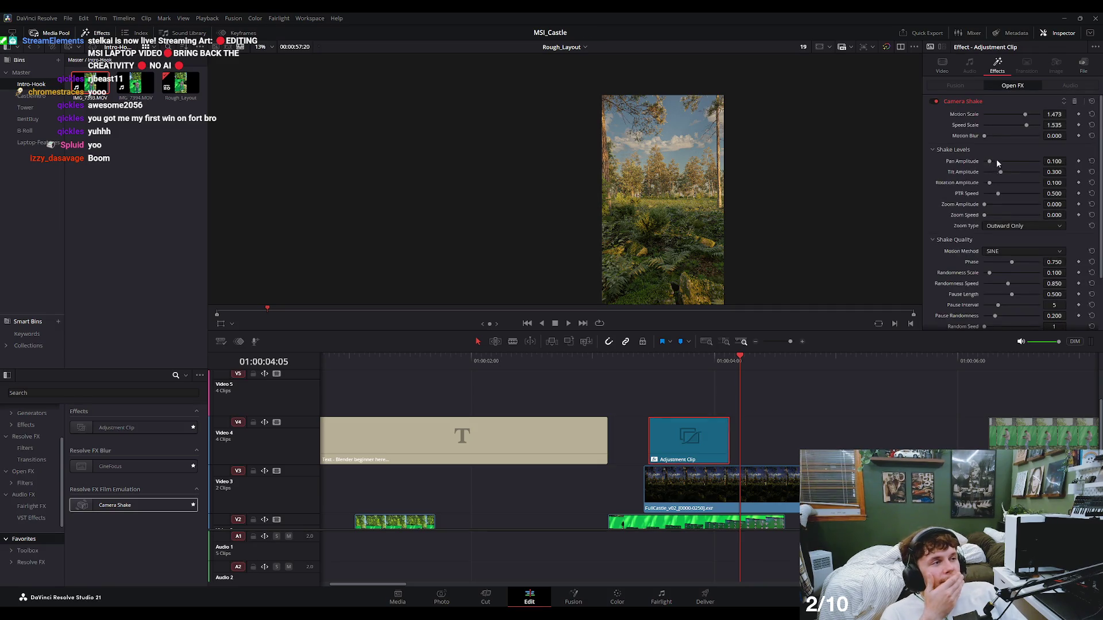
pyautogui.press('Up')
pyautogui.press('space')
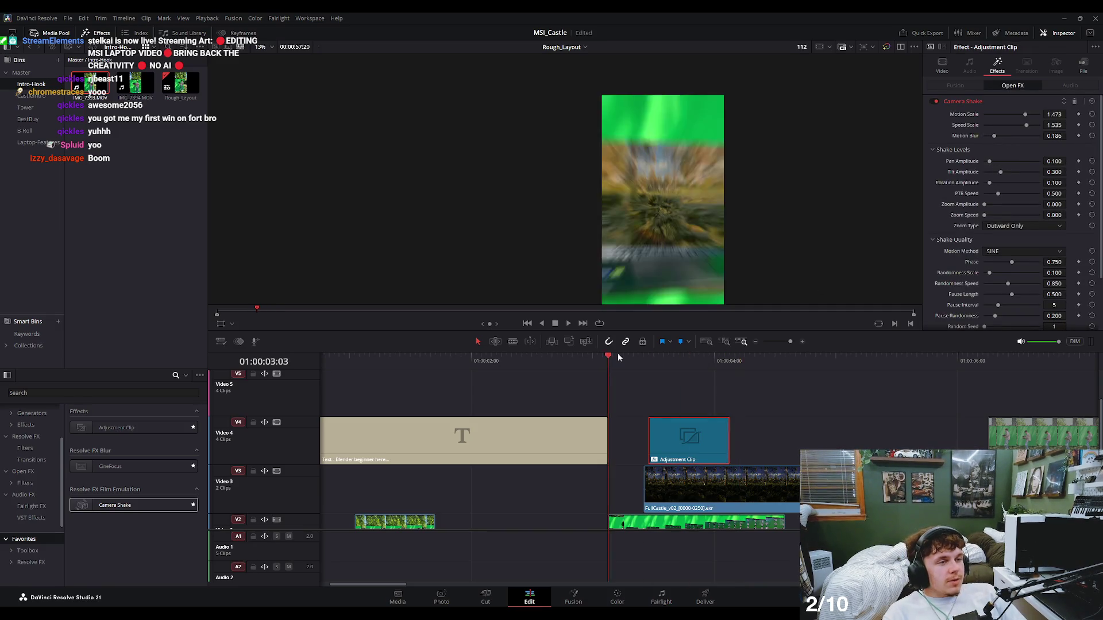
pyautogui.press('space')
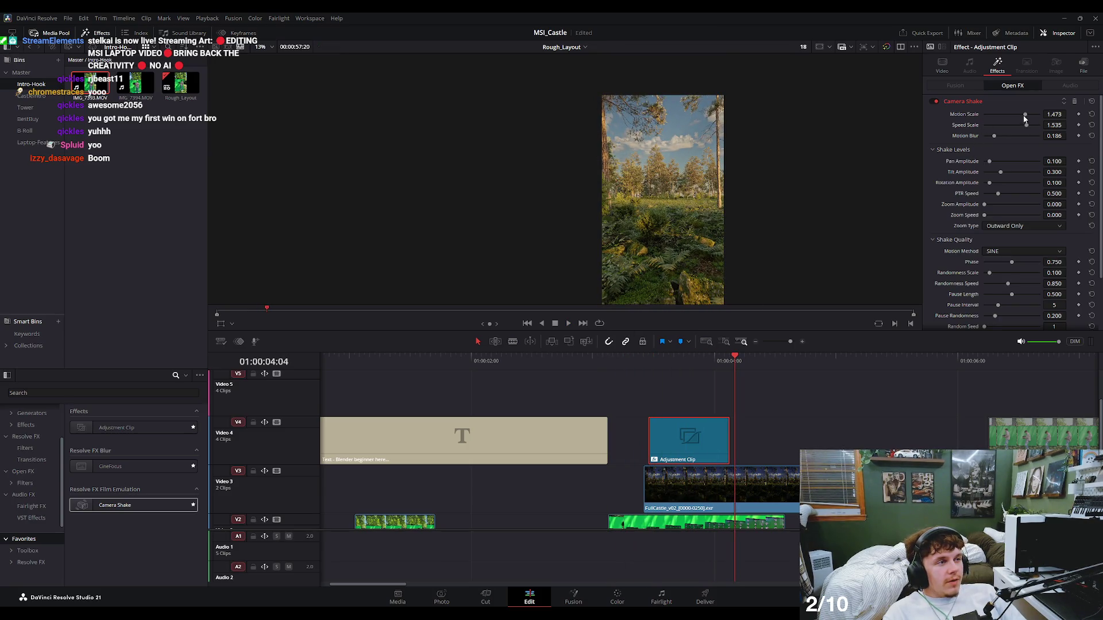
# Lower Motion Scale to 0.403 and extend the adjustment clip up to C0204.MP4.
pyautogui.moveTo(1003, 117); pyautogui.dragTo(996, 117)
pyautogui.press('space')
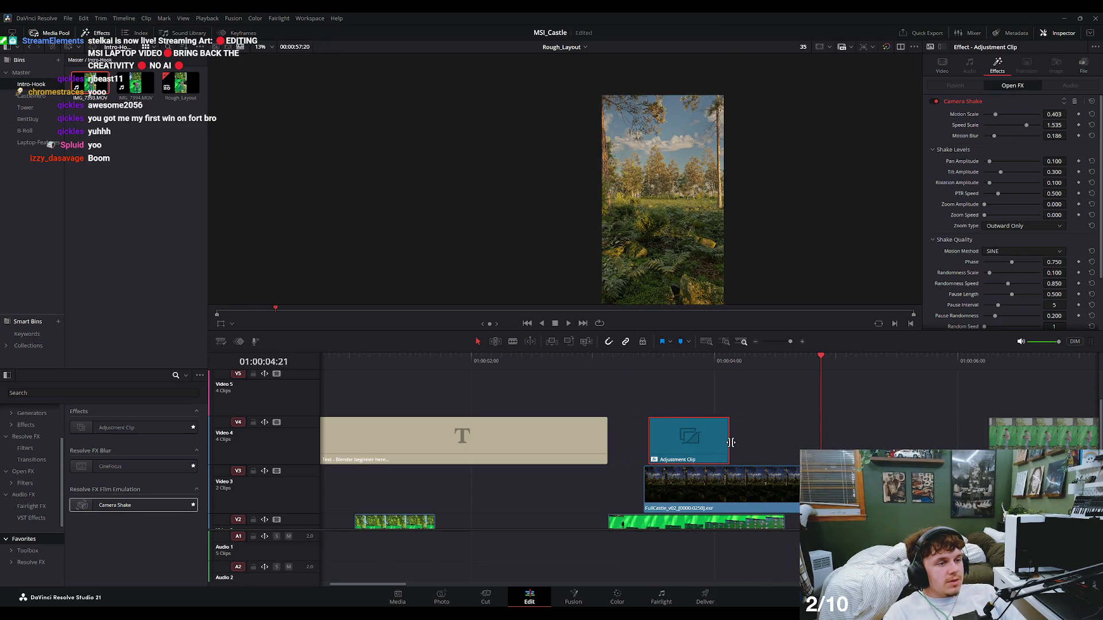
pyautogui.moveTo(730, 443); pyautogui.dragTo(984, 442)
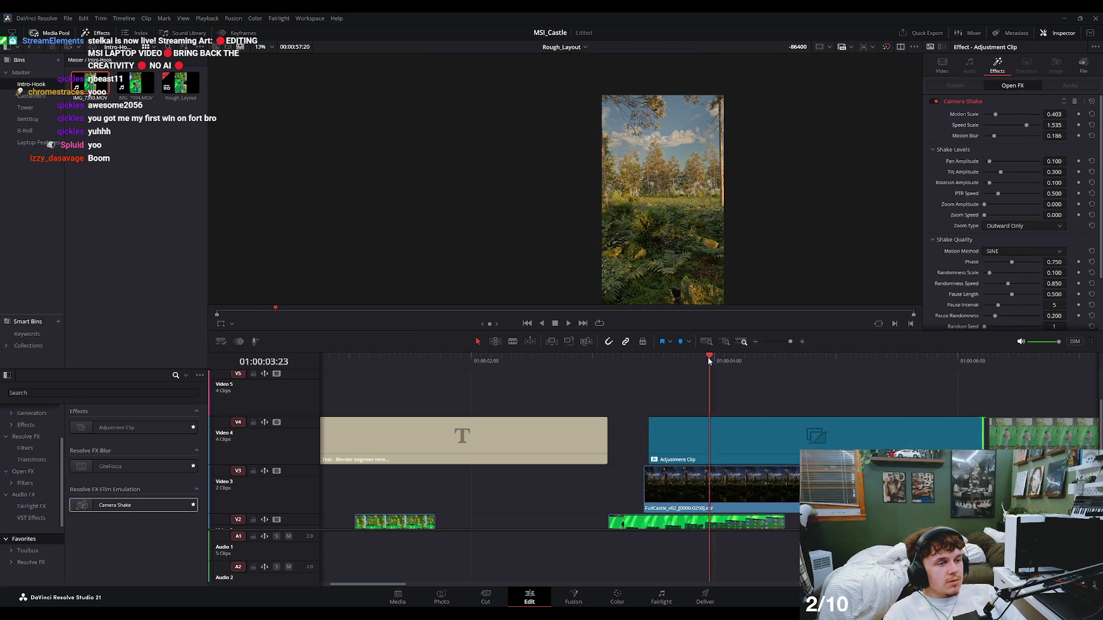
pyautogui.moveTo(716, 362); pyautogui.dragTo(619, 372)
pyautogui.press('space')
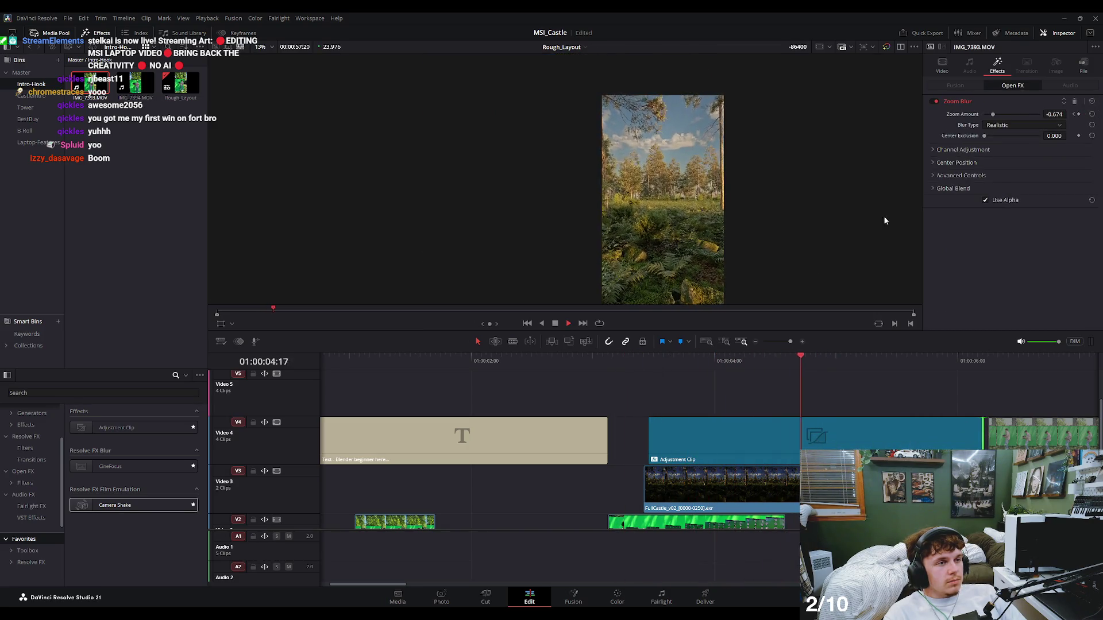
pyautogui.press('space')
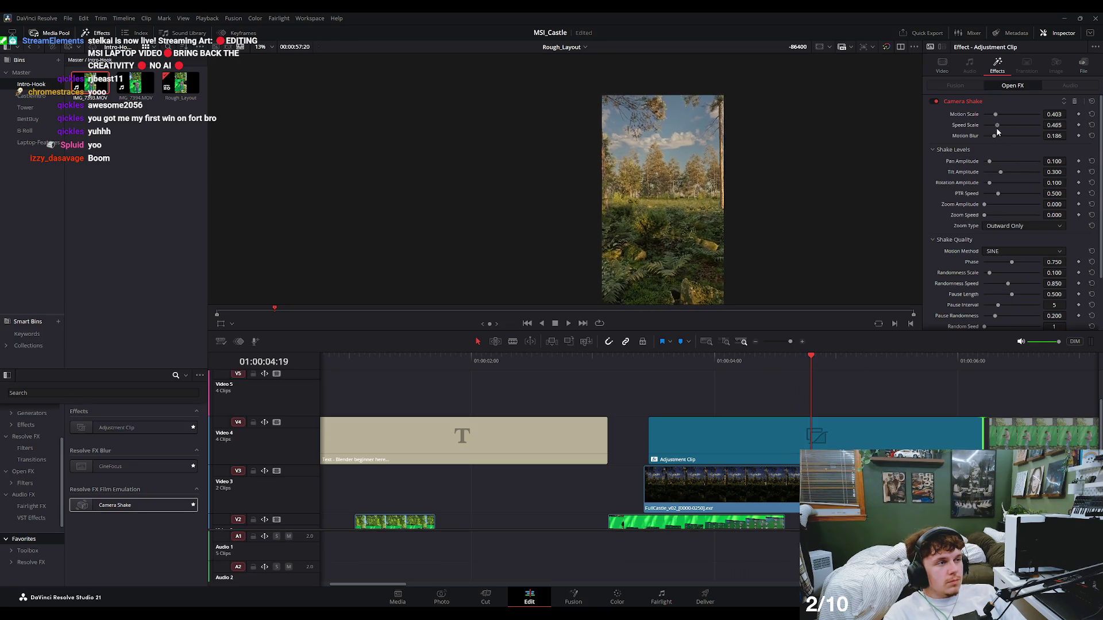
# Replay the softened shake from 01:00:02:20 and scrub through its Camera Shake settings.
pyautogui.click(592, 387)
pyautogui.press('space')
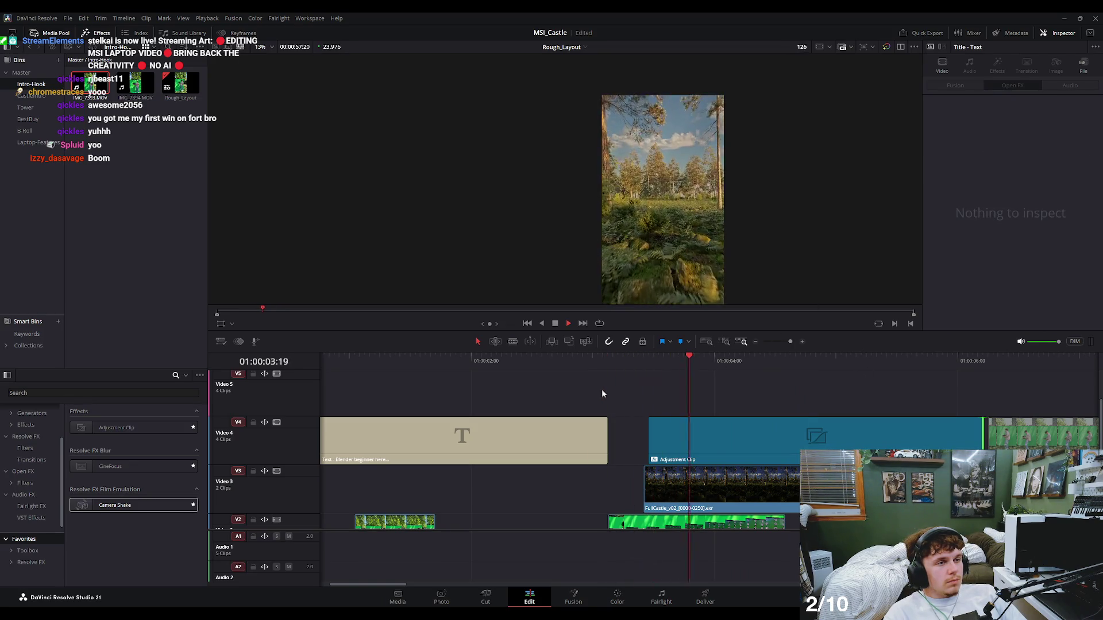
pyautogui.press('space')
pyautogui.click(568, 377)
pyautogui.press('space')
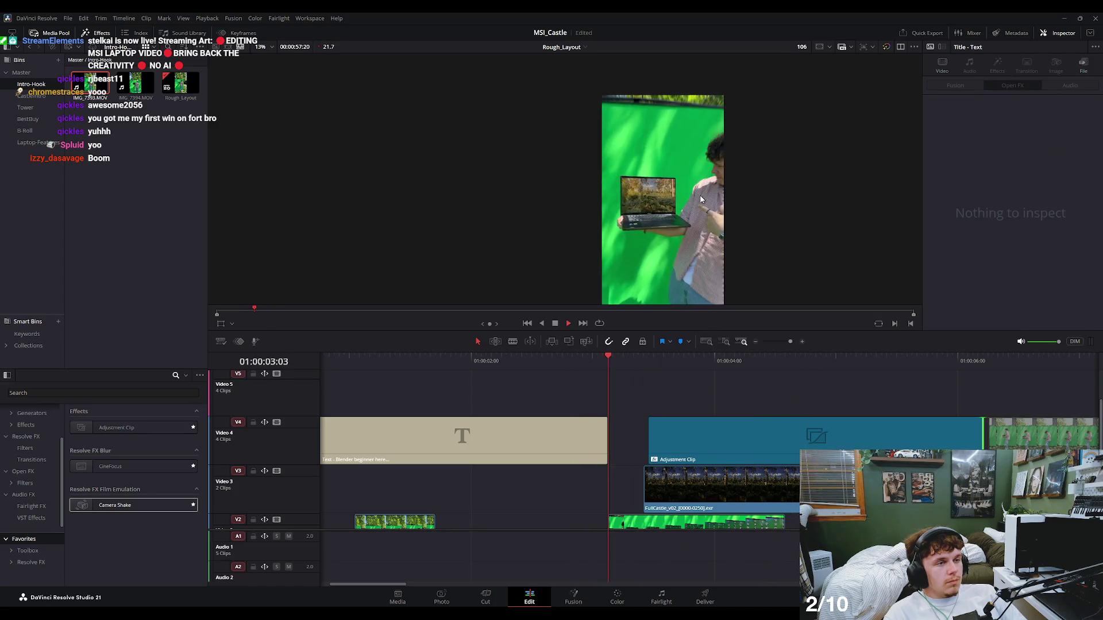
pyautogui.click(616, 373)
pyautogui.click(663, 381)
pyautogui.moveTo(663, 381)
pyautogui.mouseDown()
pyautogui.moveTo(794, 402)
pyautogui.moveTo(714, 396)
pyautogui.mouseUp()
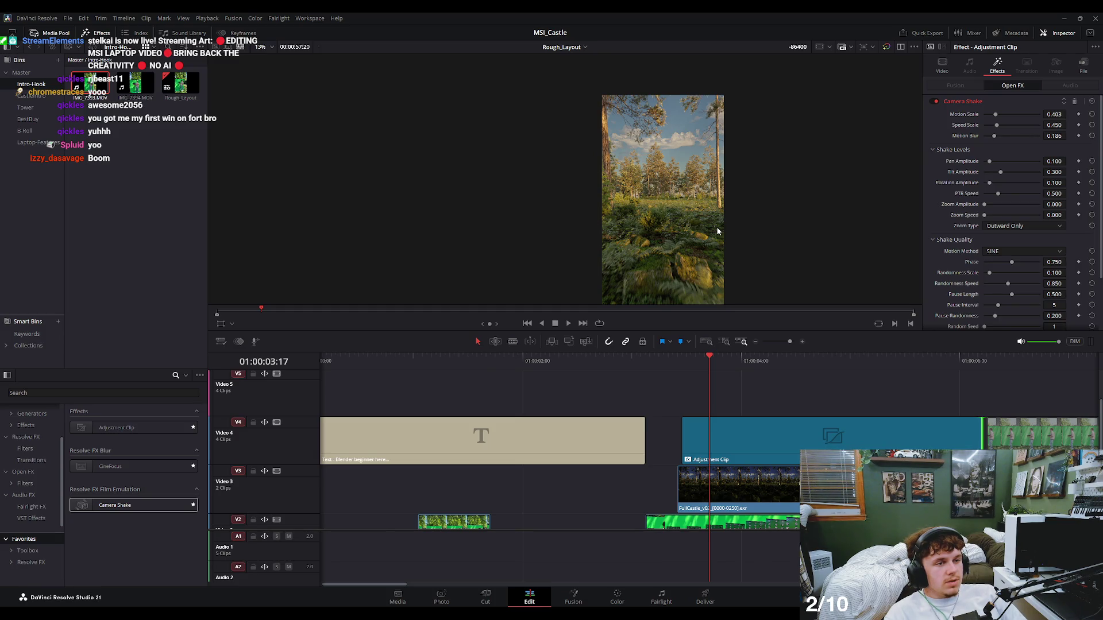
pyautogui.scroll(-3, 606, 384)
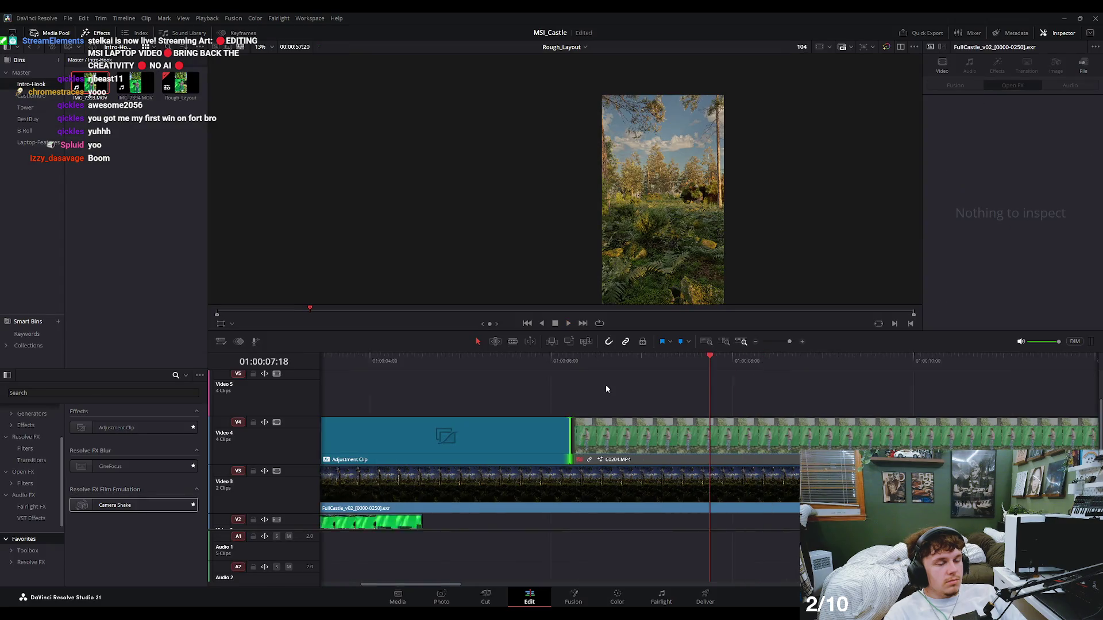
# Enlarge the timeline and lift the adjustment clip onto a new Video 6 track.
pyautogui.moveTo(629, 331); pyautogui.dragTo(630, 180)
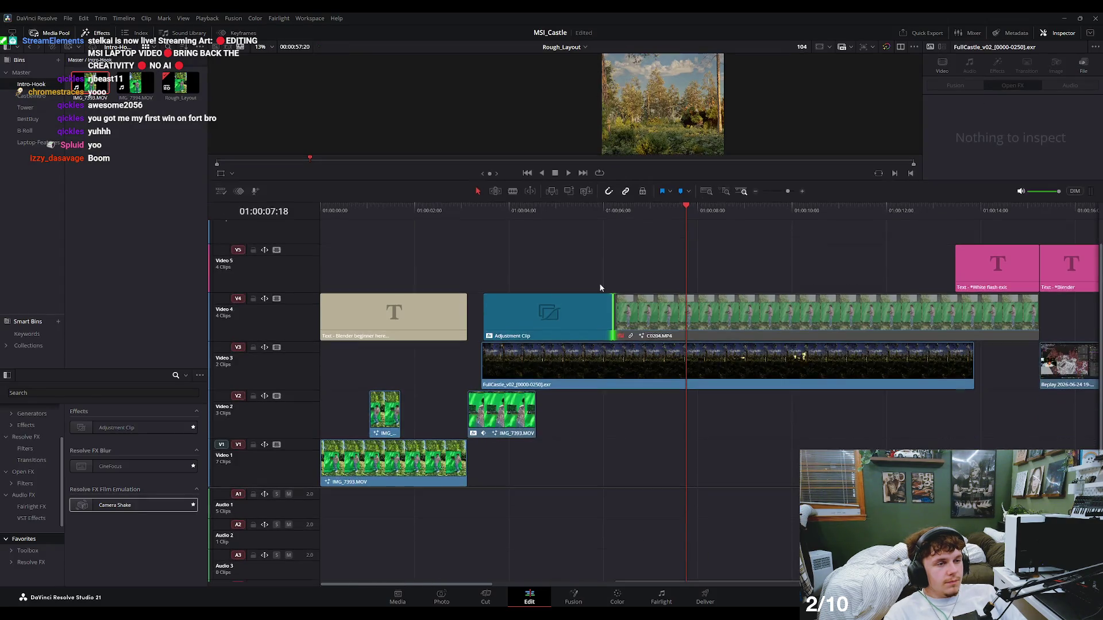
pyautogui.moveTo(561, 345)
pyautogui.mouseDown()
pyautogui.moveTo(562, 297)
pyautogui.moveTo(556, 313)
pyautogui.moveTo(542, 242)
pyautogui.mouseUp()
pyautogui.click(485, 216)
pyautogui.press('Left')
pyautogui.press('Left')
pyautogui.press('Left')
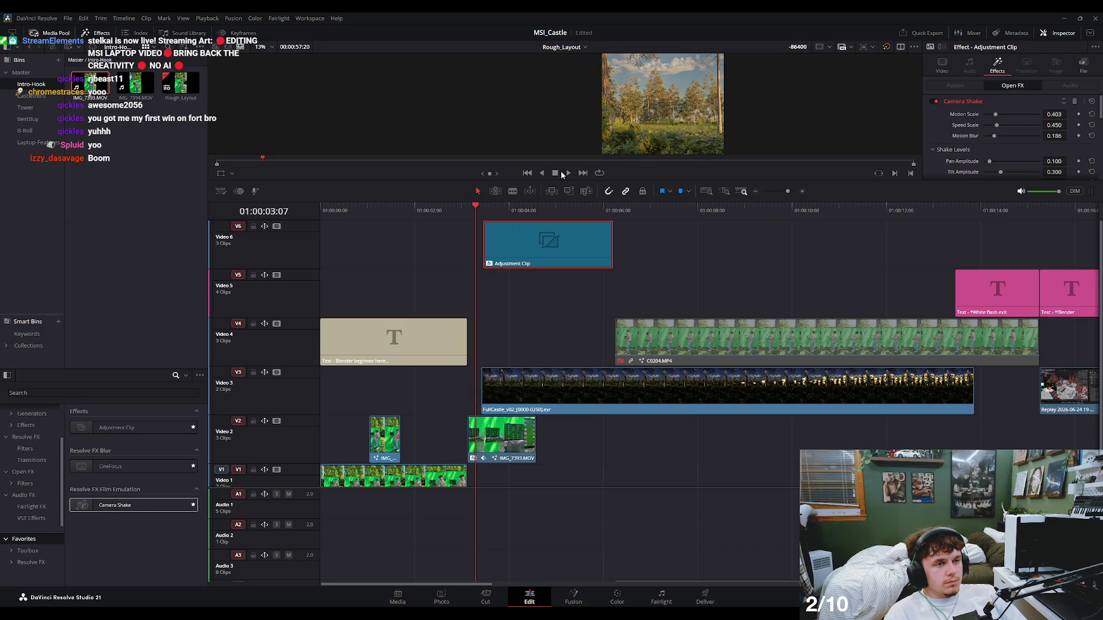
pyautogui.press('/')
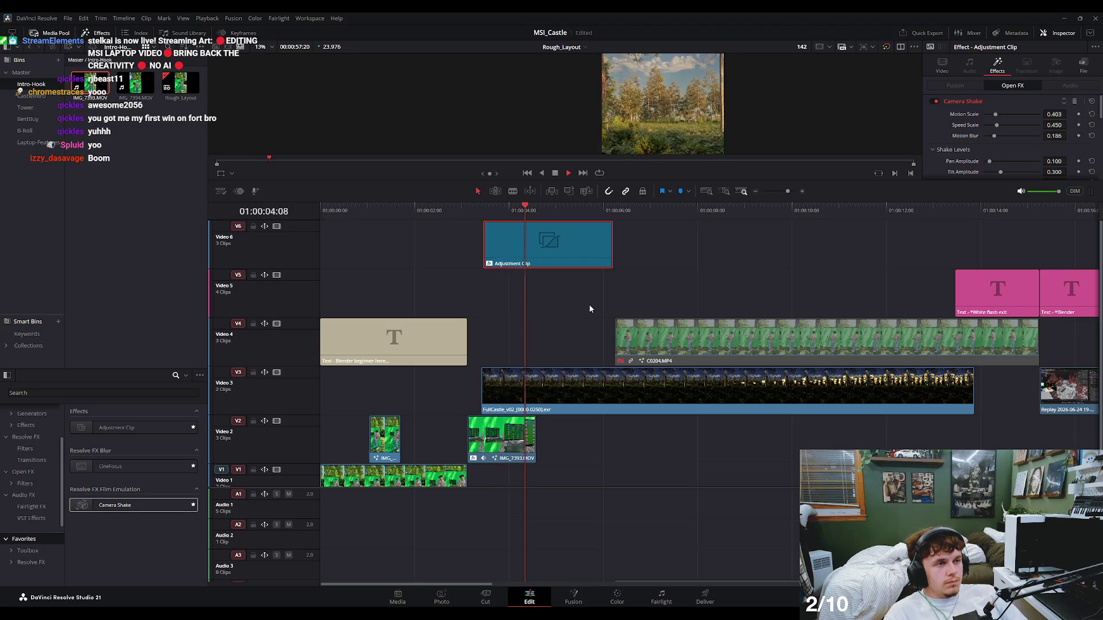
pyautogui.press('space')
# Zoom the timeline in around the adjustment clip and restore the viewer's size.
pyautogui.hotkey('ctrl', '=')
pyautogui.hscroll(2, 669, 287)
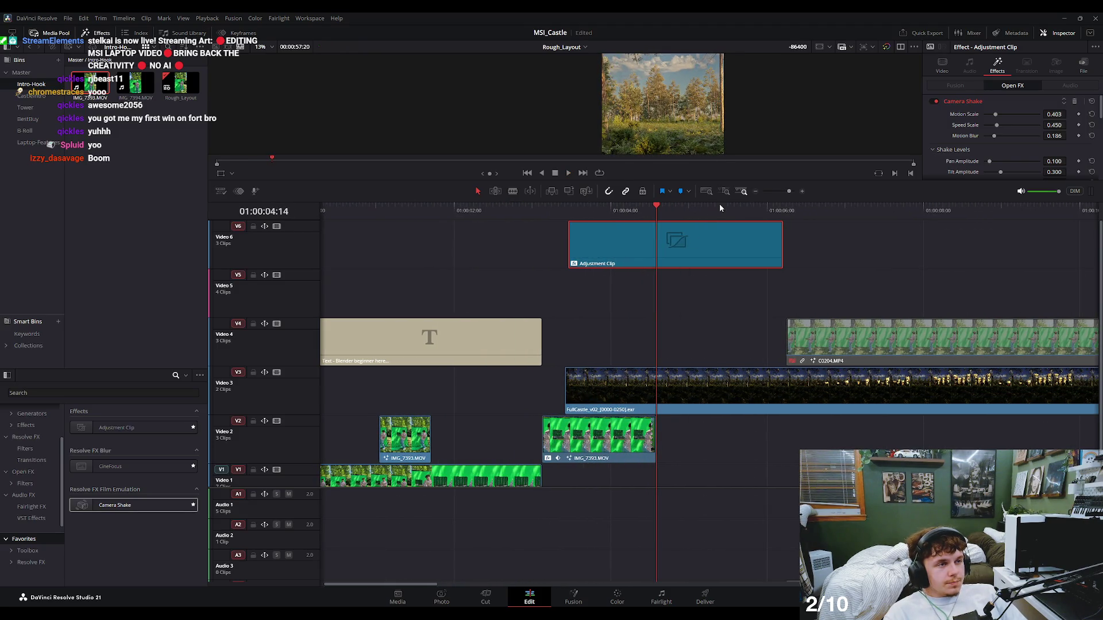
pyautogui.moveTo(775, 180); pyautogui.dragTo(776, 292)
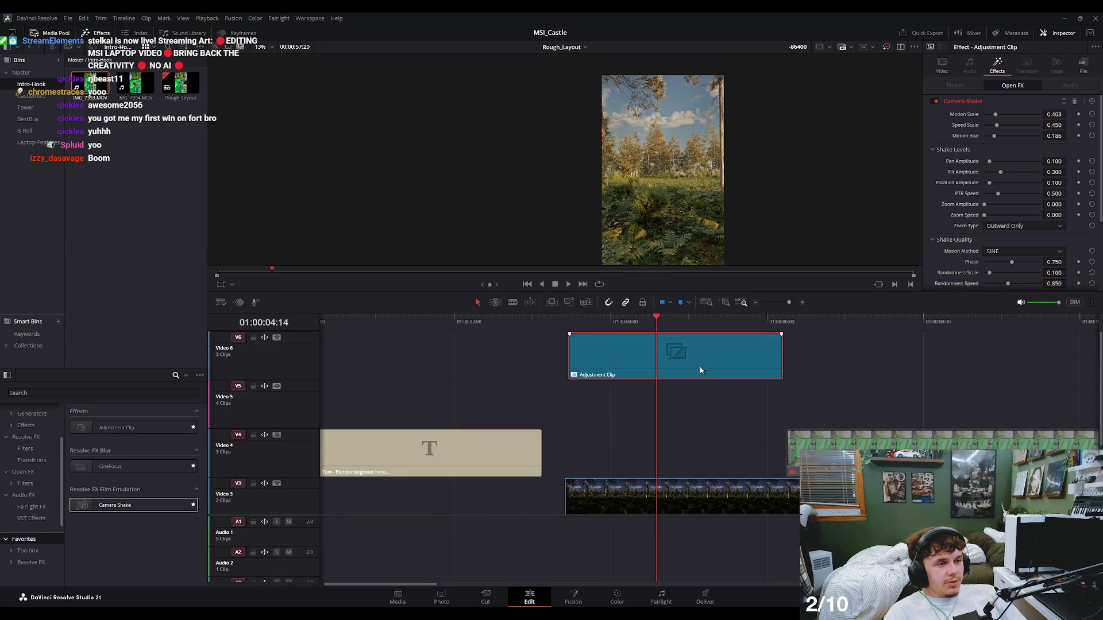
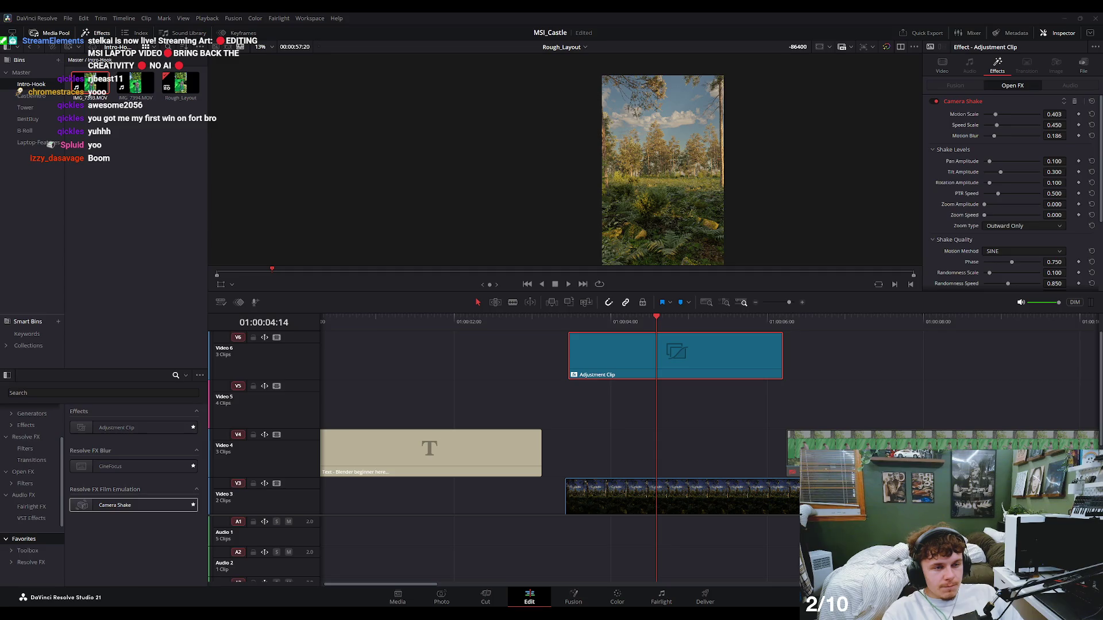
# Preview the camera shake, trying stronger and then weaker motion scale values.
pyautogui.moveTo(627, 320); pyautogui.dragTo(577, 320)
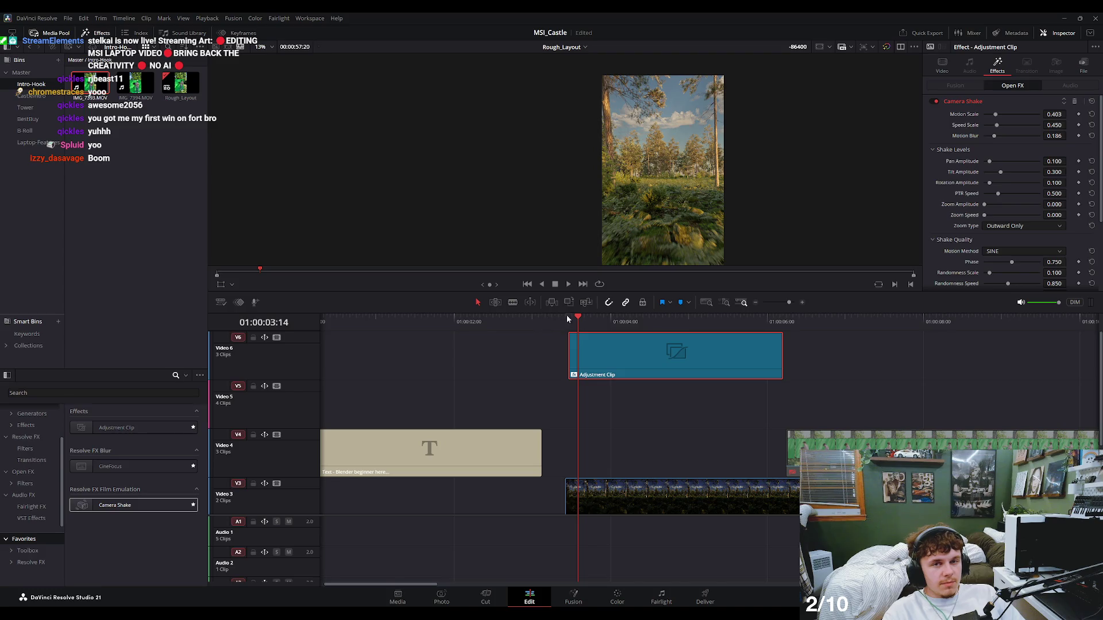
pyautogui.moveTo(567, 315); pyautogui.dragTo(630, 345)
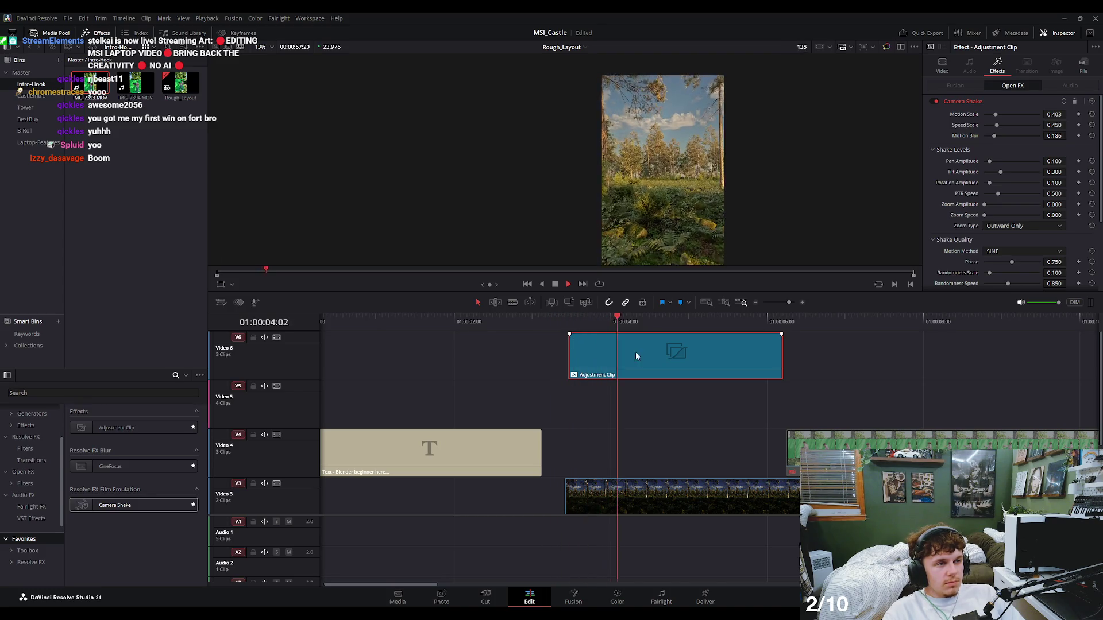
pyautogui.moveTo(1000, 111); pyautogui.dragTo(991, 114)
pyautogui.press('space')
pyautogui.click(524, 323)
pyautogui.press('space')
pyautogui.click(522, 333)
pyautogui.press('space')
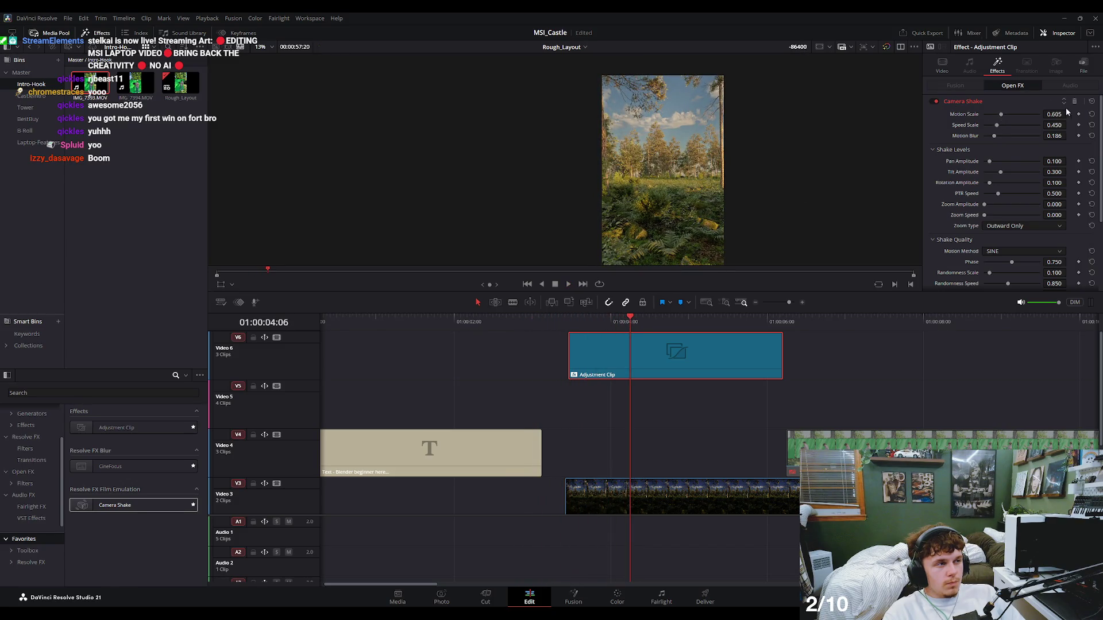
# Reduce the camera shake's motion scale to about 0.25, remove its keyframe, and replay.
pyautogui.moveTo(1001, 114); pyautogui.dragTo(991, 114)
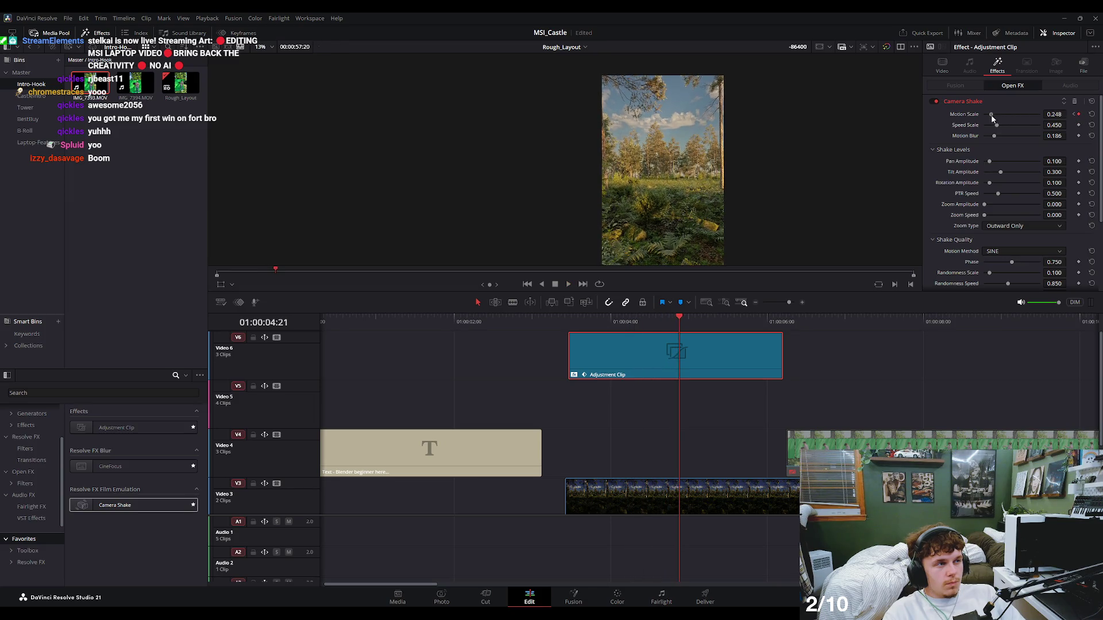
pyautogui.click(637, 323)
pyautogui.press('space')
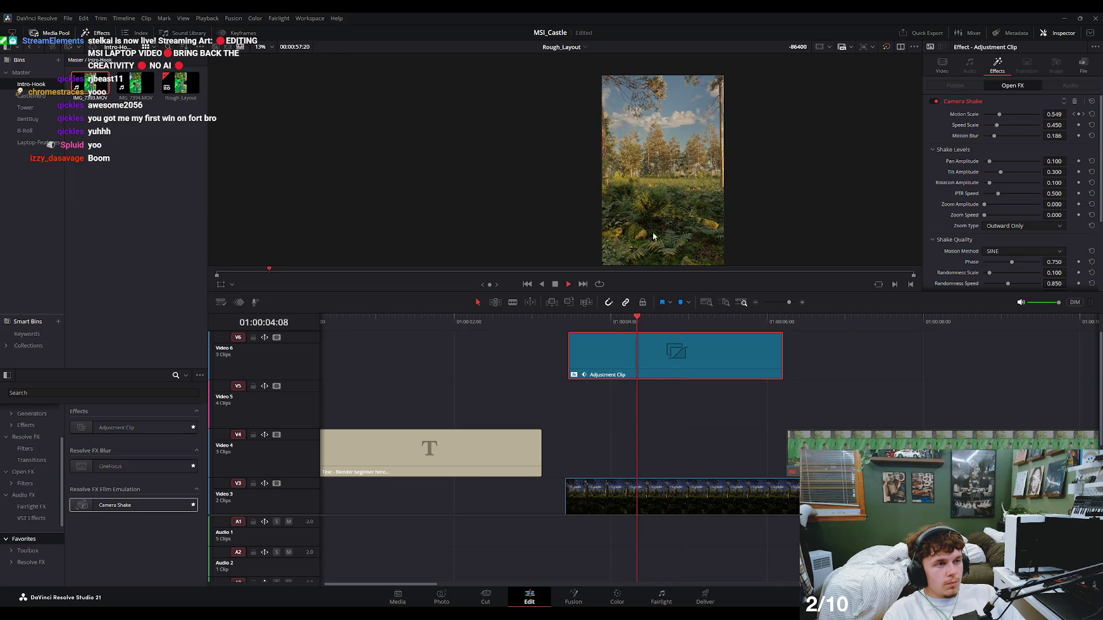
pyautogui.press('space')
pyautogui.click(1074, 116)
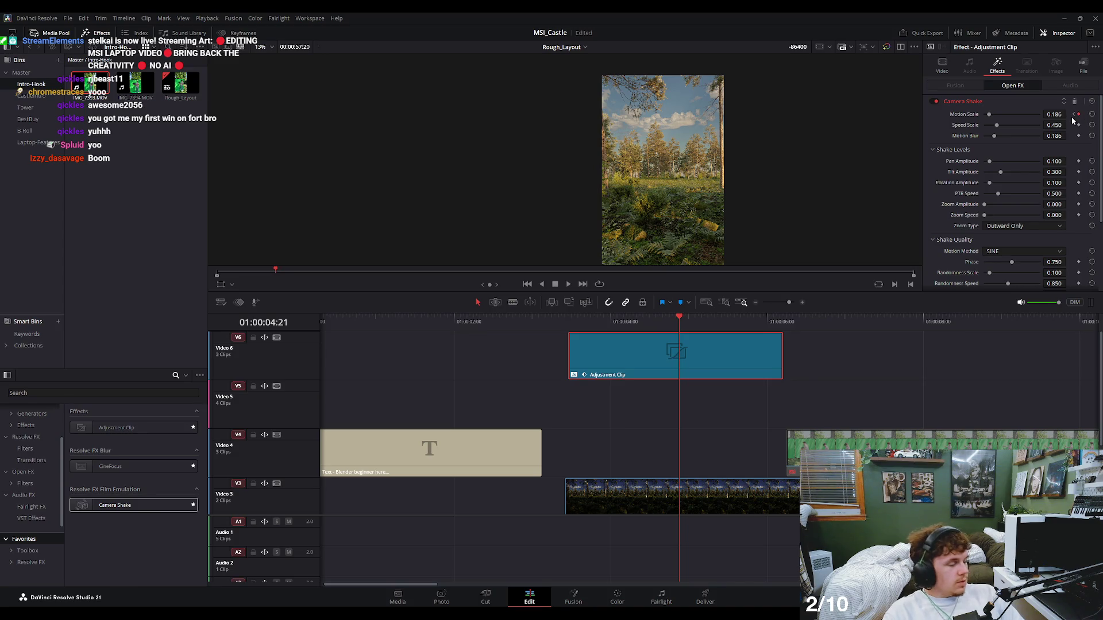
pyautogui.click(1079, 115)
pyautogui.press('space')
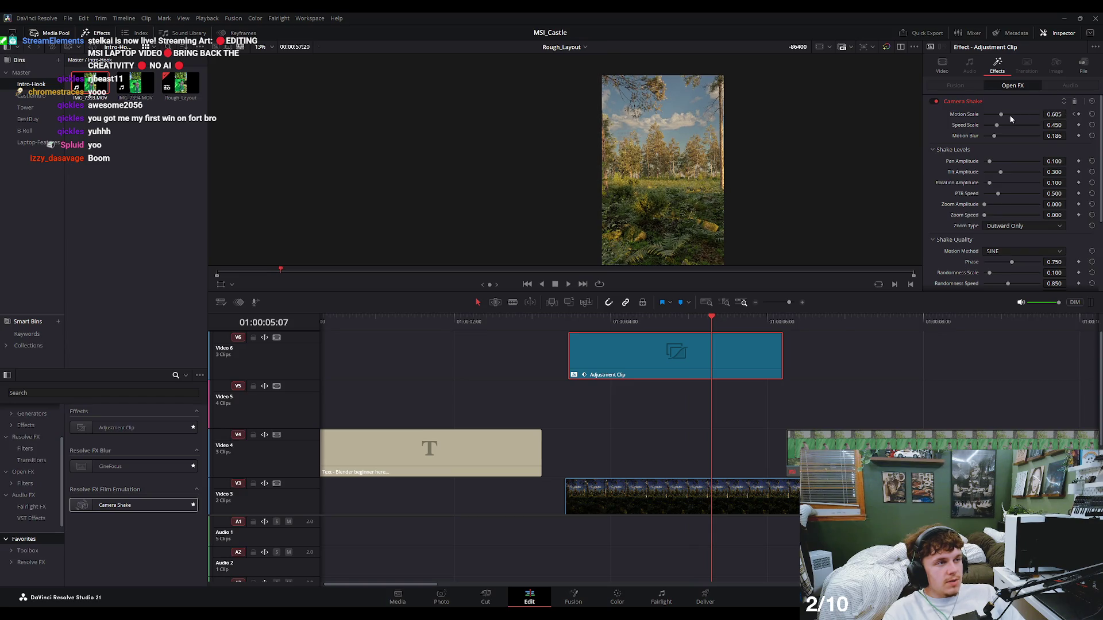
pyautogui.press('/')
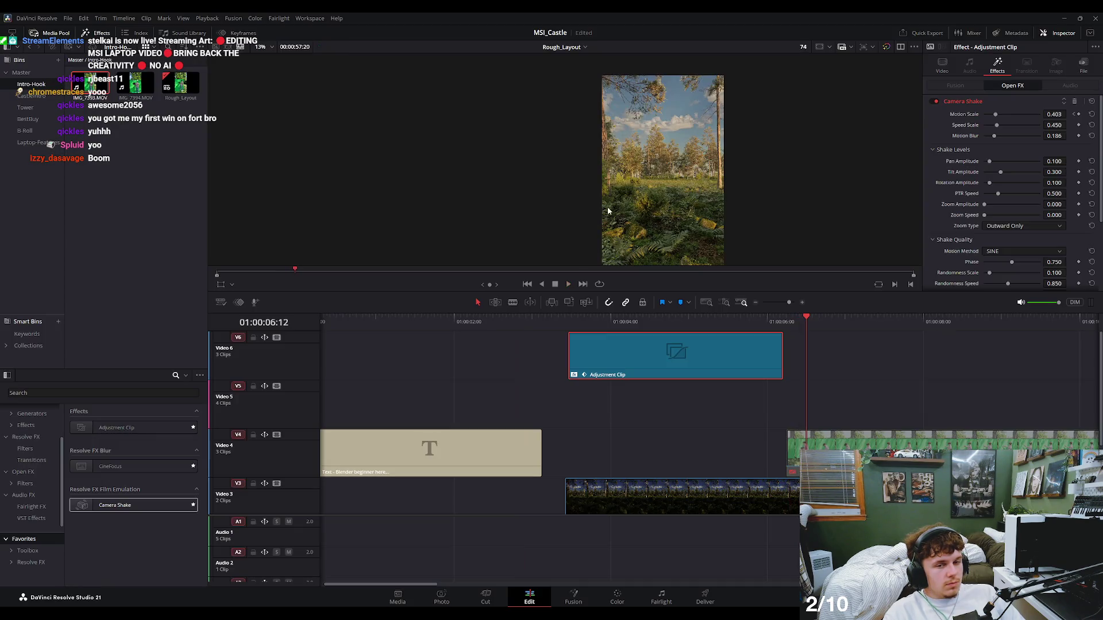
pyautogui.press('/')
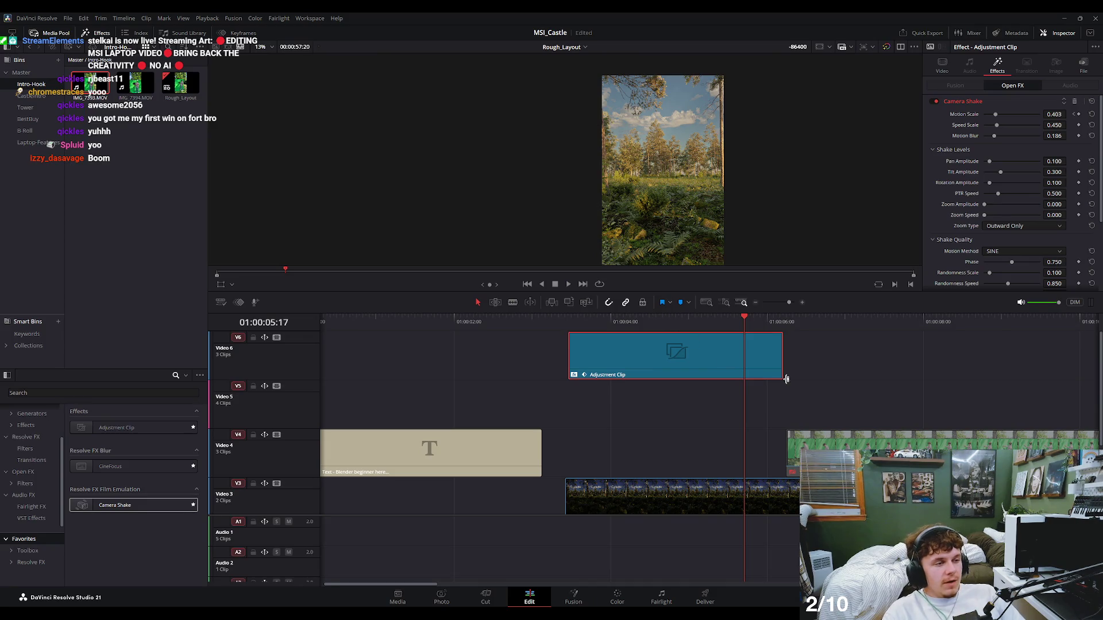
# Slide the presenter clip C0204.MP4 on V4 13 frames earlier and play it.
pyautogui.click(804, 440)
pyautogui.hotkey('ctrl', '-')
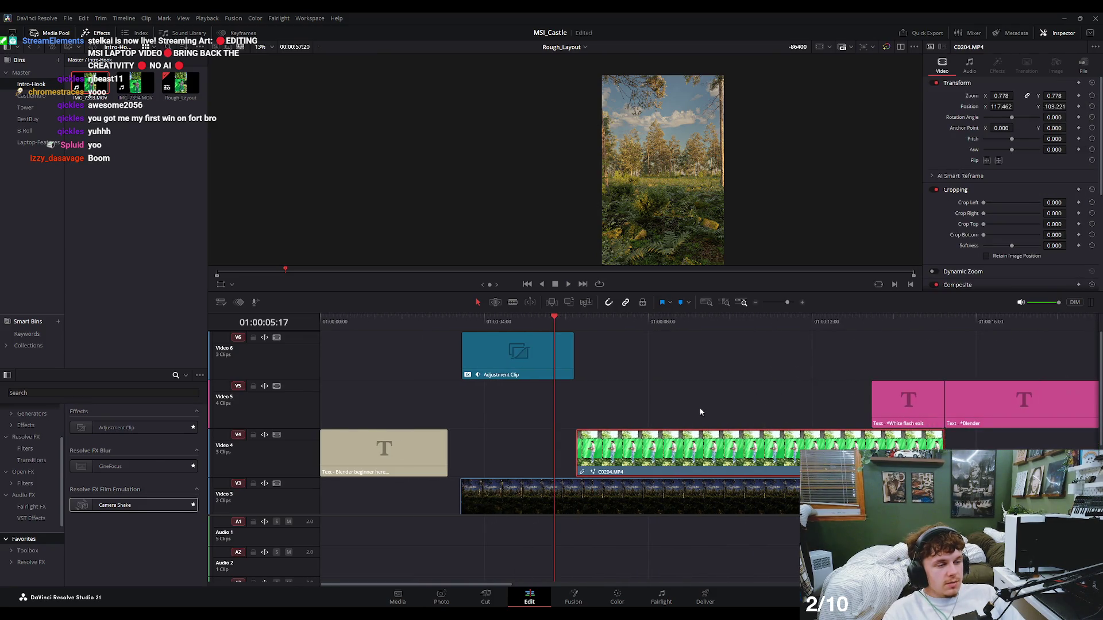
pyautogui.moveTo(672, 458); pyautogui.dragTo(651, 458)
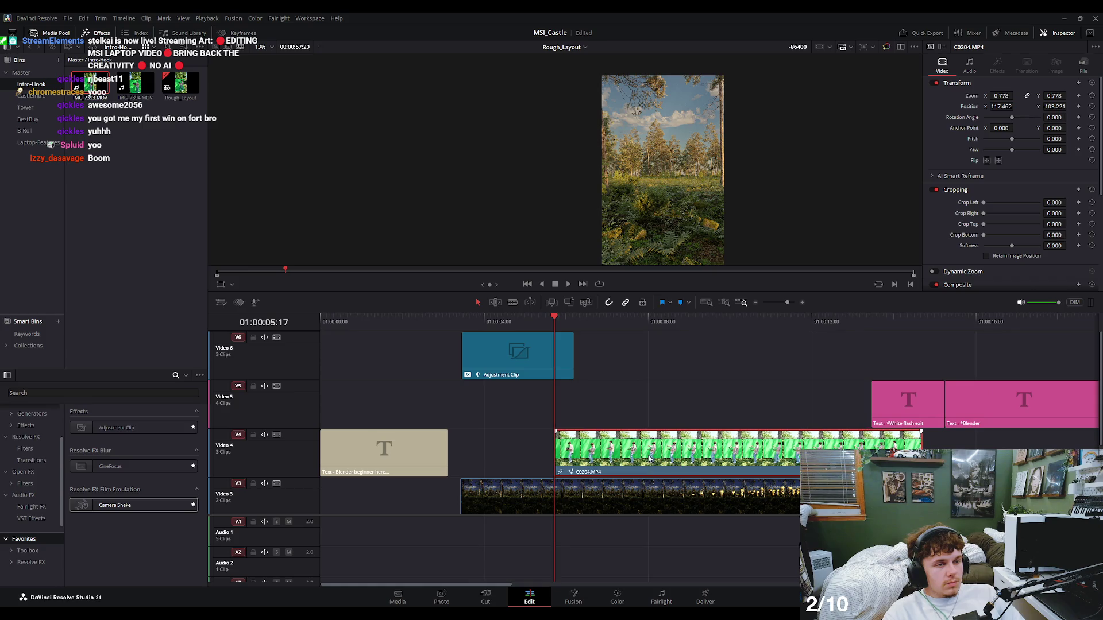
pyautogui.press('space')
pyautogui.press('space')
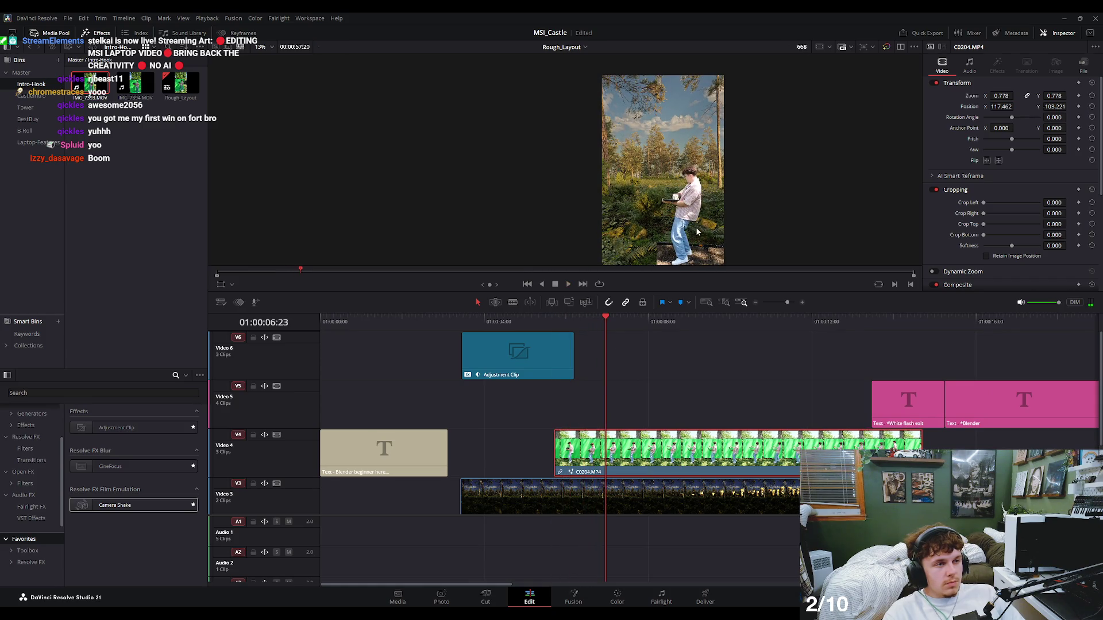
# Extend the Adjustment Clip on V6 over the presenter clip and play it back.
pyautogui.scroll(1, 697, 231)
pyautogui.scroll(2, 698, 231)
pyautogui.scroll(1, 697, 231)
pyautogui.press('Up')
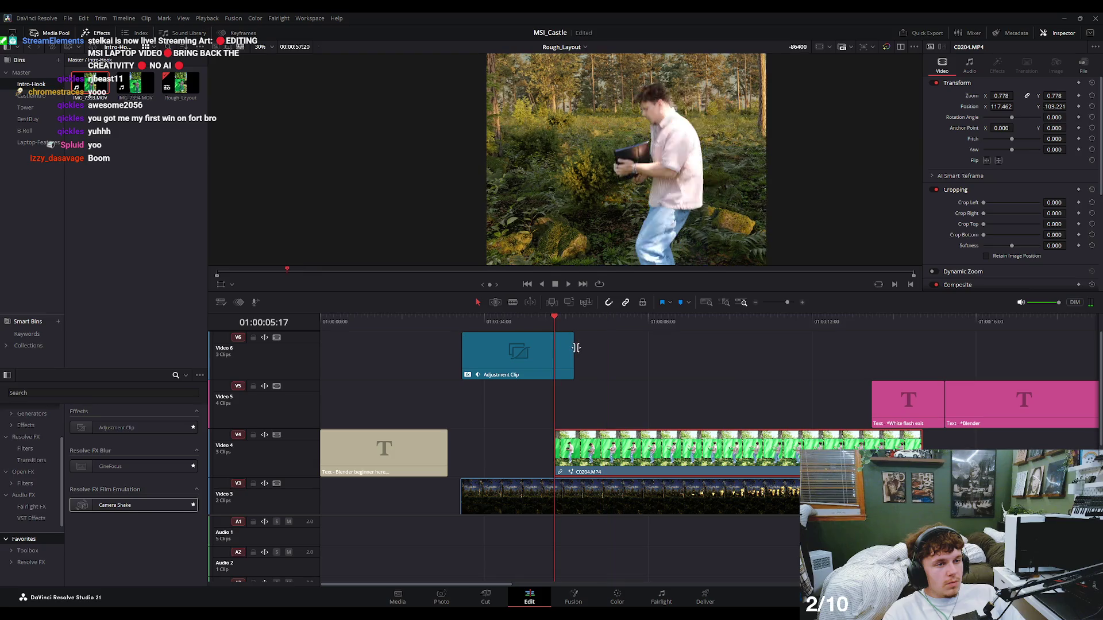
pyautogui.moveTo(575, 348); pyautogui.dragTo(861, 348)
pyautogui.press('space')
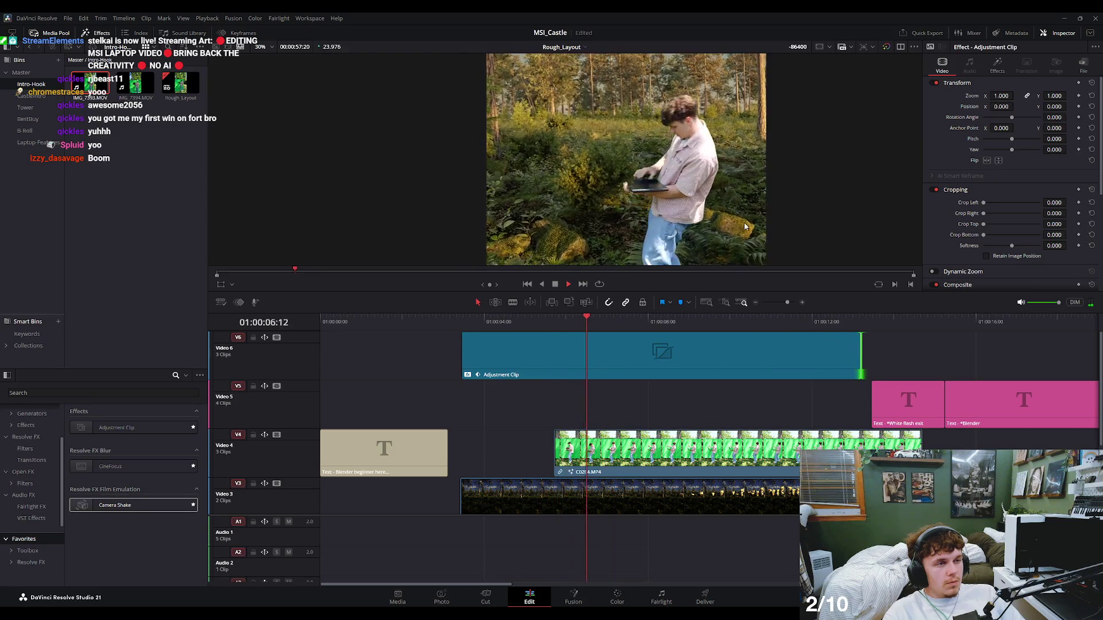
pyautogui.press('space')
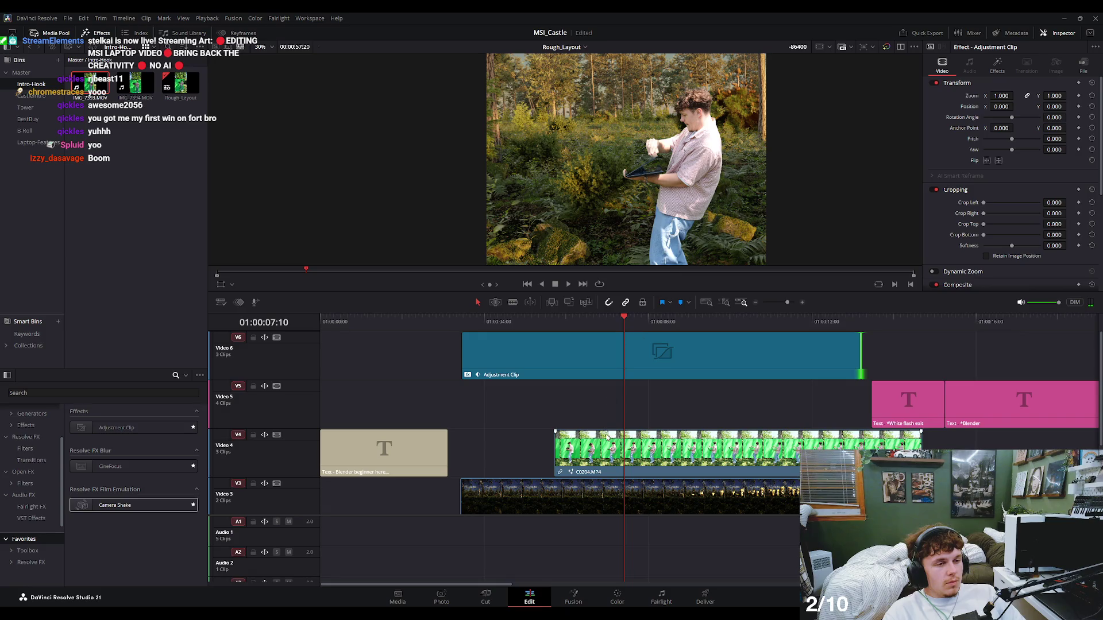
# Move C0204.MP4 earlier again, then nudge it 9 frames later and review.
pyautogui.press('Up')
pyautogui.press('Up')
pyautogui.press('Up')
pyautogui.press('space')
pyautogui.click(616, 449)
pyautogui.moveTo(617, 449); pyautogui.dragTo(555, 449)
pyautogui.press('space')
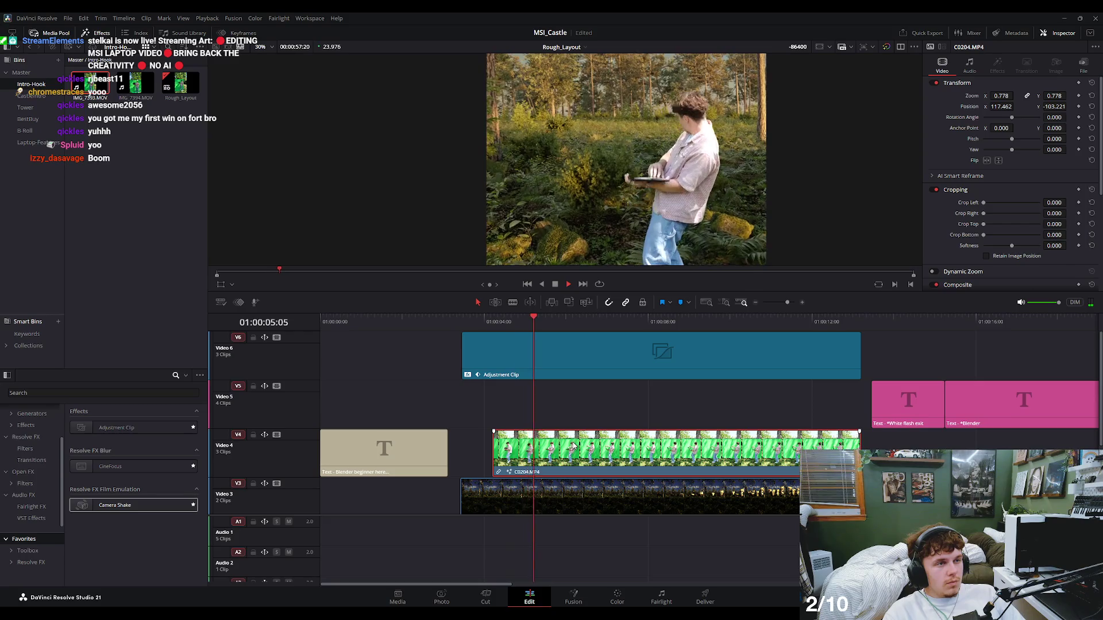
pyautogui.press('space')
pyautogui.moveTo(542, 451); pyautogui.dragTo(573, 451)
pyautogui.press('space')
pyautogui.click(564, 319)
pyautogui.press('space')
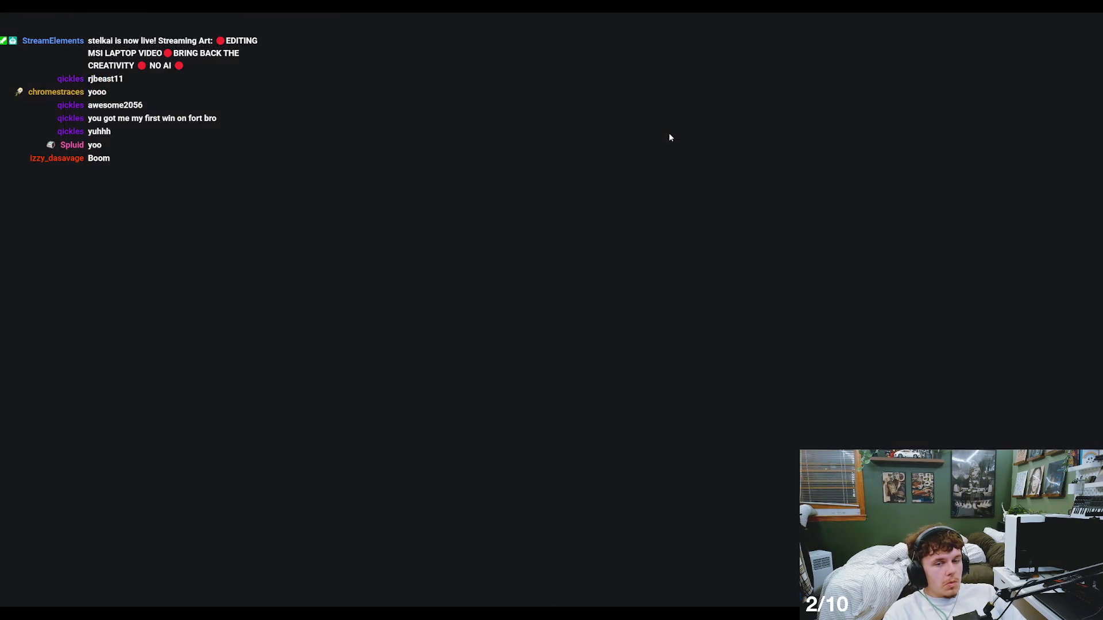
pyautogui.scroll(-2, 561, 401)
pyautogui.scroll(-3, 530, 384)
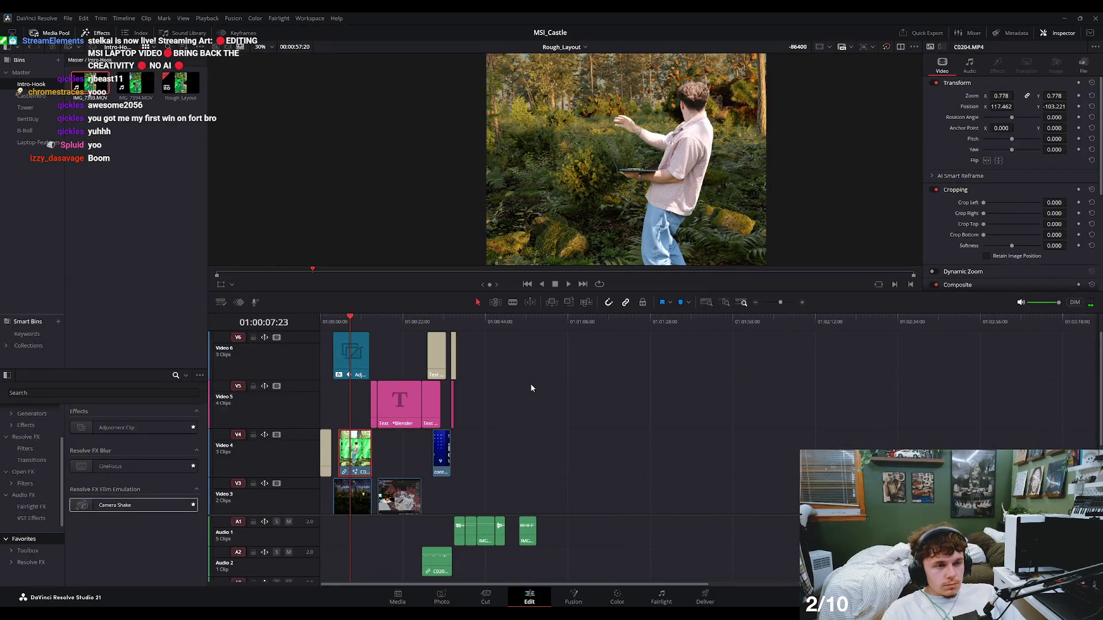
pyautogui.scroll(2, 485, 385)
pyautogui.press('Home')
pyautogui.press('space')
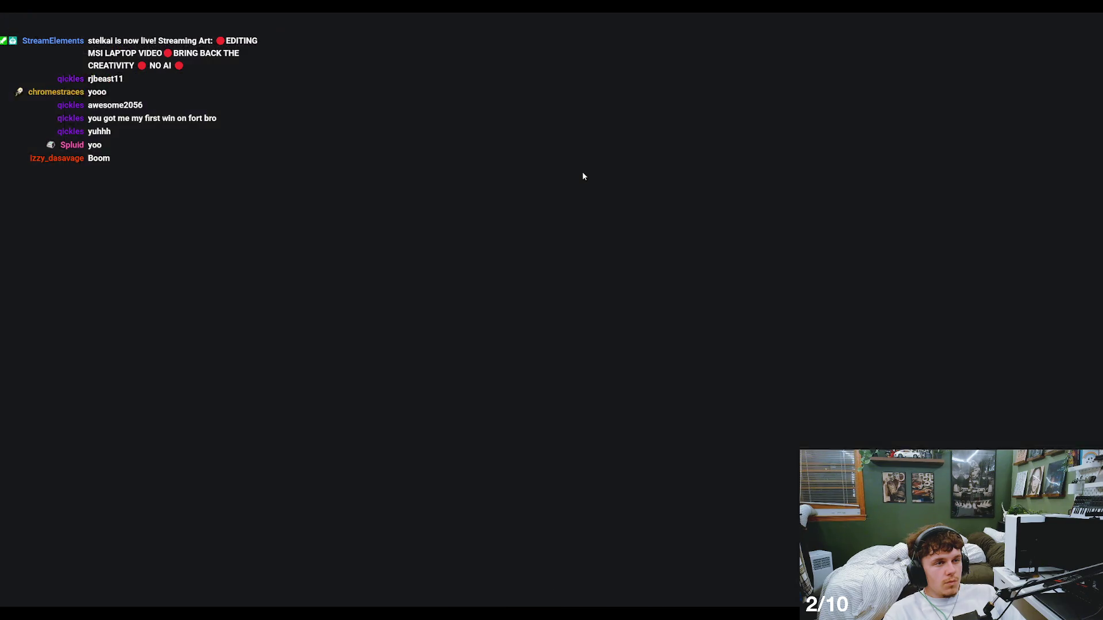
pyautogui.press('space')
pyautogui.scroll(5, 483, 363)
pyautogui.moveTo(388, 327)
pyautogui.mouseDown()
pyautogui.moveTo(501, 327)
pyautogui.moveTo(428, 332)
pyautogui.mouseUp()
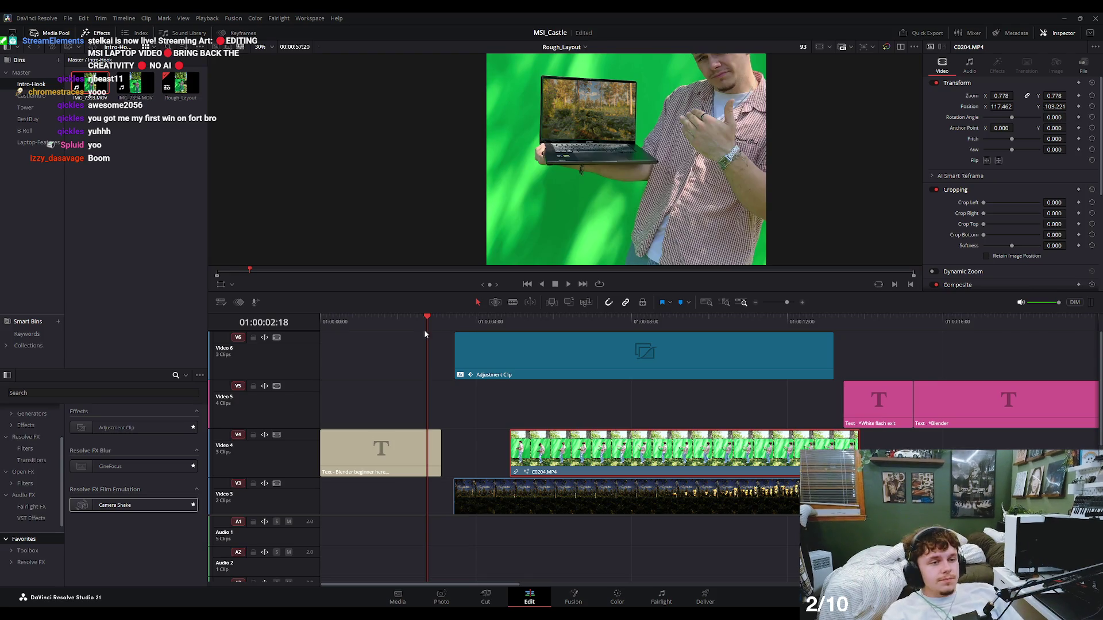
pyautogui.moveTo(428, 332); pyautogui.dragTo(369, 332)
pyautogui.press('space')
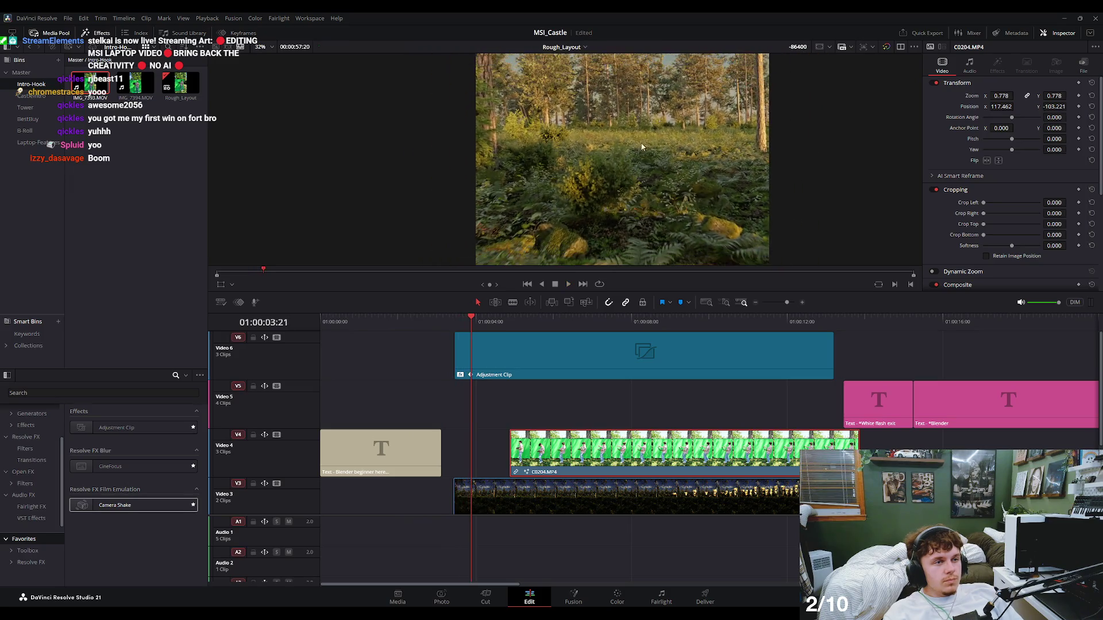
pyautogui.click(580, 353)
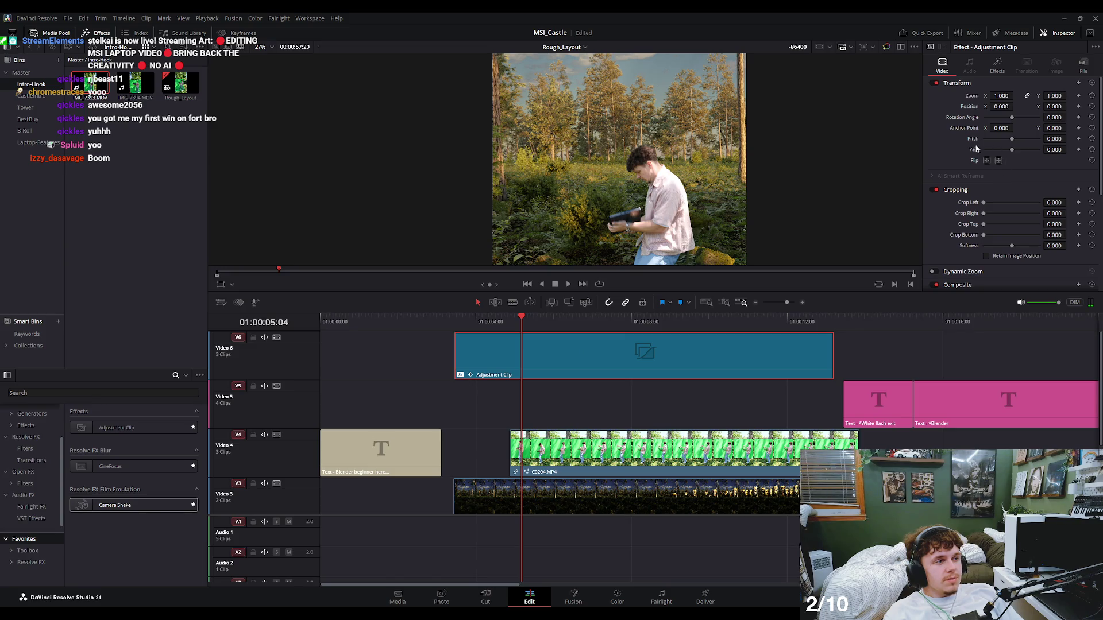
pyautogui.click(997, 65)
pyautogui.scroll(-3, 992, 205)
pyautogui.scroll(-2, 992, 205)
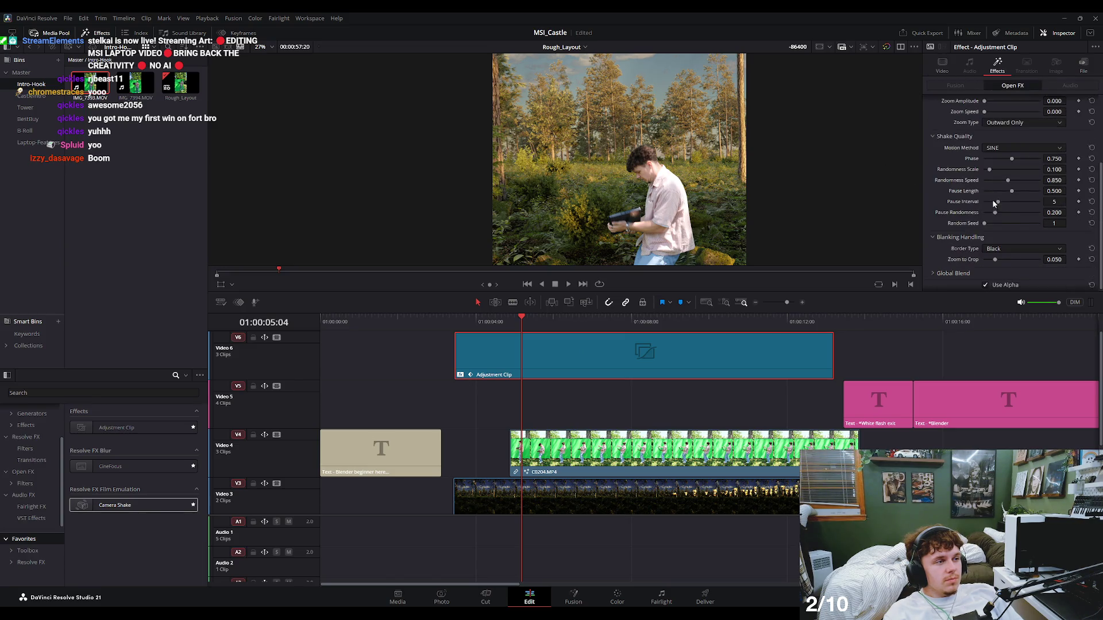
pyautogui.scroll(4, 995, 194)
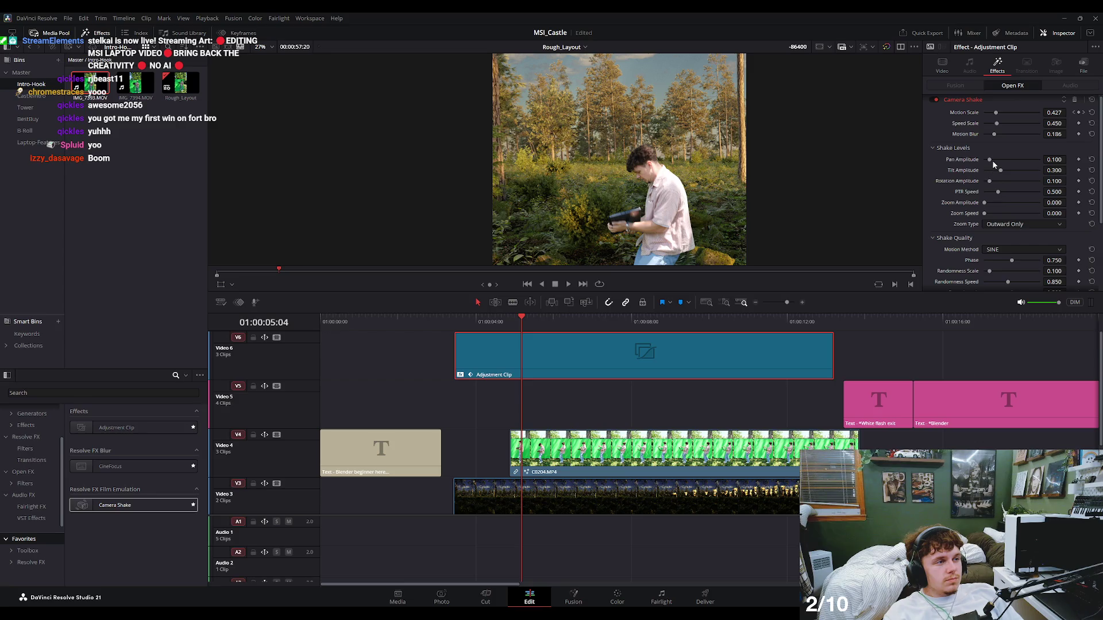
pyautogui.moveTo(991, 160); pyautogui.dragTo(996, 161)
pyautogui.moveTo(505, 320); pyautogui.dragTo(432, 322)
pyautogui.press('space')
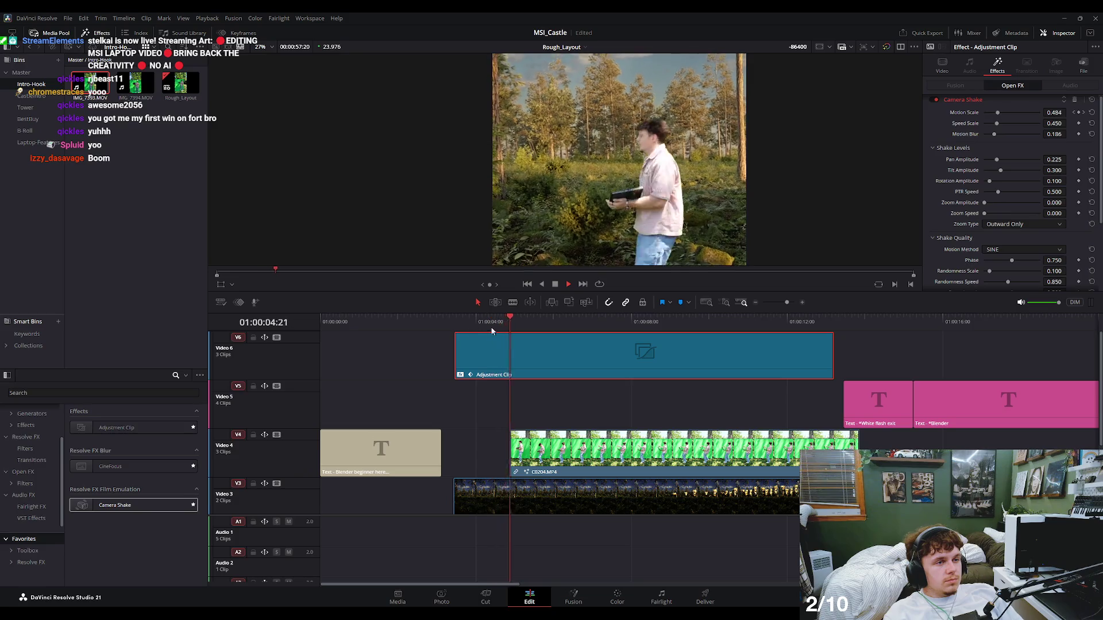
pyautogui.press('space')
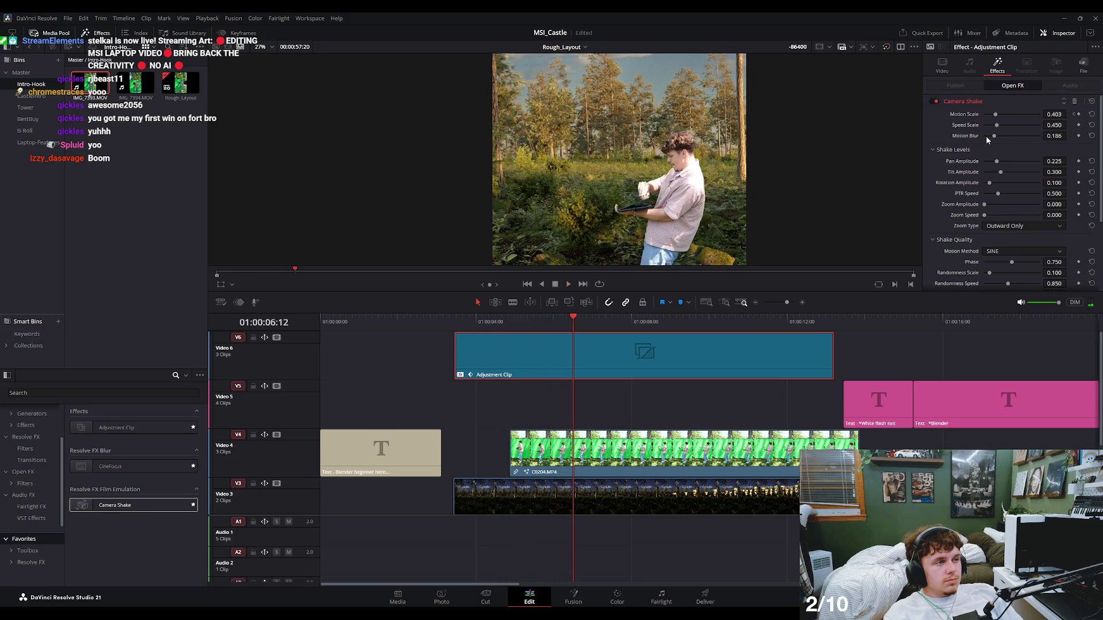
pyautogui.moveTo(997, 127); pyautogui.dragTo(991, 127)
pyautogui.press('space')
pyautogui.click(407, 325)
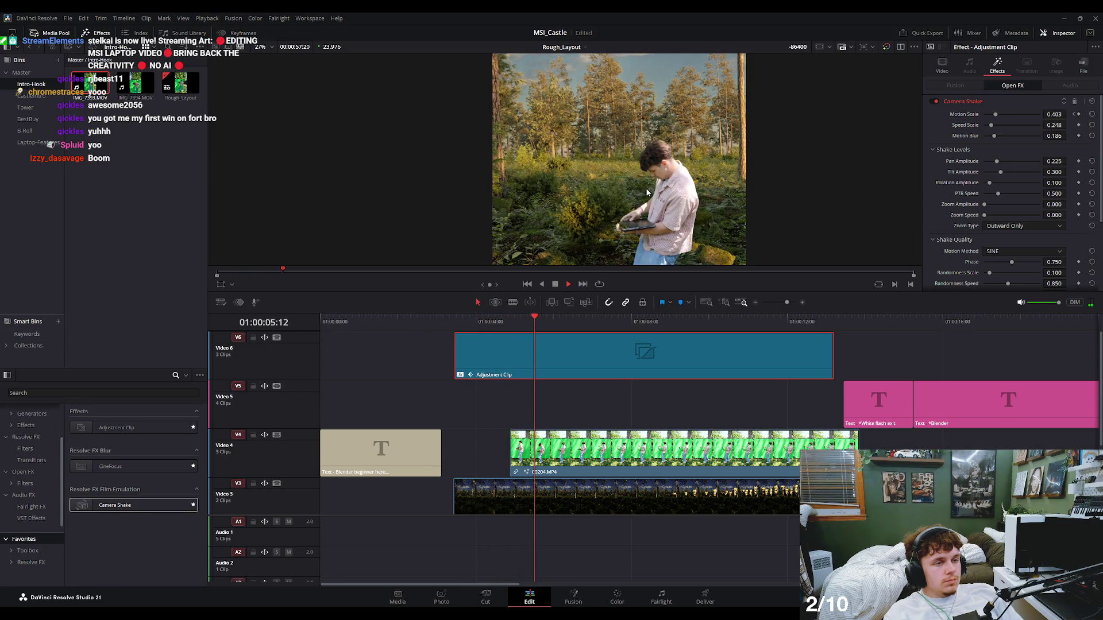
pyautogui.press('space')
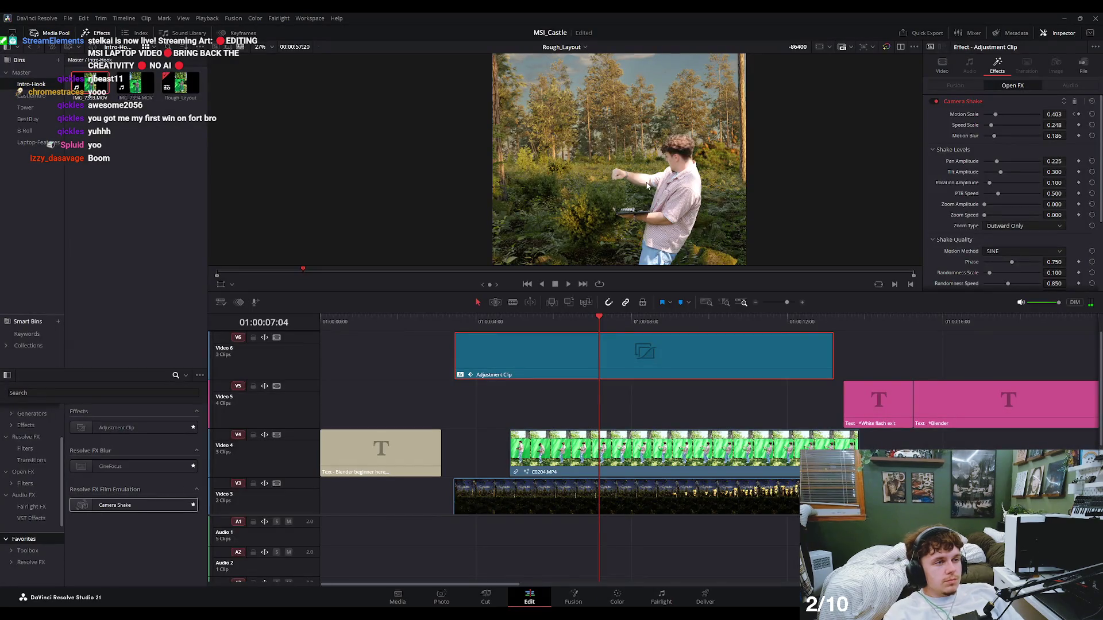
pyautogui.press('space')
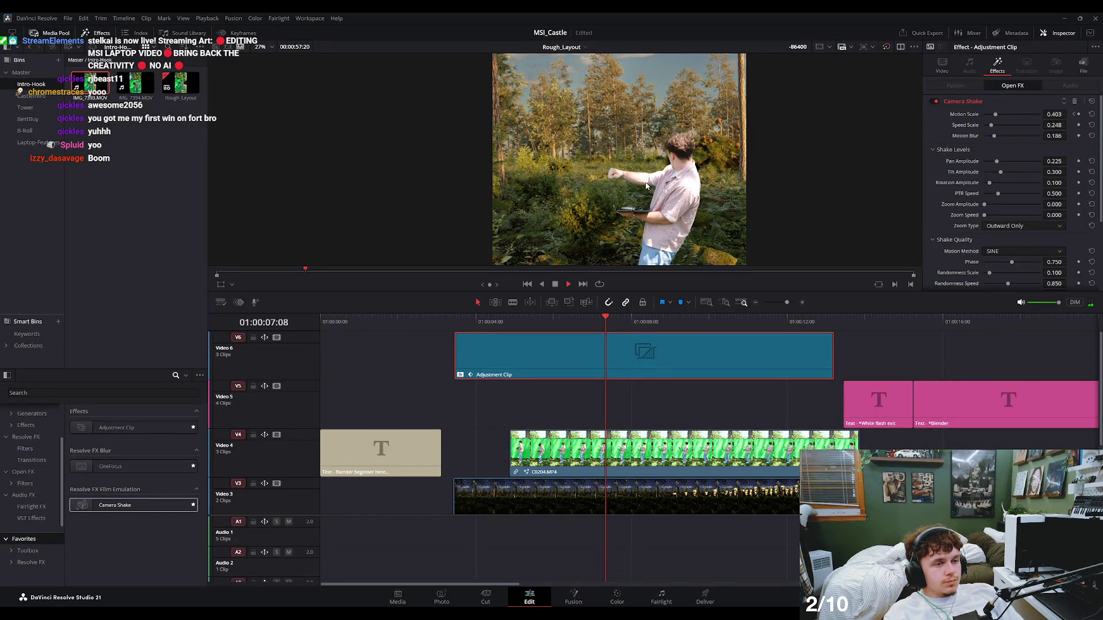
pyautogui.press('space')
pyautogui.scroll(5, 585, 202)
pyautogui.scroll(3, 600, 155)
pyautogui.scroll(2, 601, 158)
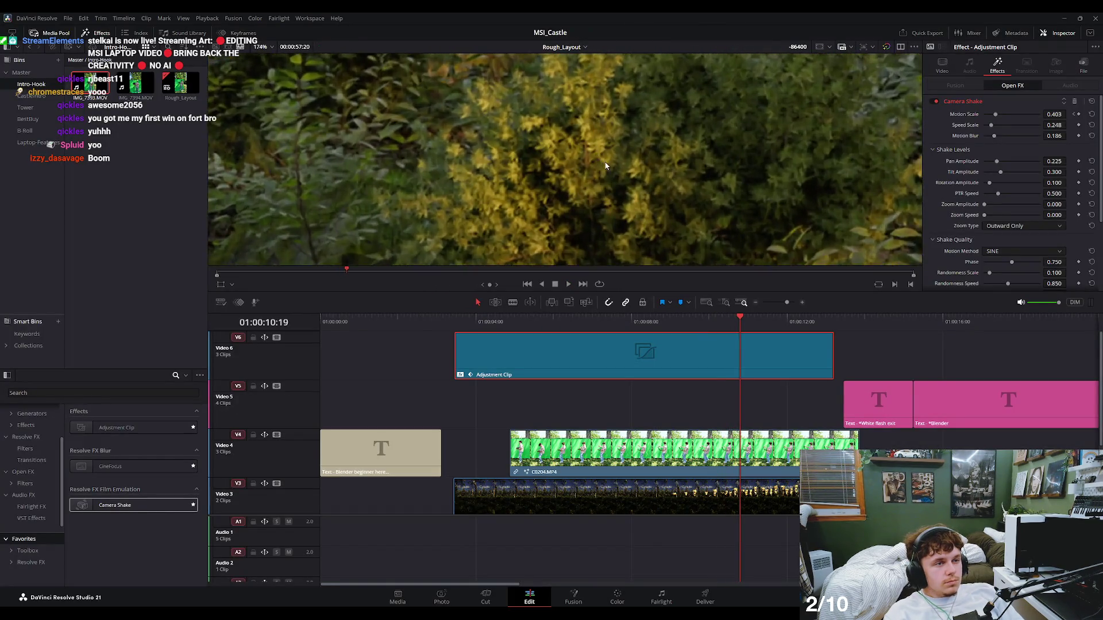
pyautogui.scroll(2, 604, 162)
pyautogui.press('space')
pyautogui.press('space')
pyautogui.scroll(-3, 602, 173)
pyautogui.scroll(-3, 599, 181)
pyautogui.scroll(-2, 596, 189)
pyautogui.scroll(-1, 598, 189)
pyautogui.scroll(-2, 615, 187)
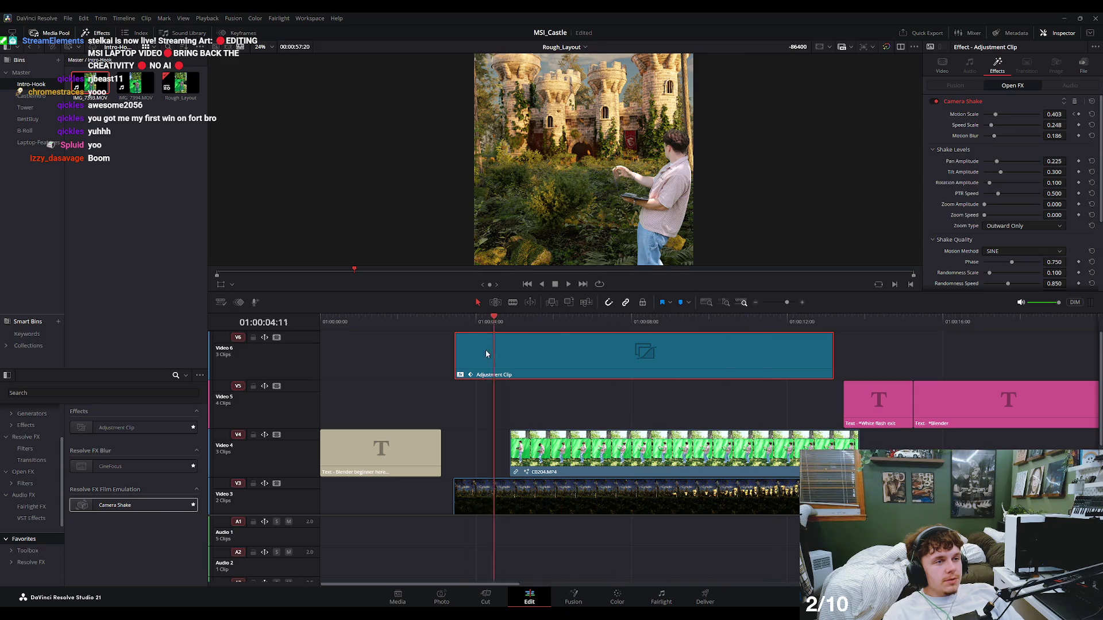
pyautogui.moveTo(735, 322); pyautogui.dragTo(467, 322)
pyautogui.press('space')
pyautogui.press('space')
pyautogui.scroll(-2, 497, 431)
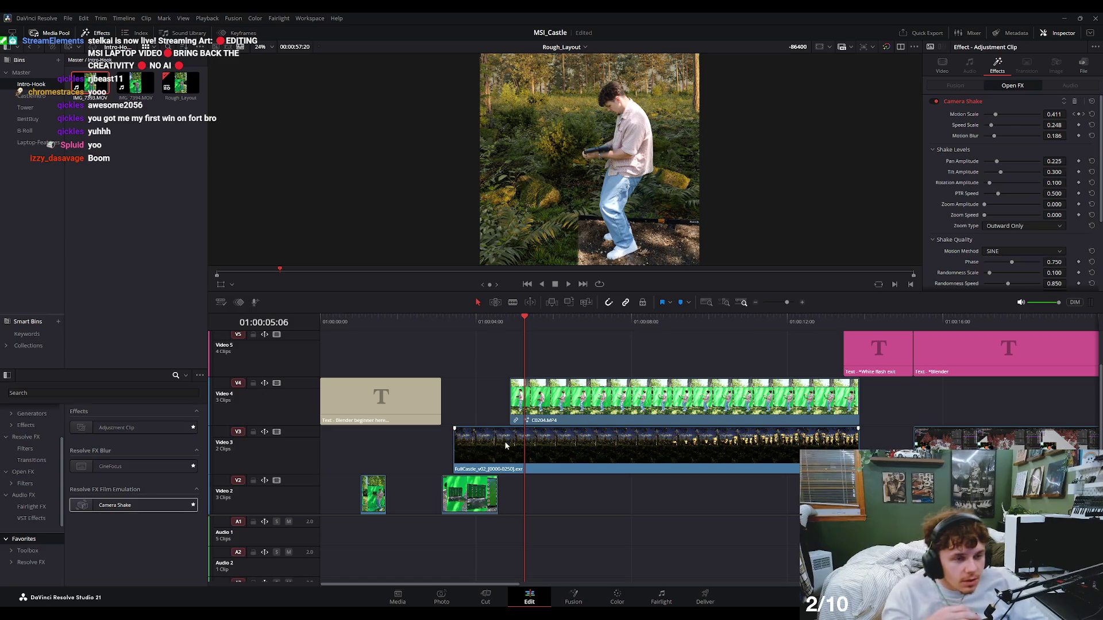
pyautogui.click(502, 441)
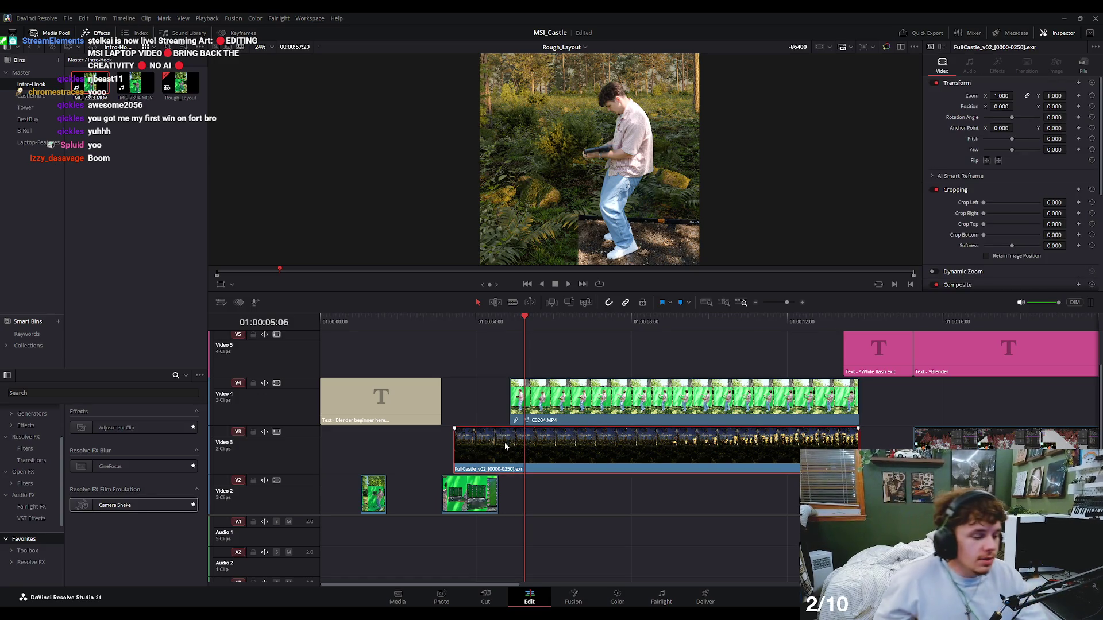
pyautogui.click(574, 584)
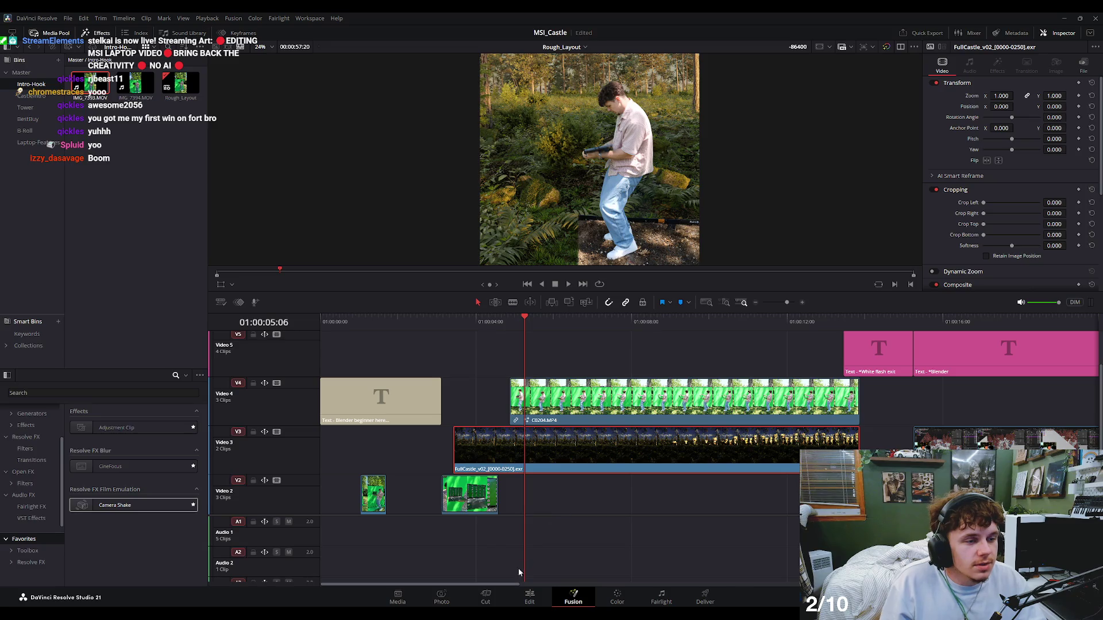
pyautogui.click(528, 598)
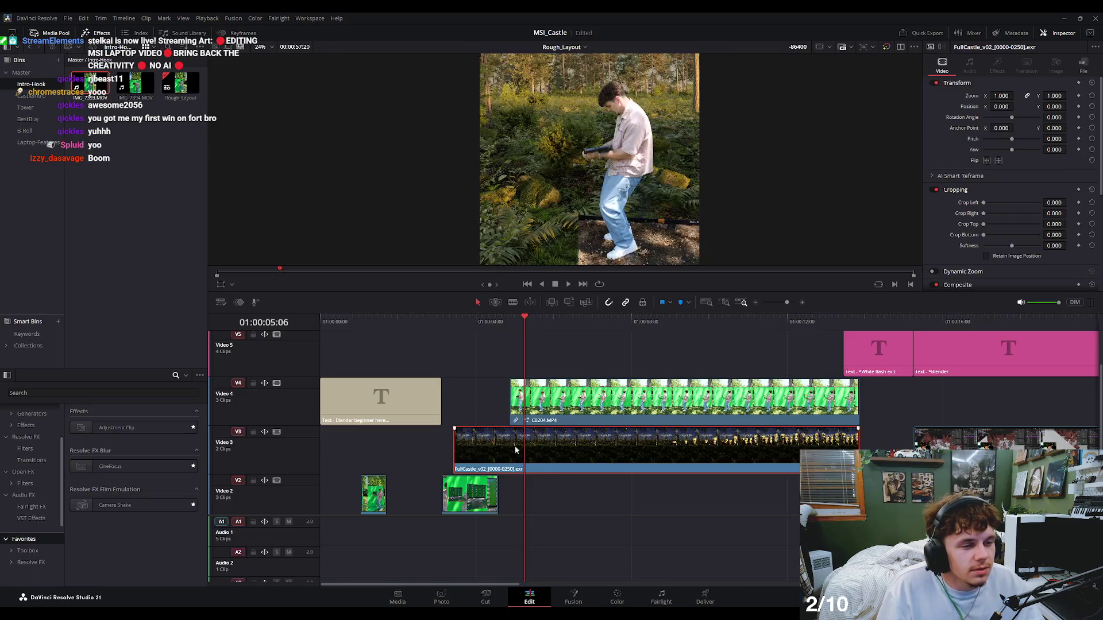
pyautogui.hotkey('shift', '5')
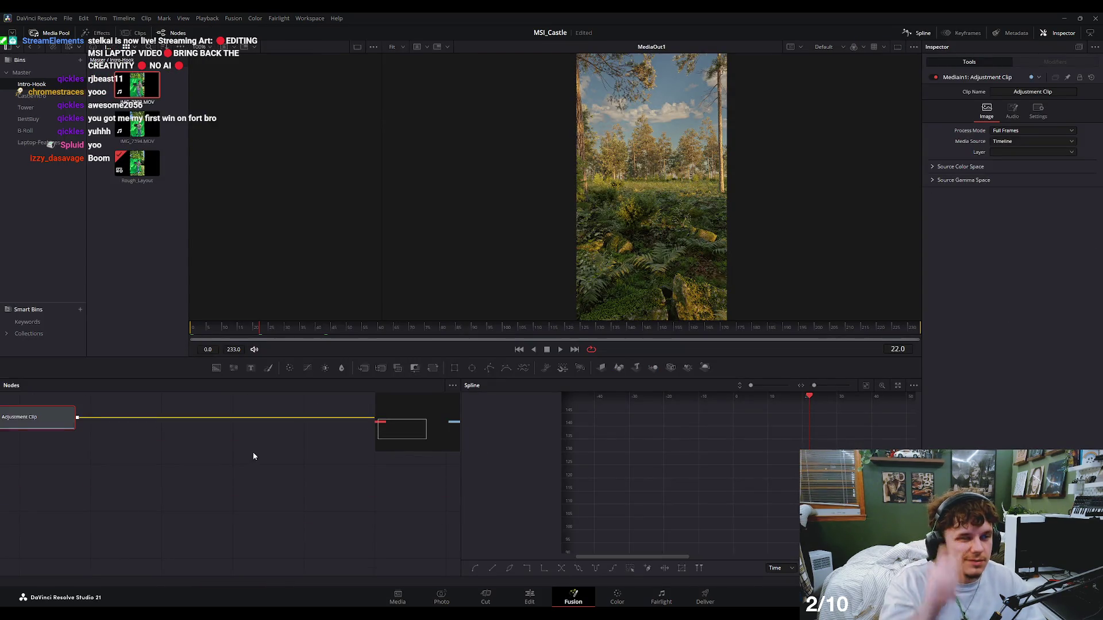
# Zoom the Fusion node editor, deselect the Adjustment Clip node, and return to the Edit page.
pyautogui.scroll(-3, 267, 454)
pyautogui.scroll(2, 280, 440)
pyautogui.scroll(2, 270, 440)
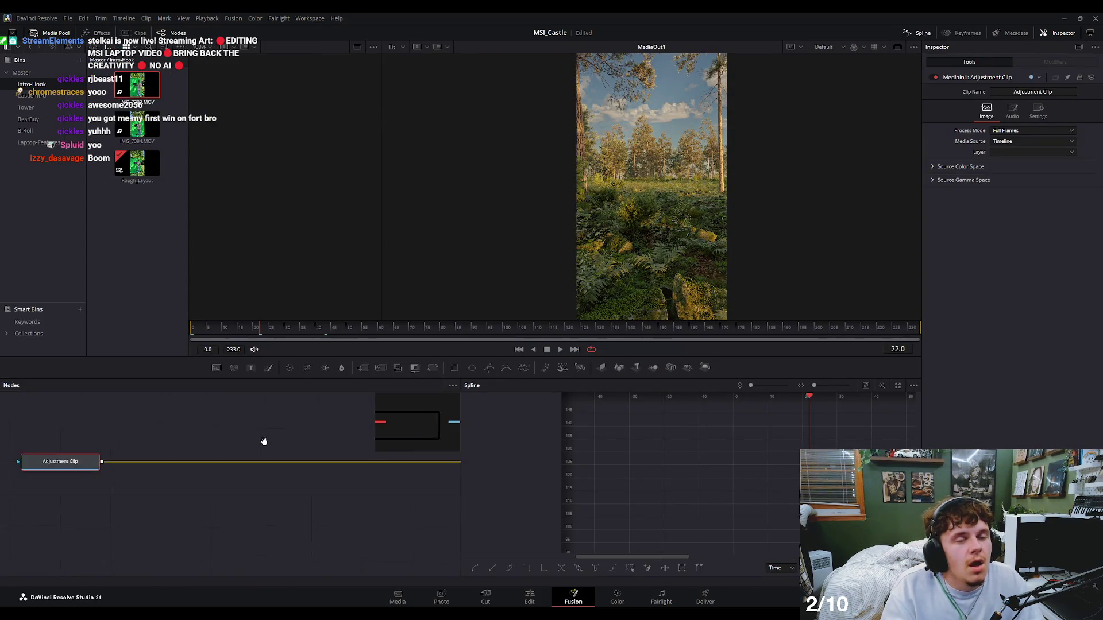
pyautogui.click(255, 445)
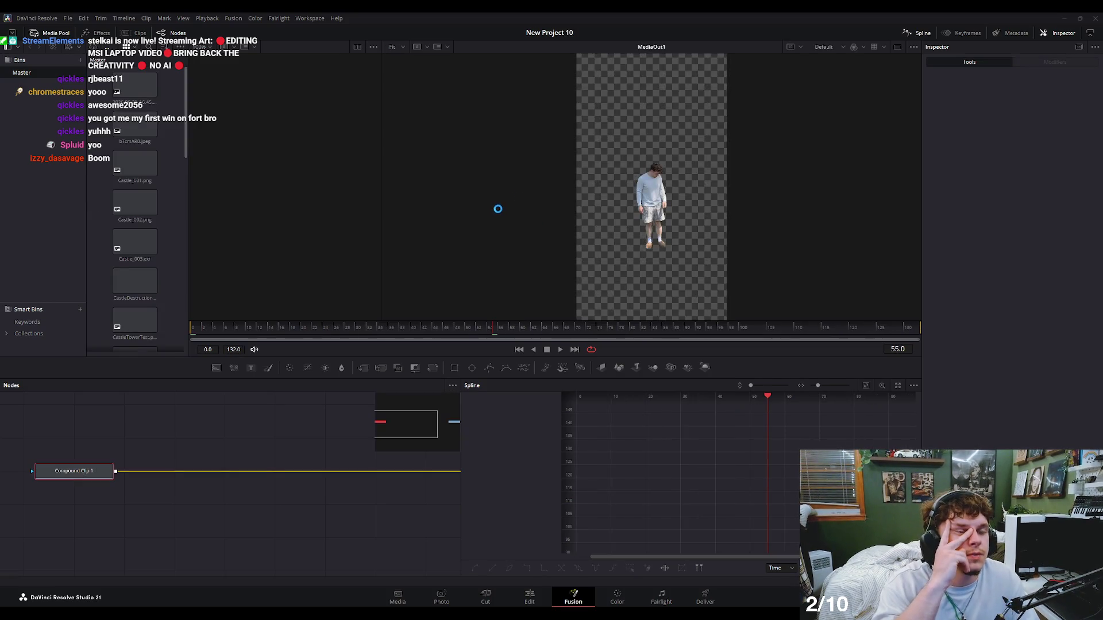
pyautogui.click(529, 596)
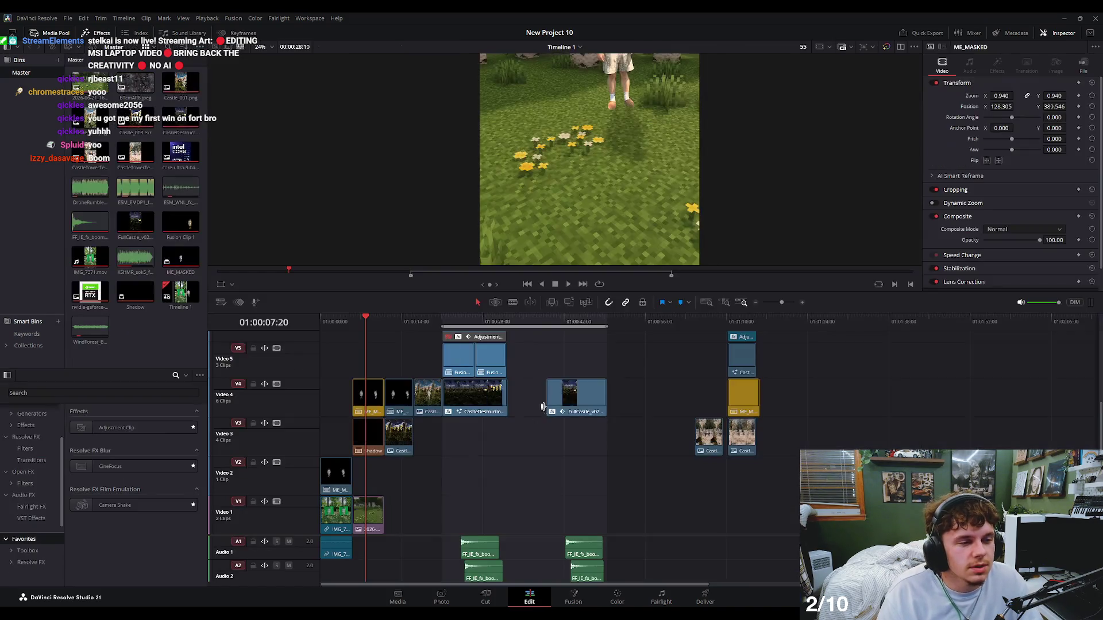
# Play the timeline from the castle shot and move back to the FullCastle sky footage.
pyautogui.moveTo(551, 321); pyautogui.dragTo(569, 323)
pyautogui.press('space')
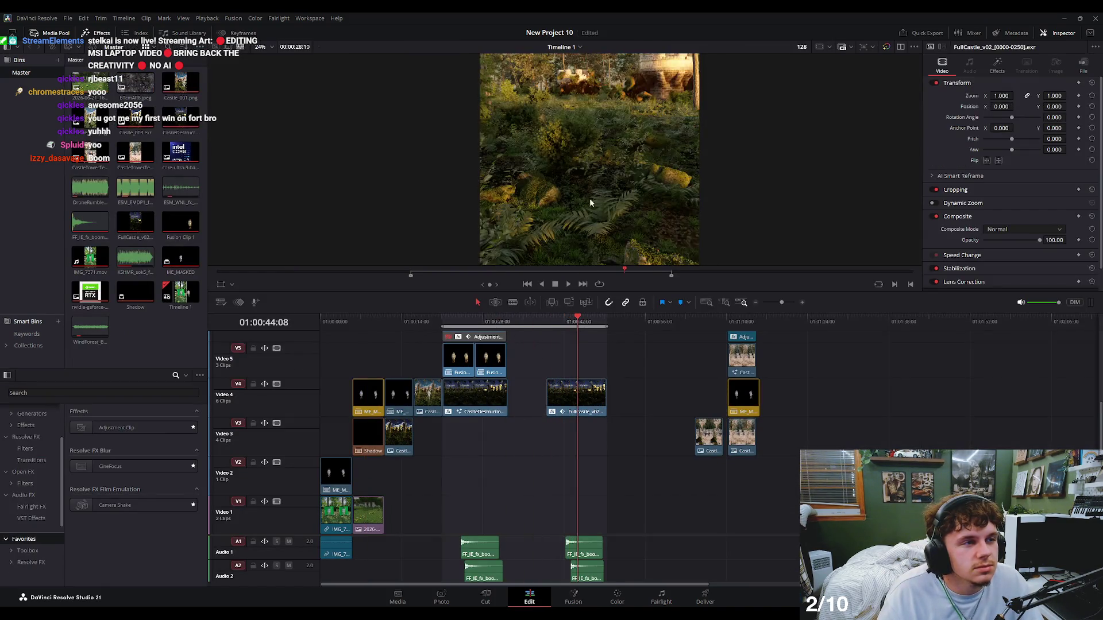
pyautogui.scroll(2, 623, 199)
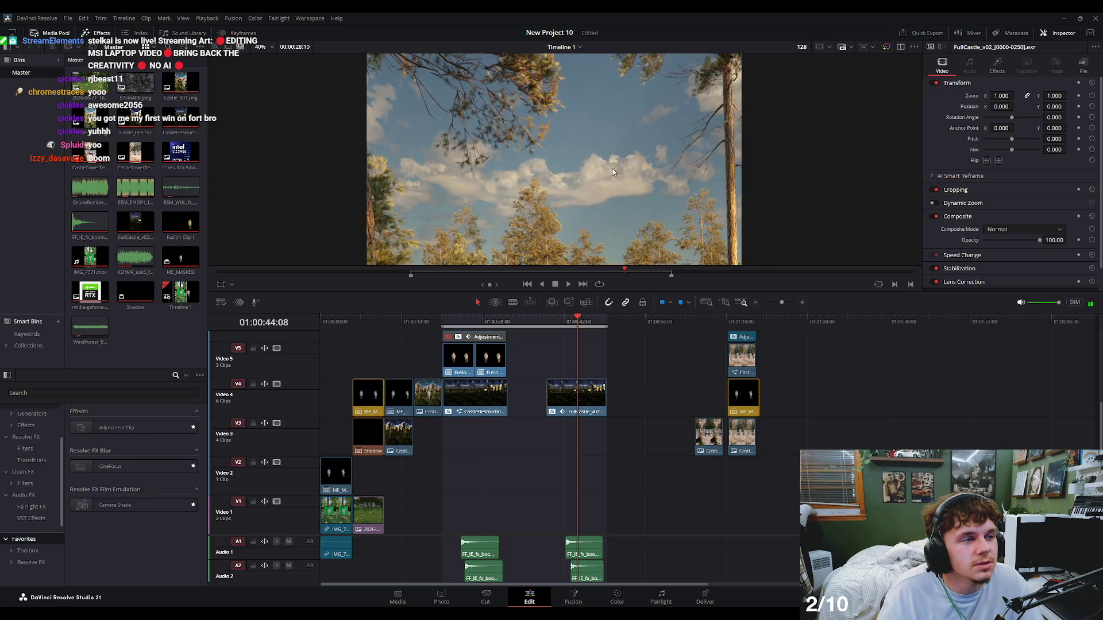
pyautogui.scroll(1, 638, 241)
pyautogui.click(727, 321)
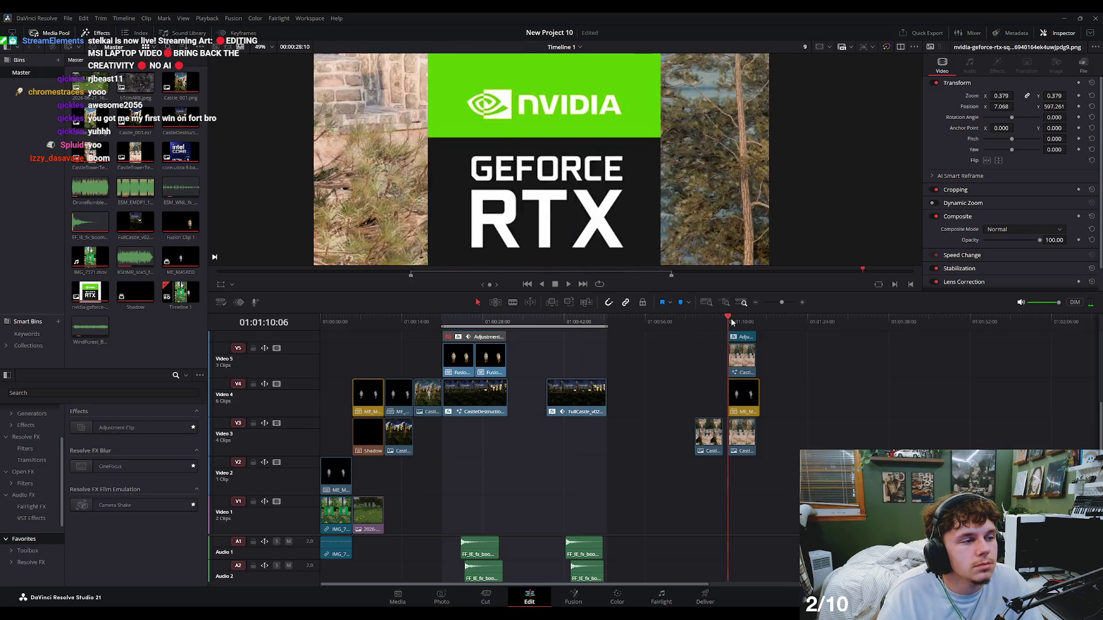
pyautogui.moveTo(595, 318); pyautogui.dragTo(578, 321)
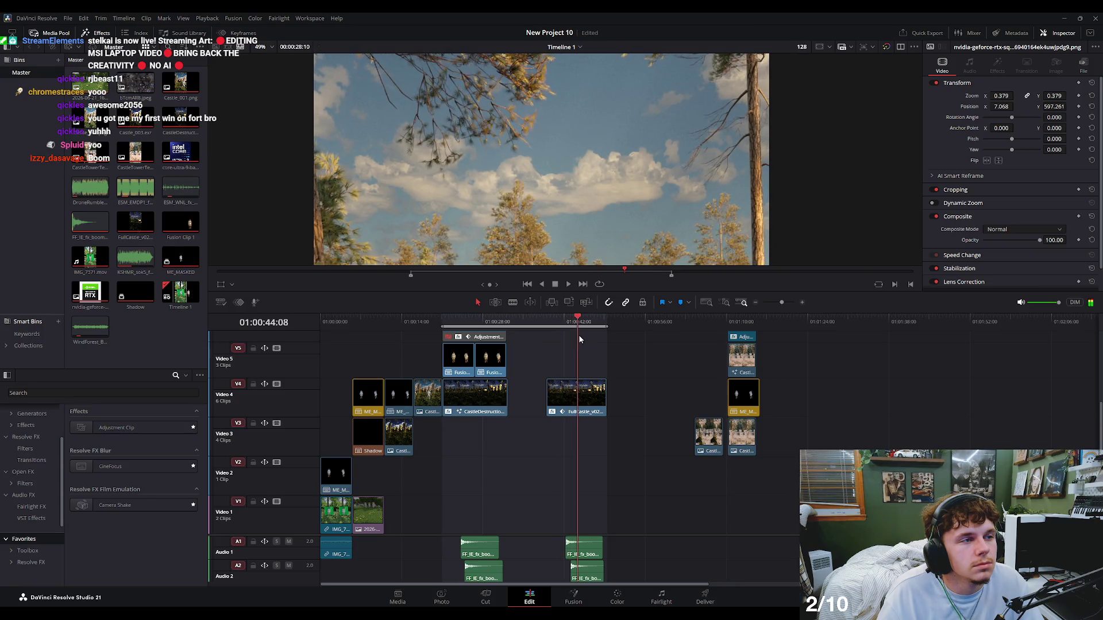
# Inspect the FullCastle clip's Fusion node composition on Video 4, then return to the Edit page.
pyautogui.click(562, 388)
pyautogui.scroll(2, 584, 437)
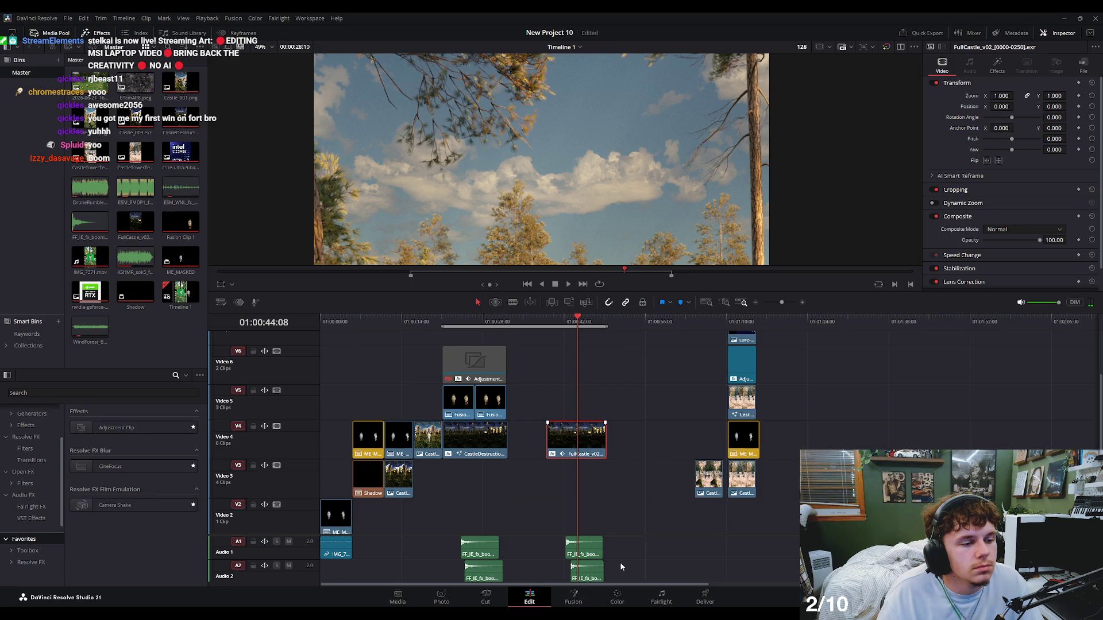
pyautogui.click(584, 602)
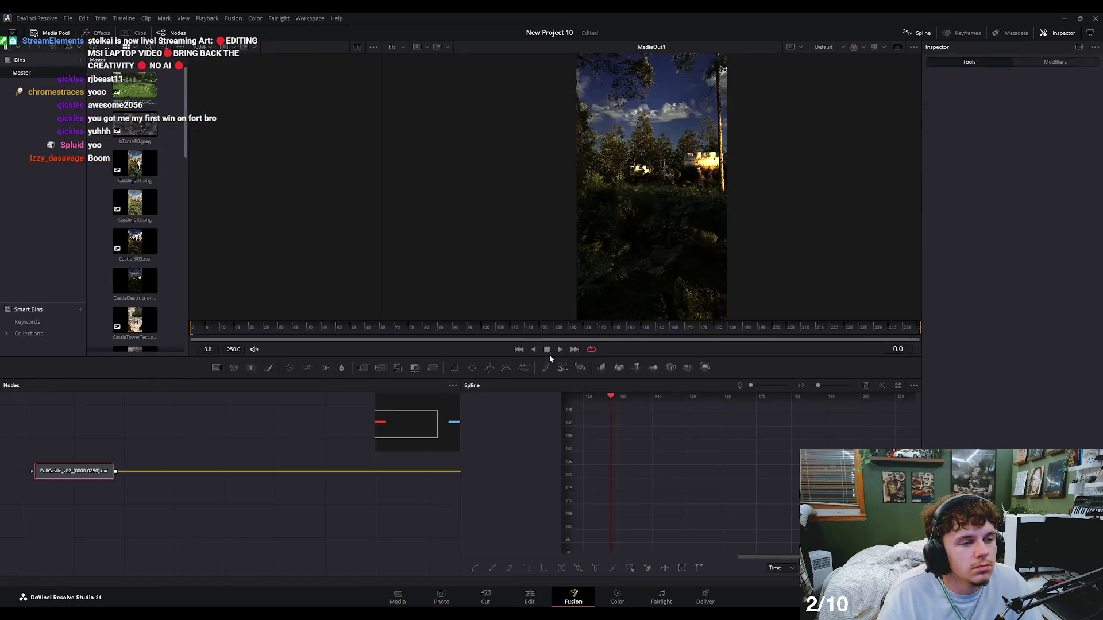
pyautogui.click(530, 598)
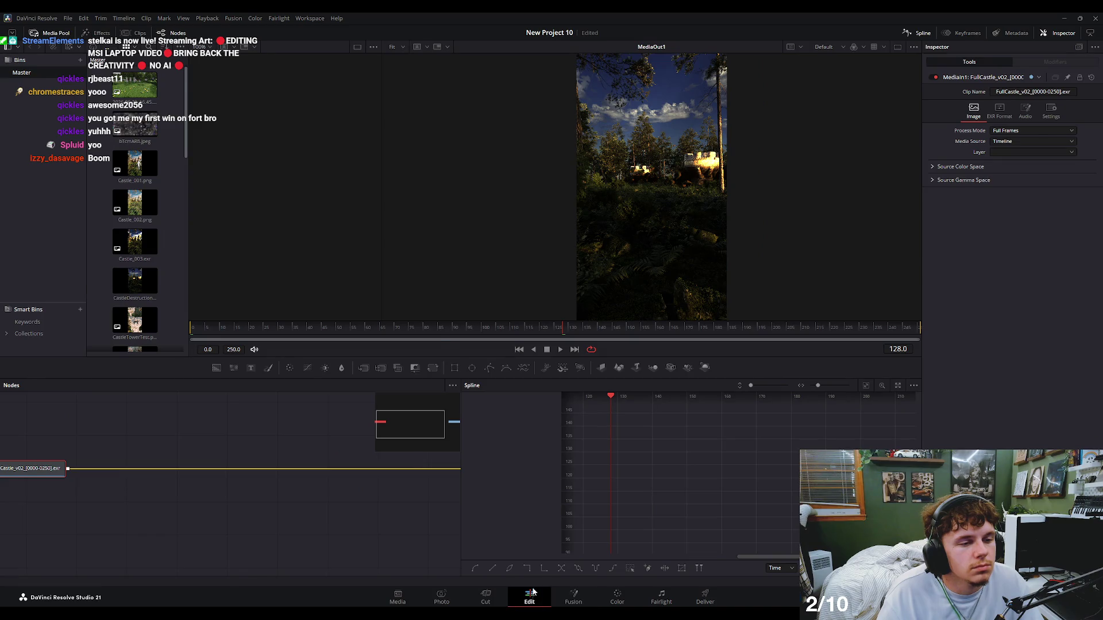
# Put the playhead on the CastleDestruction clip and open its composition with Shift+5.
pyautogui.click(483, 326)
pyautogui.moveTo(483, 326); pyautogui.dragTo(469, 326)
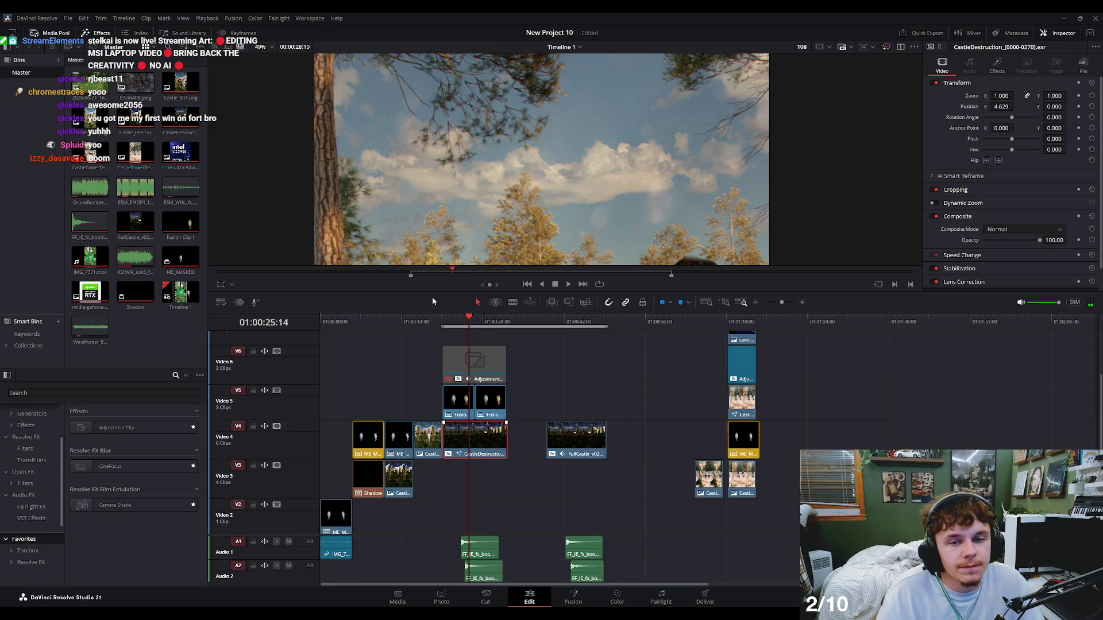
pyautogui.hotkey('shift', '5')
pyautogui.scroll(-5, 576, 216)
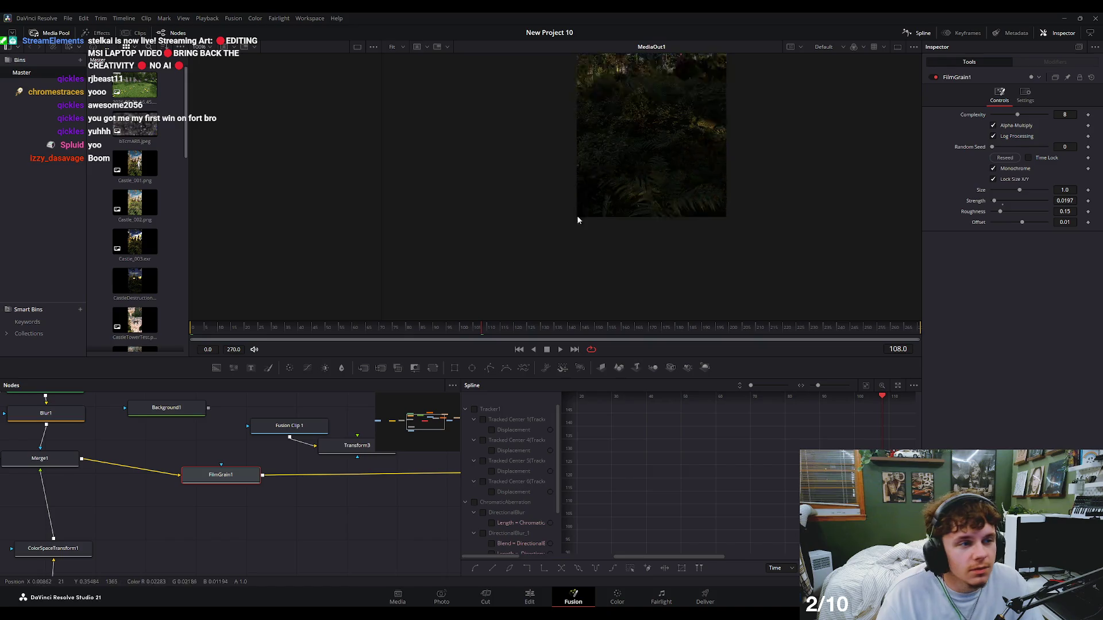
# Hide the Spline panel to give the node graph more room.
pyautogui.scroll(-4, 352, 450)
pyautogui.hscroll(-3, 368, 493)
pyautogui.scroll(4, 394, 495)
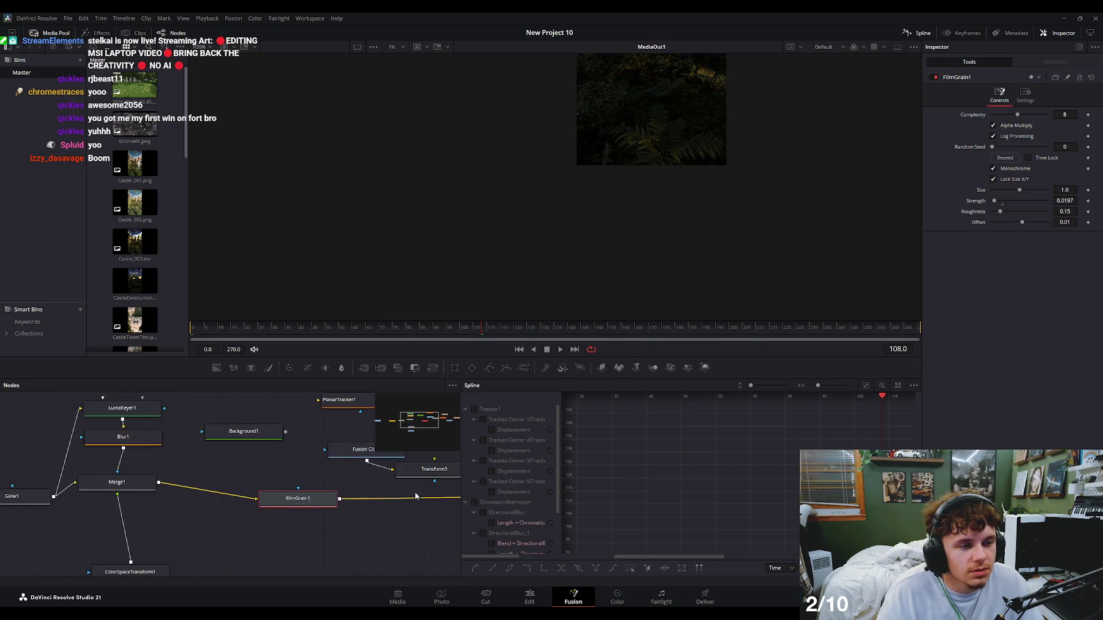
pyautogui.click(917, 33)
pyautogui.scroll(-3, 514, 416)
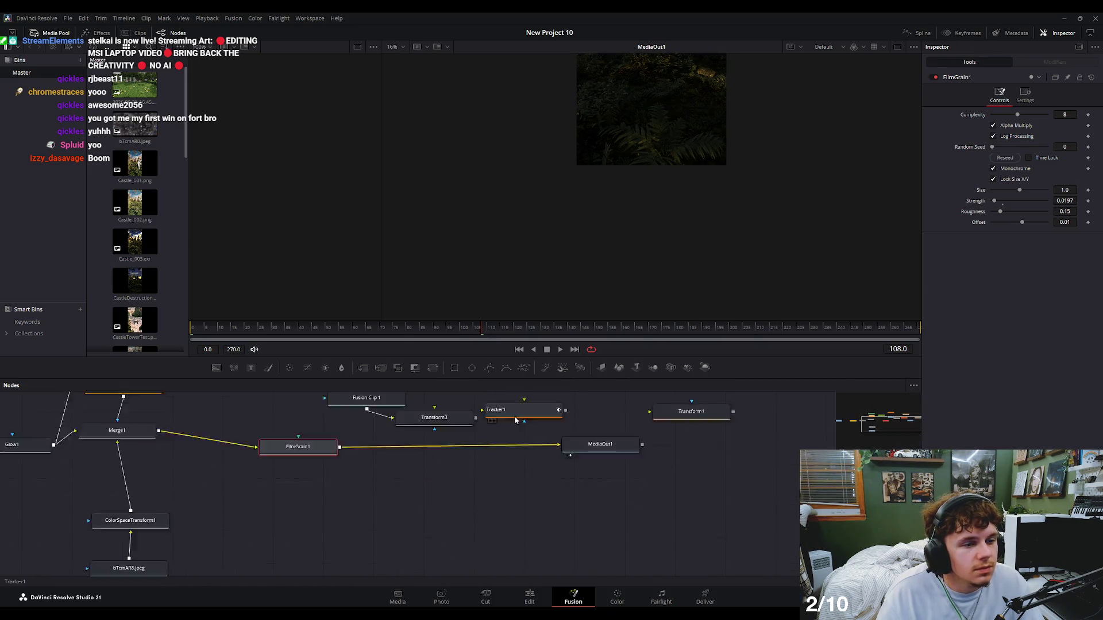
pyautogui.scroll(2, 484, 425)
pyautogui.scroll(-2, 469, 439)
pyautogui.hscroll(-3, 468, 438)
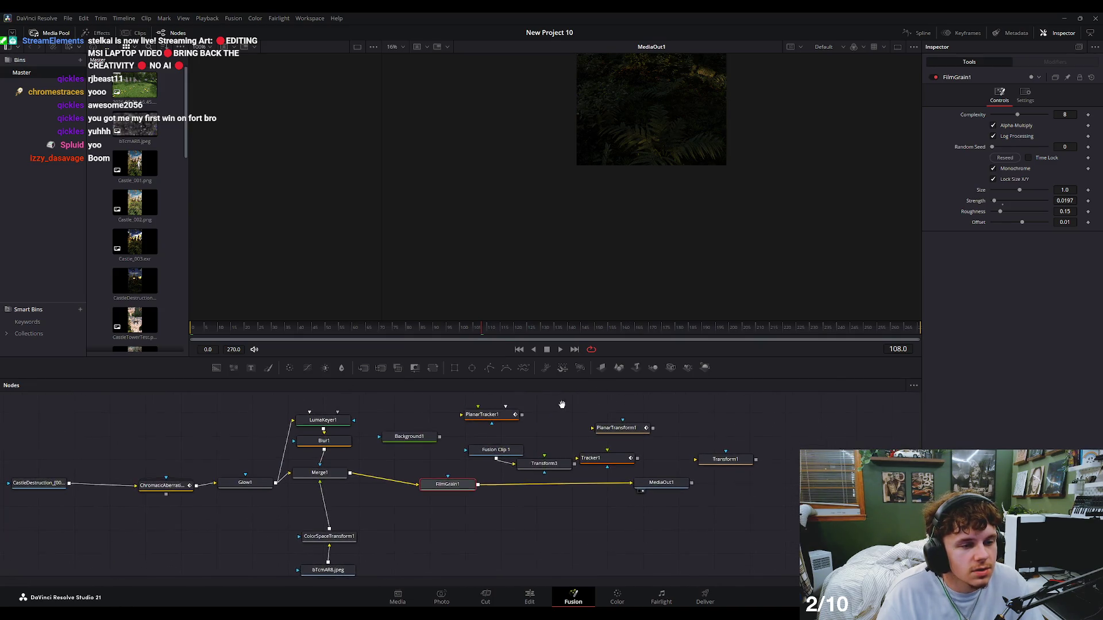
pyautogui.scroll(5, 683, 150)
pyautogui.scroll(4, 660, 149)
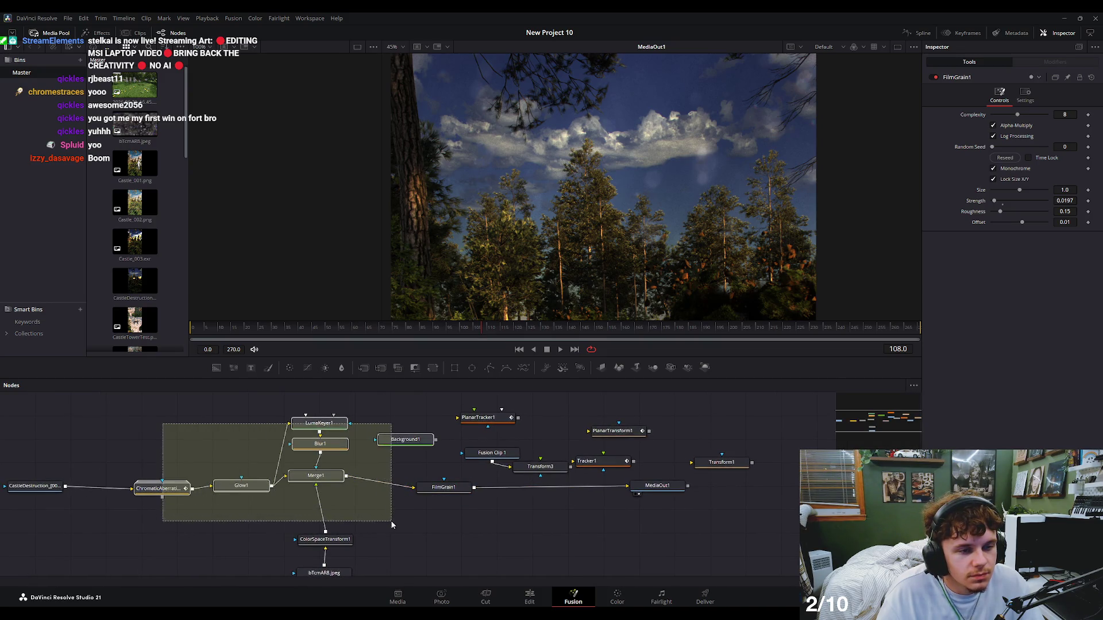
# Delete PlanarTracker1, Background1, Fusion Clip 1, Transform3, Tracker1 and PlanarTransform1, then check frame 119.
pyautogui.moveTo(163, 423); pyautogui.dragTo(211, 474)
pyautogui.moveTo(224, 452)
pyautogui.mouseDown()
pyautogui.moveTo(256, 437)
pyautogui.moveTo(244, 458)
pyautogui.mouseUp()
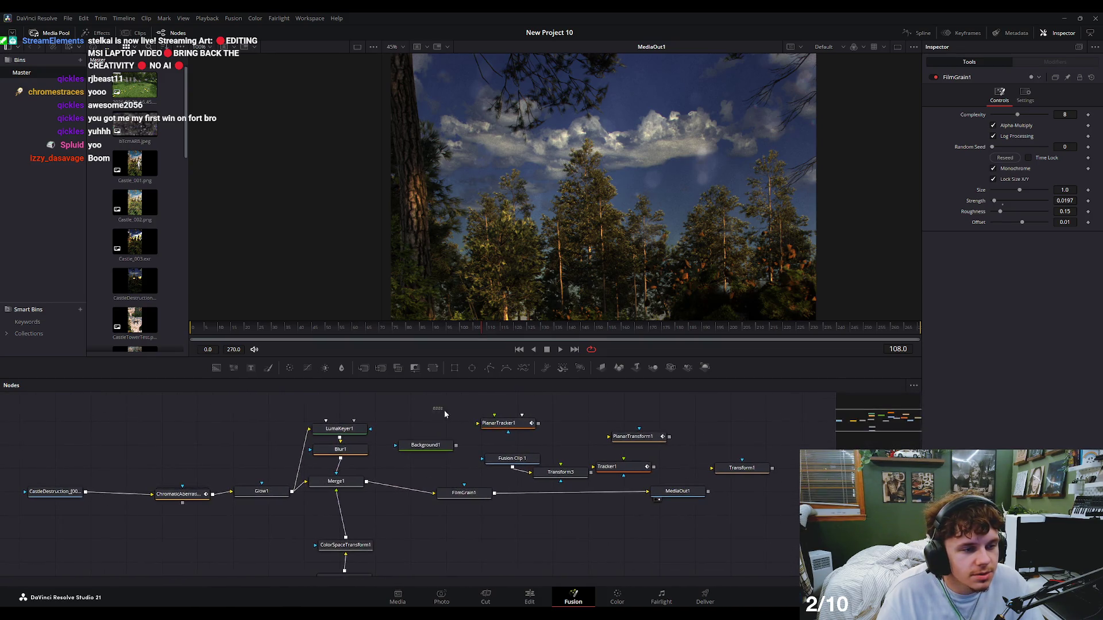
pyautogui.moveTo(434, 408); pyautogui.dragTo(648, 470)
pyautogui.press('Delete')
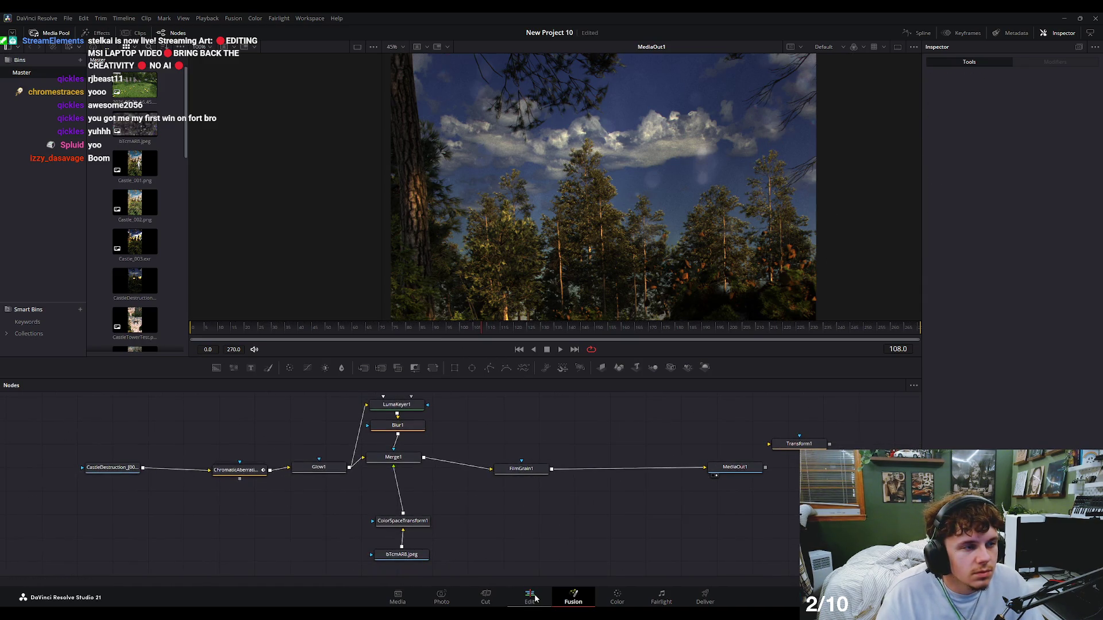
pyautogui.moveTo(273, 330); pyautogui.dragTo(519, 355)
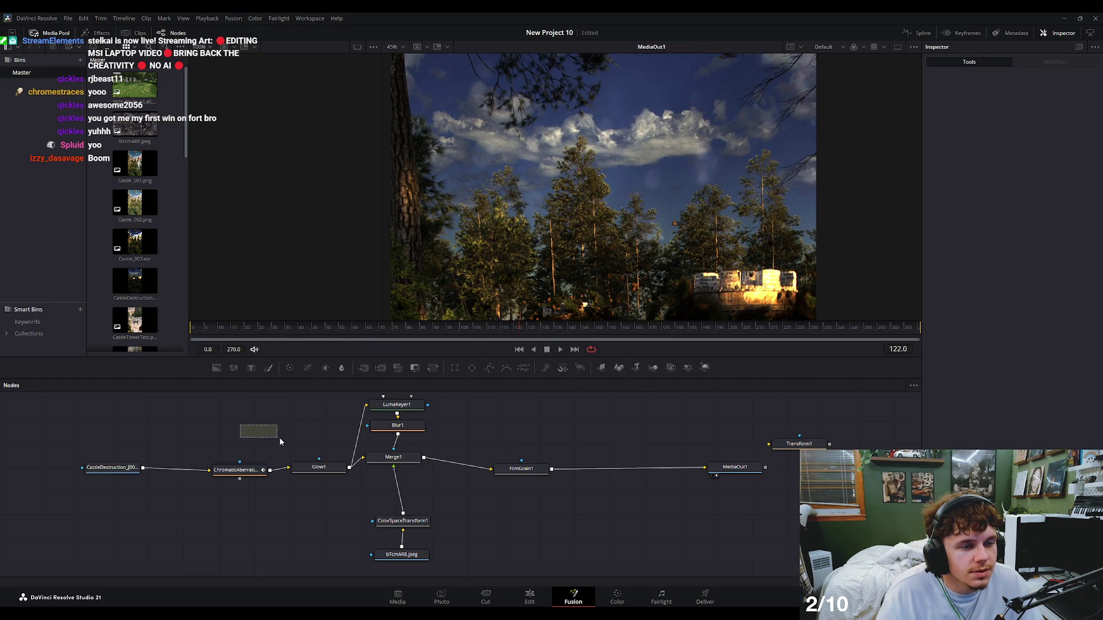
pyautogui.moveTo(279, 441)
pyautogui.mouseDown()
pyautogui.moveTo(475, 557)
pyautogui.moveTo(232, 397)
pyautogui.moveTo(440, 562)
pyautogui.mouseUp()
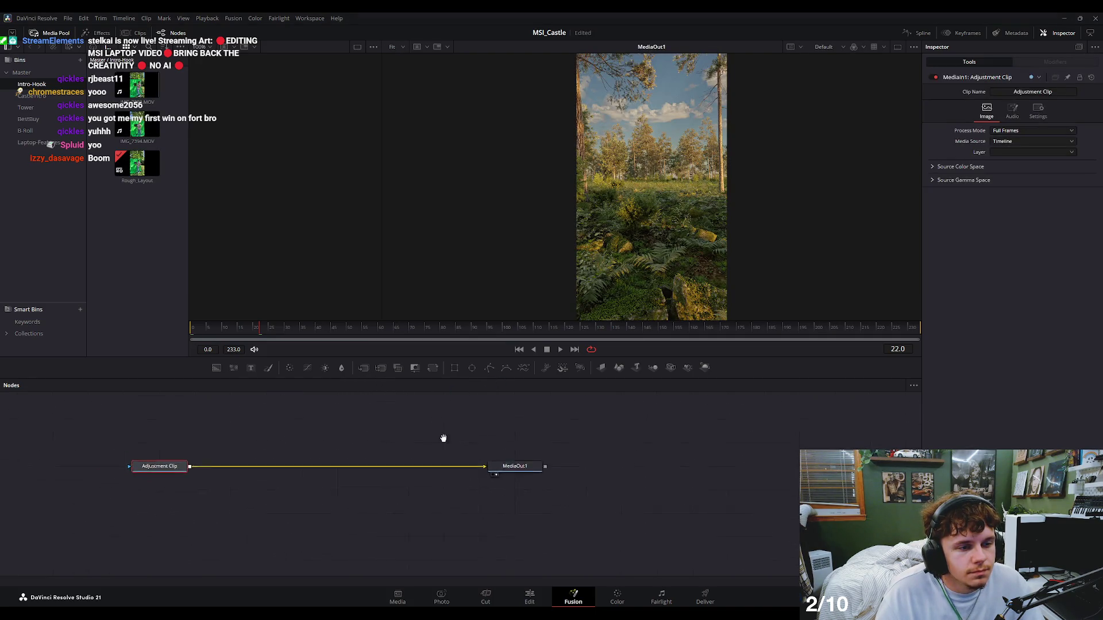
# Rearrange MediaOut1 and Merge1 in the node graph.
pyautogui.moveTo(562, 475)
pyautogui.mouseDown()
pyautogui.moveTo(668, 463)
pyautogui.moveTo(329, 440)
pyautogui.mouseUp()
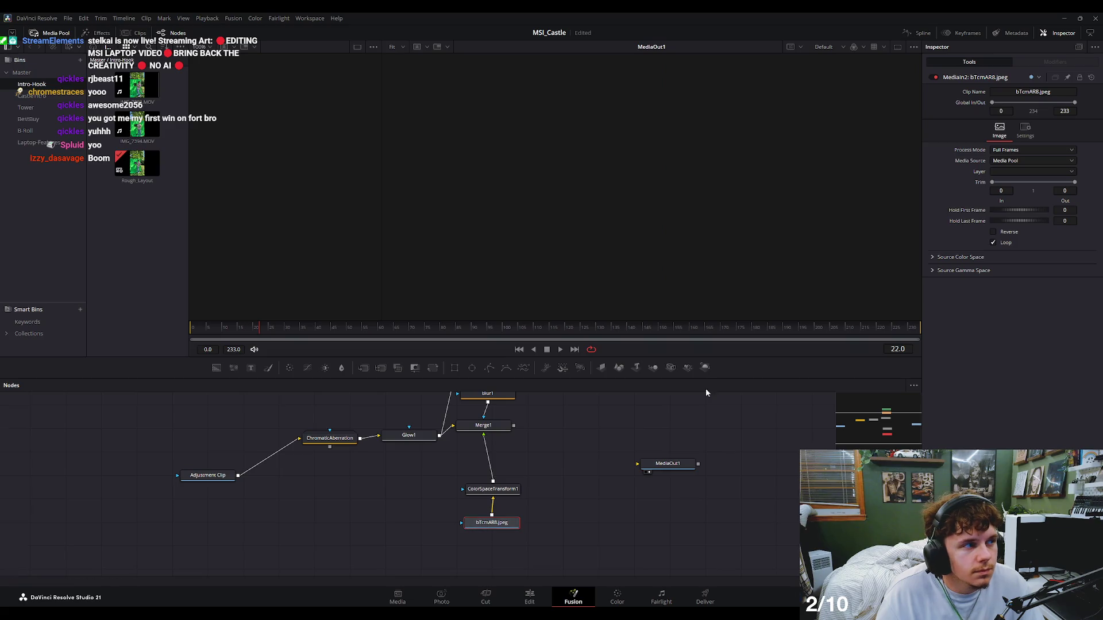
pyautogui.scroll(2, 525, 469)
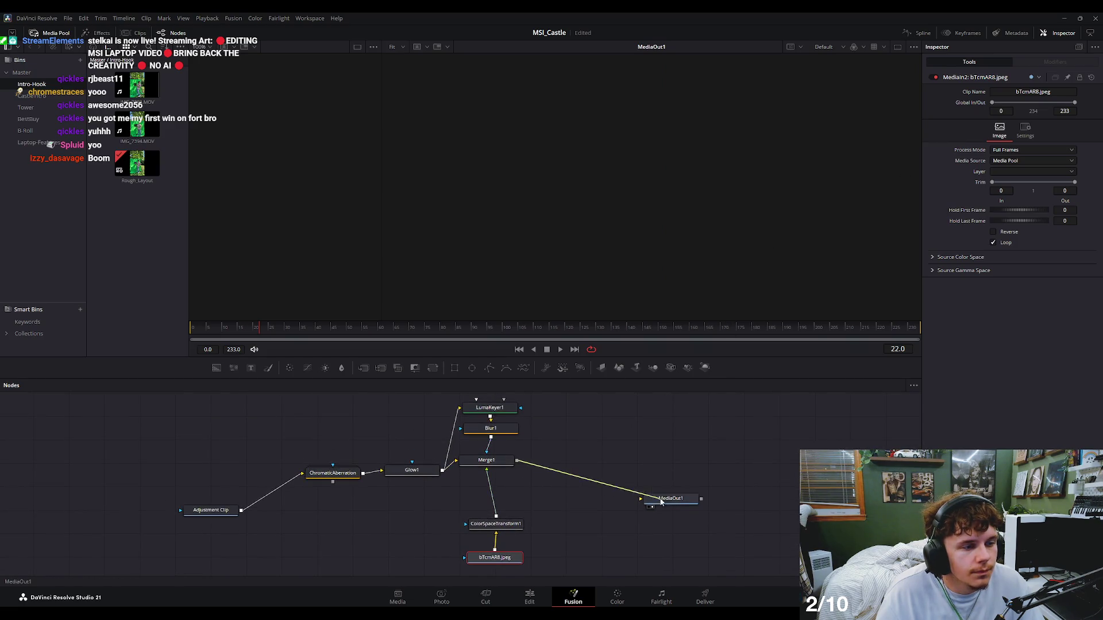
pyautogui.moveTo(486, 460); pyautogui.dragTo(499, 477)
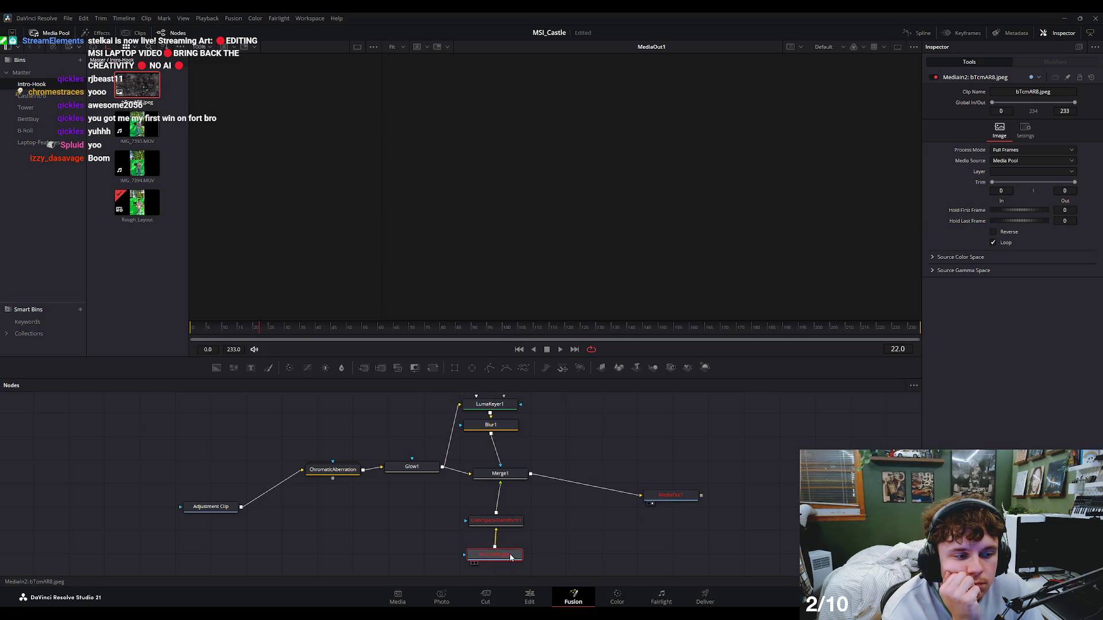
# Replace the bTcmAR8.jpeg node under ColorSpaceTransform1 with a fresh Media Pool copy, then return to Edit.
pyautogui.press('Delete')
pyautogui.moveTo(137, 85)
pyautogui.mouseDown()
pyautogui.moveTo(475, 539)
pyautogui.moveTo(505, 552)
pyautogui.moveTo(509, 524)
pyautogui.mouseUp()
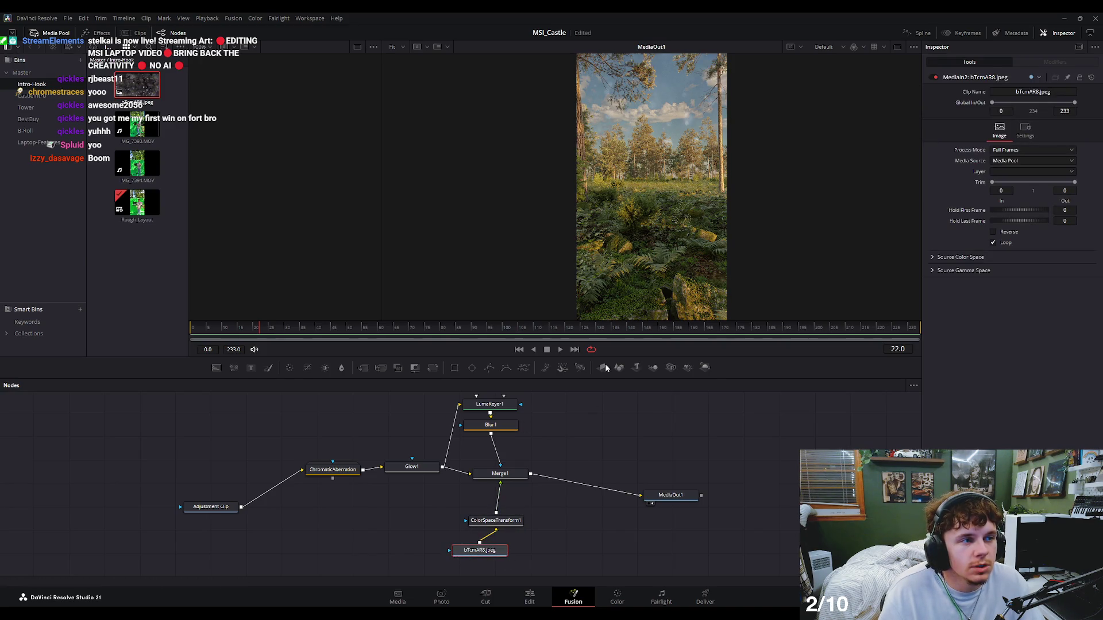
pyautogui.click(331, 469)
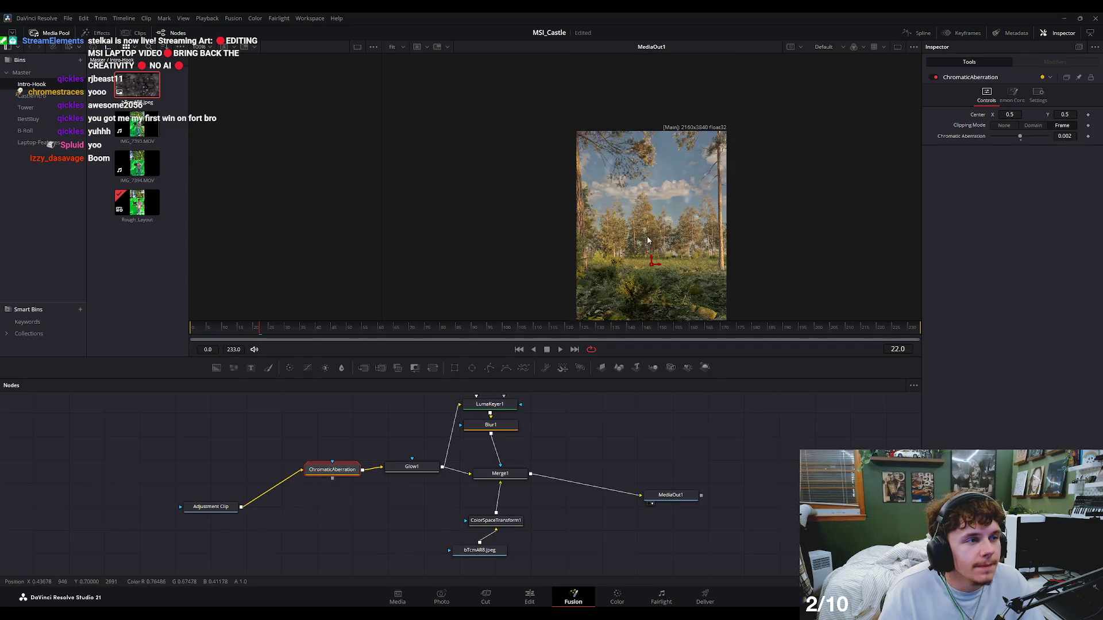
pyautogui.click(529, 597)
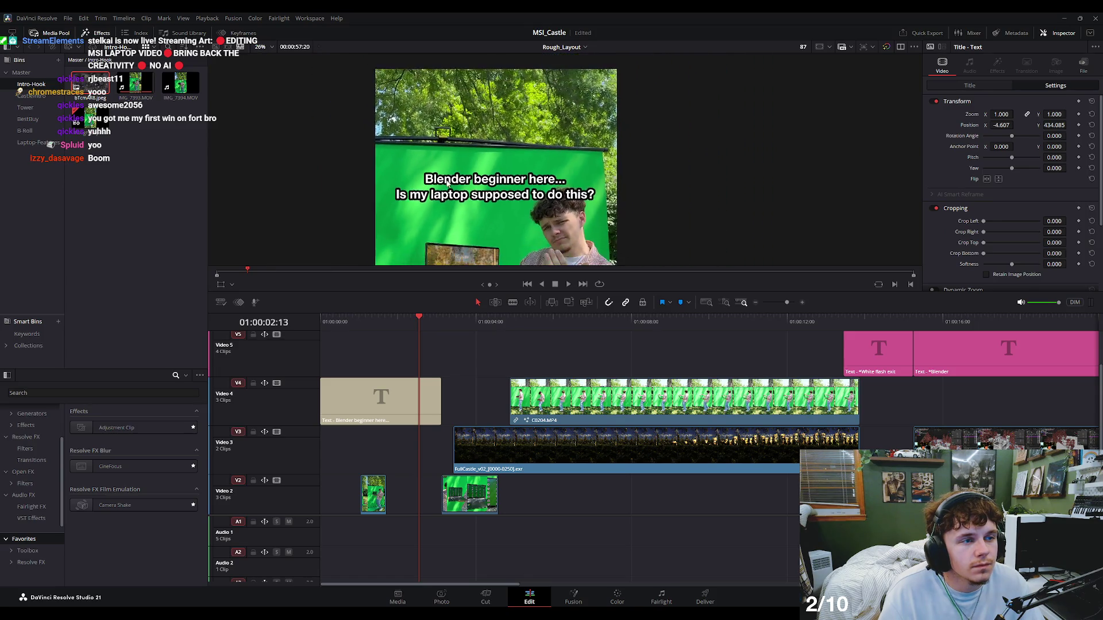
# Play the forest composite, select FullCastle_v02 on V3, replay from 01:00:04:05, and open it in Fusion.
pyautogui.press('space')
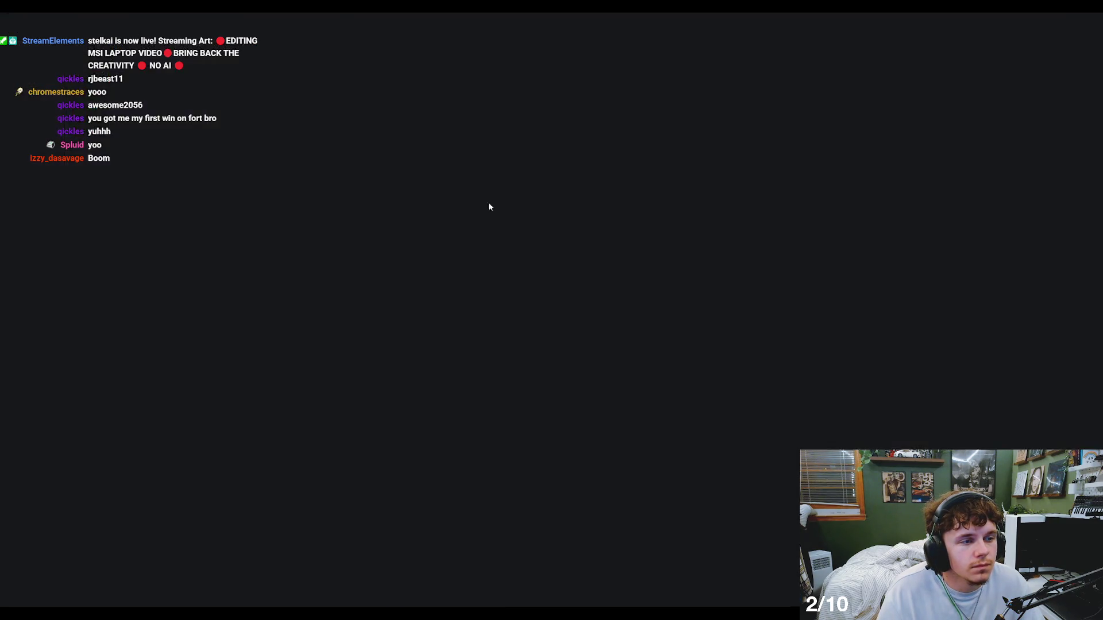
pyautogui.press('space')
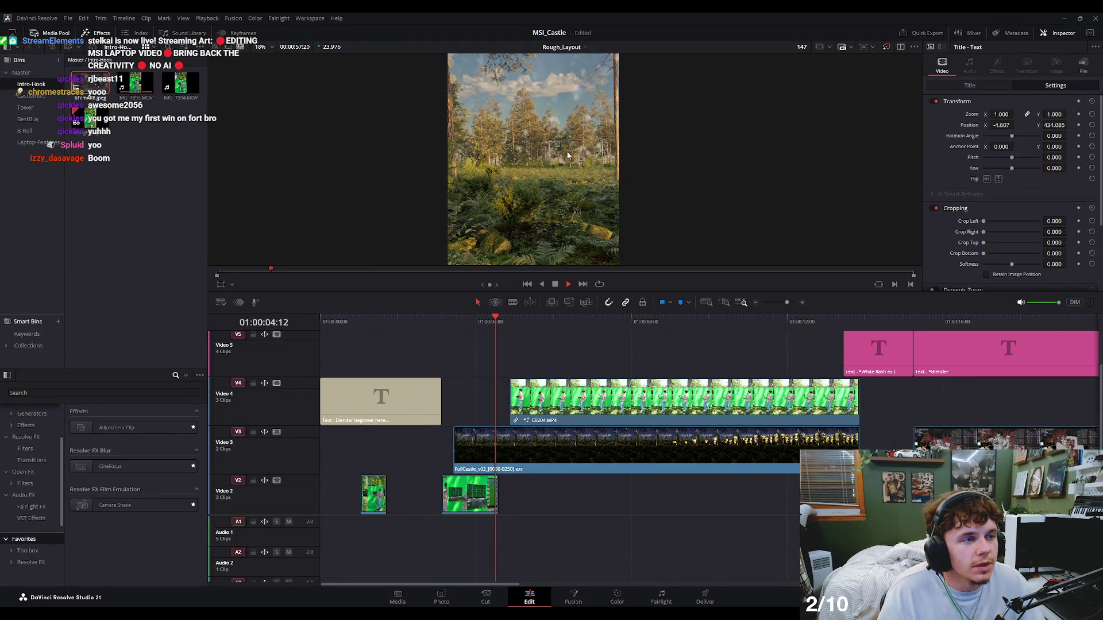
pyautogui.click(555, 284)
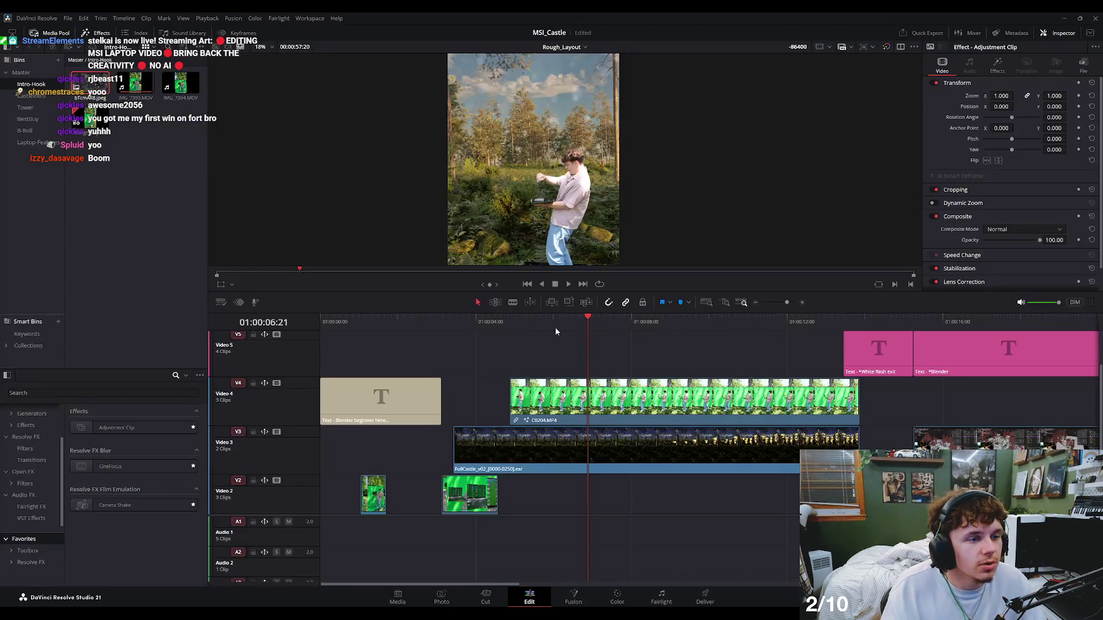
pyautogui.click(566, 435)
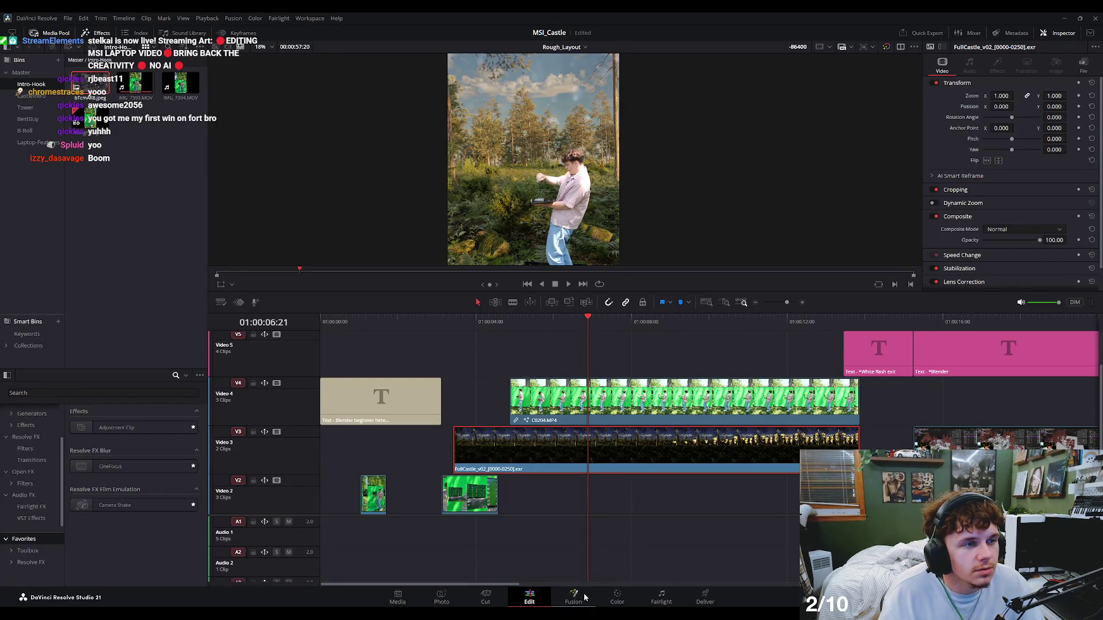
pyautogui.press('space')
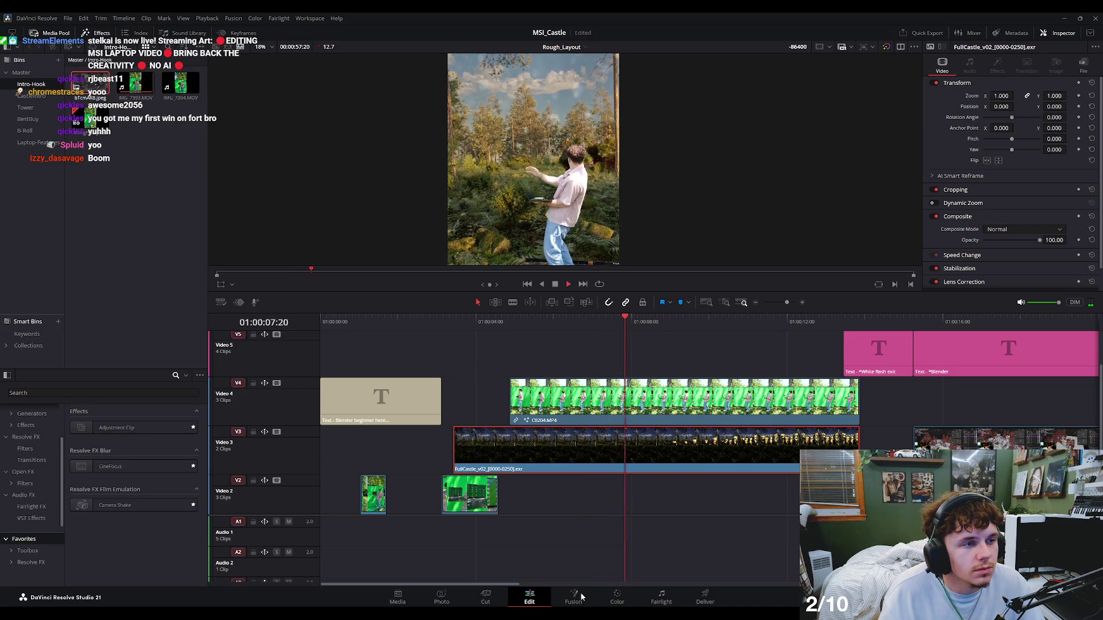
pyautogui.click(485, 321)
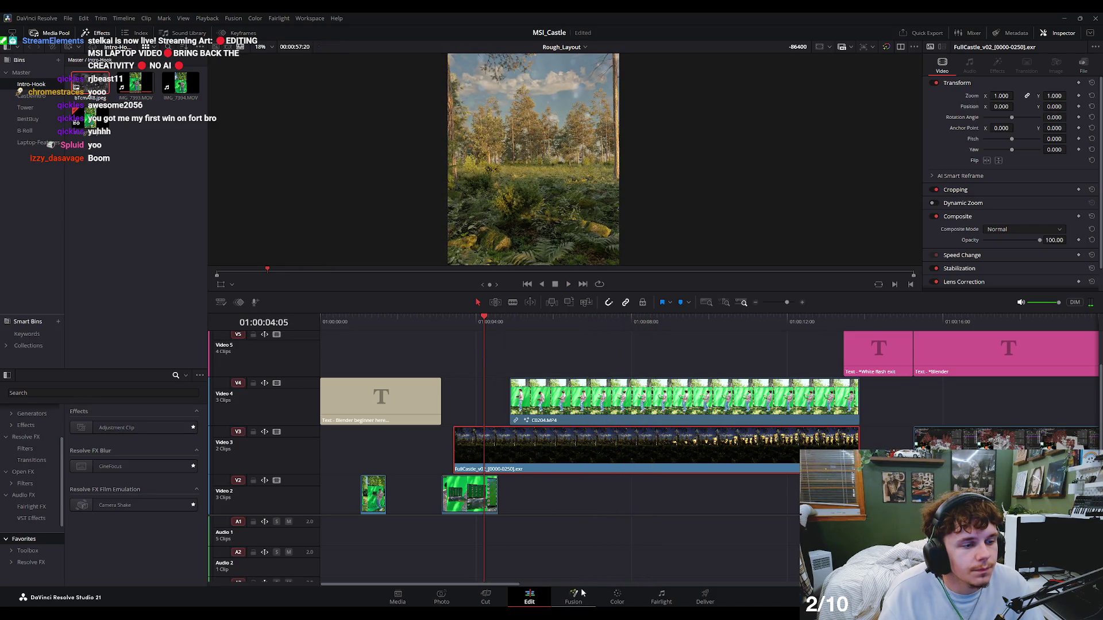
pyautogui.click(574, 597)
pyautogui.scroll(2, 437, 460)
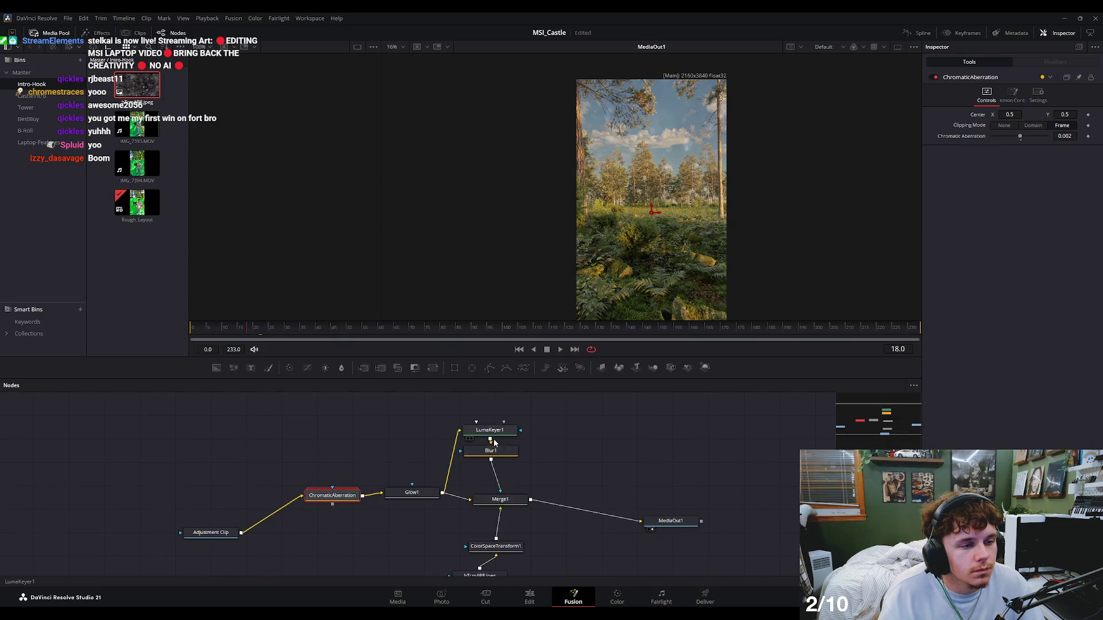
# View LumaKeyer1 and raise its High threshold to 0.733 and Low to 0.606.
pyautogui.click(493, 431)
pyautogui.moveTo(495, 435); pyautogui.dragTo(751, 217)
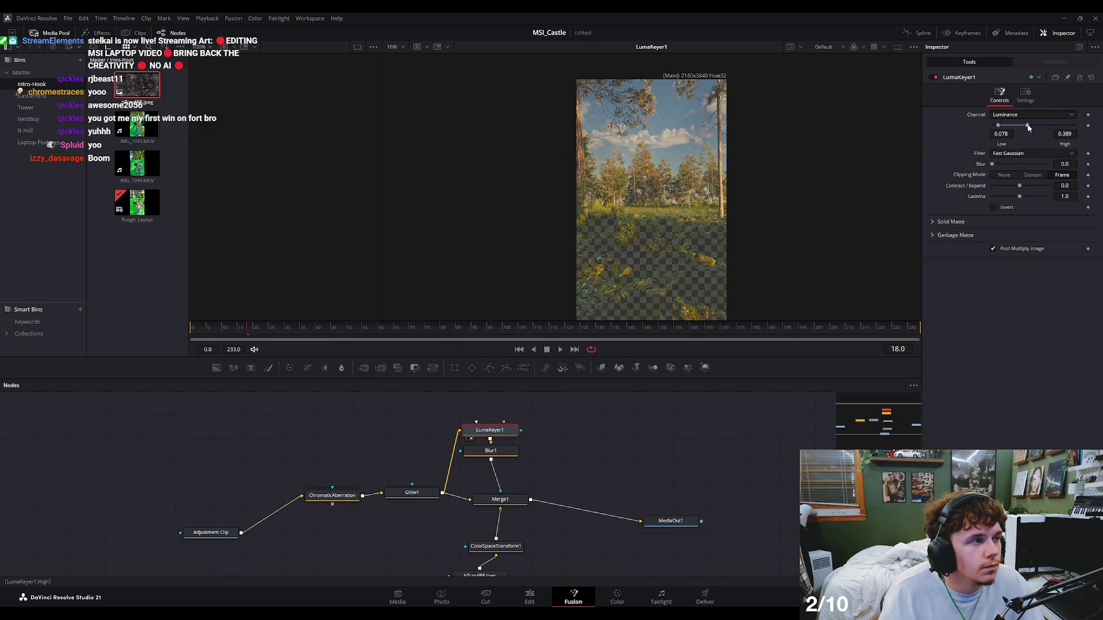
pyautogui.moveTo(1017, 126); pyautogui.dragTo(1053, 125)
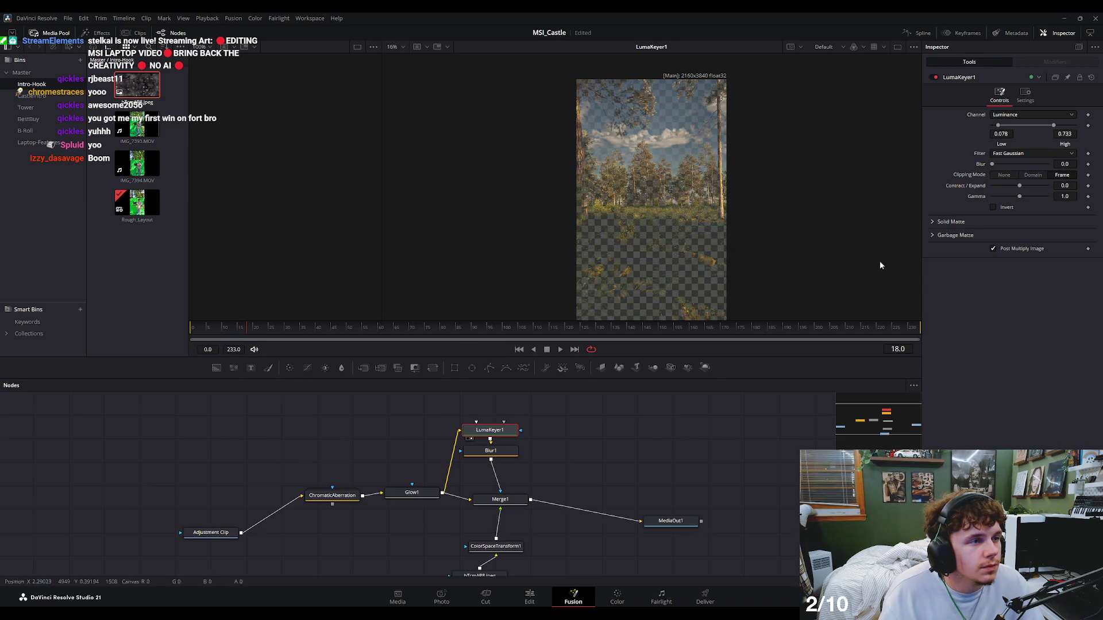
pyautogui.moveTo(384, 332); pyautogui.dragTo(718, 319)
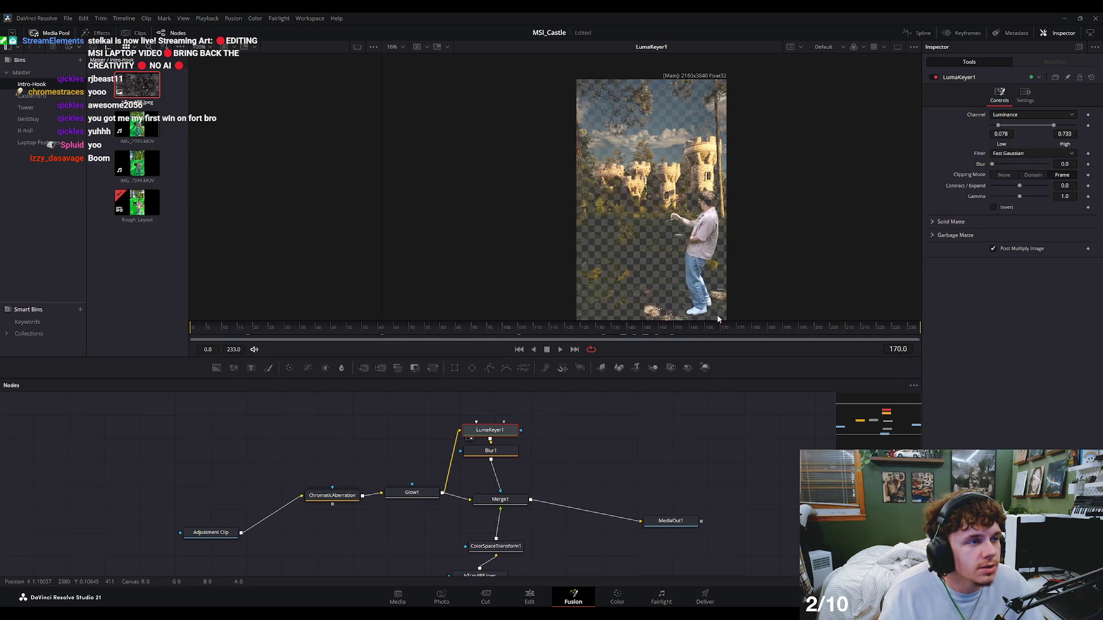
pyautogui.moveTo(997, 126); pyautogui.dragTo(1039, 126)
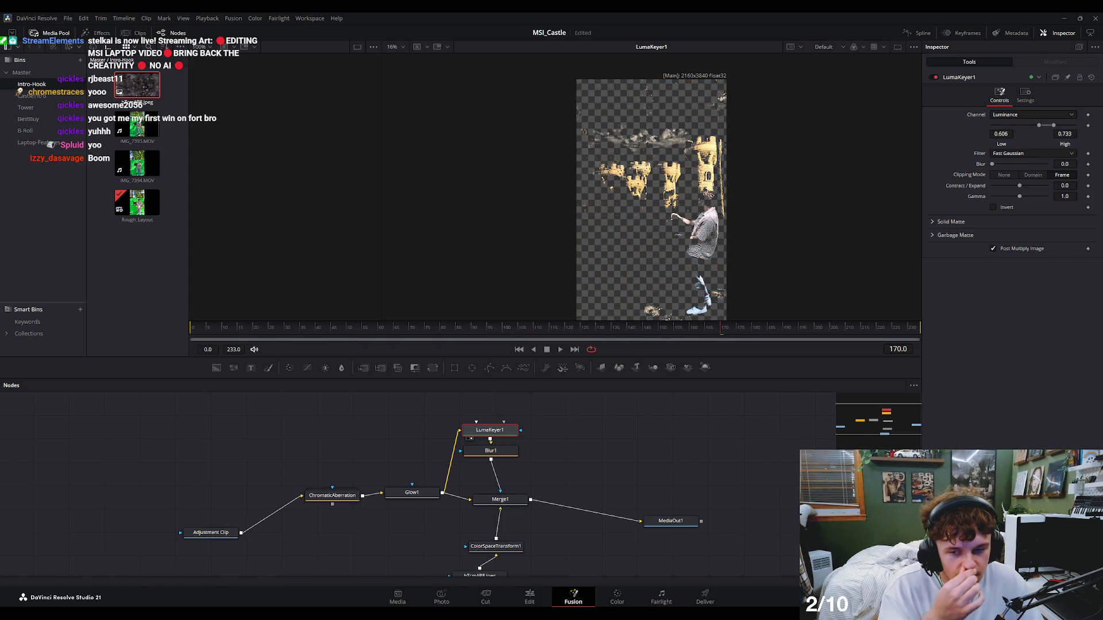
# Check the Blur1 output, the bokeh source image and the Merge1 castle composite in the viewer.
pyautogui.moveTo(538, 560)
pyautogui.mouseDown()
pyautogui.moveTo(572, 497)
pyautogui.moveTo(669, 191)
pyautogui.mouseUp()
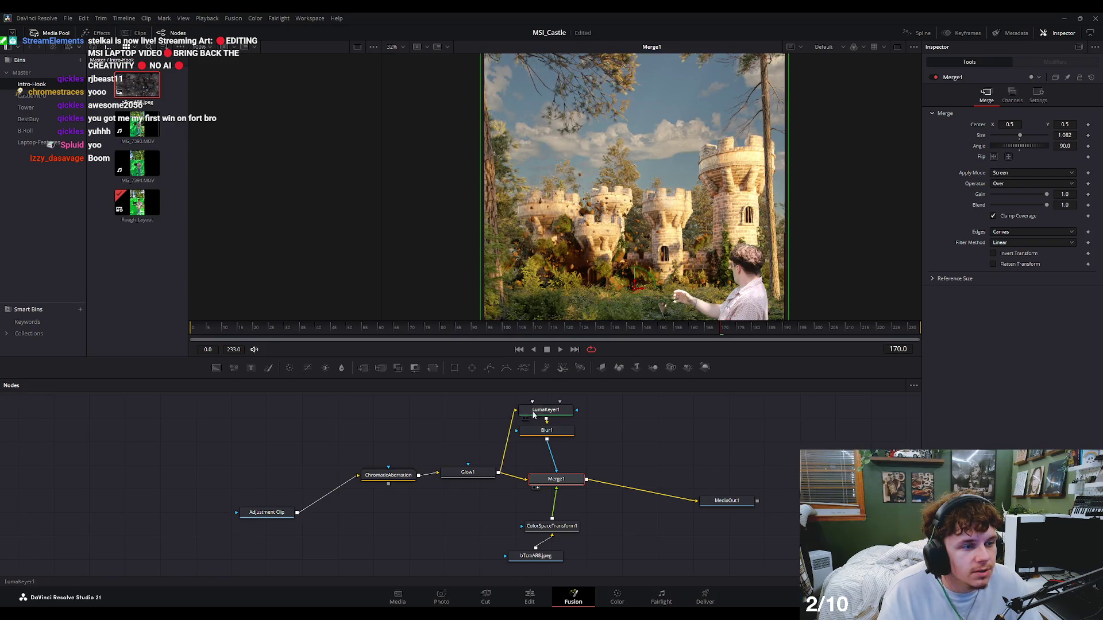
pyautogui.click(549, 431)
pyautogui.press('1')
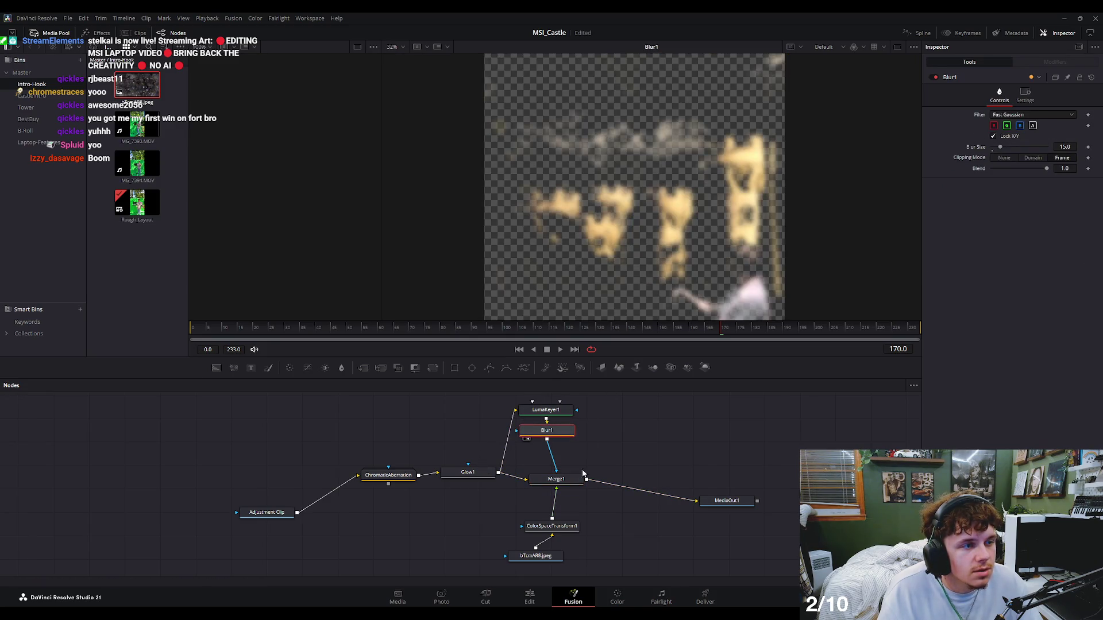
pyautogui.click(550, 527)
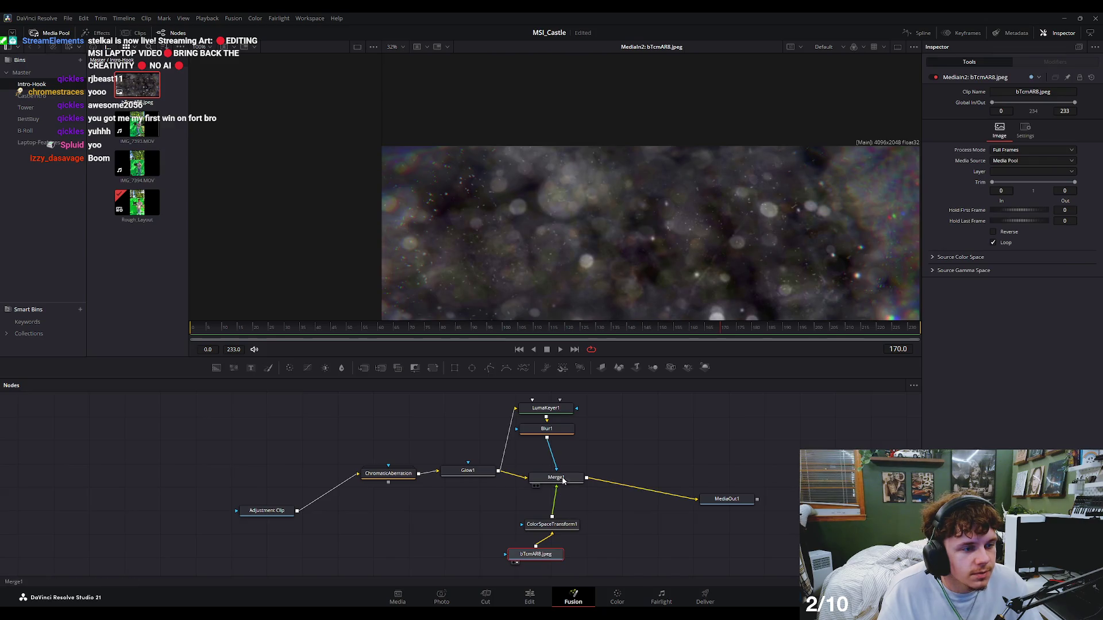
pyautogui.moveTo(556, 478); pyautogui.dragTo(660, 201)
pyautogui.scroll(2, 669, 153)
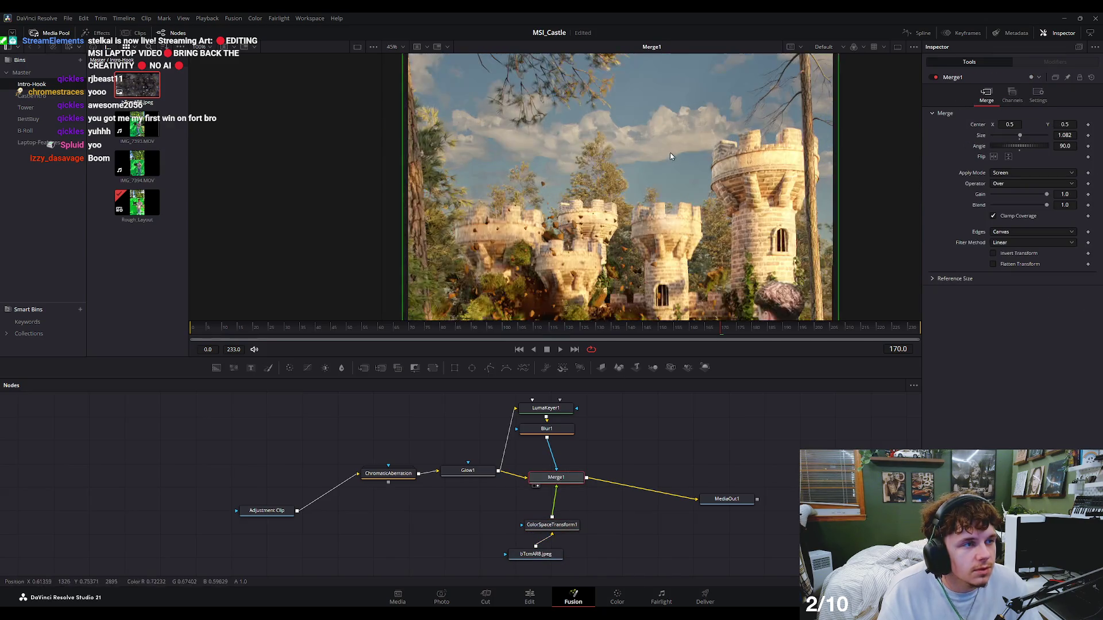
# Lower LumaKeyer1's Low threshold to about 0.294, play to review, and return to Edit.
pyautogui.click(555, 411)
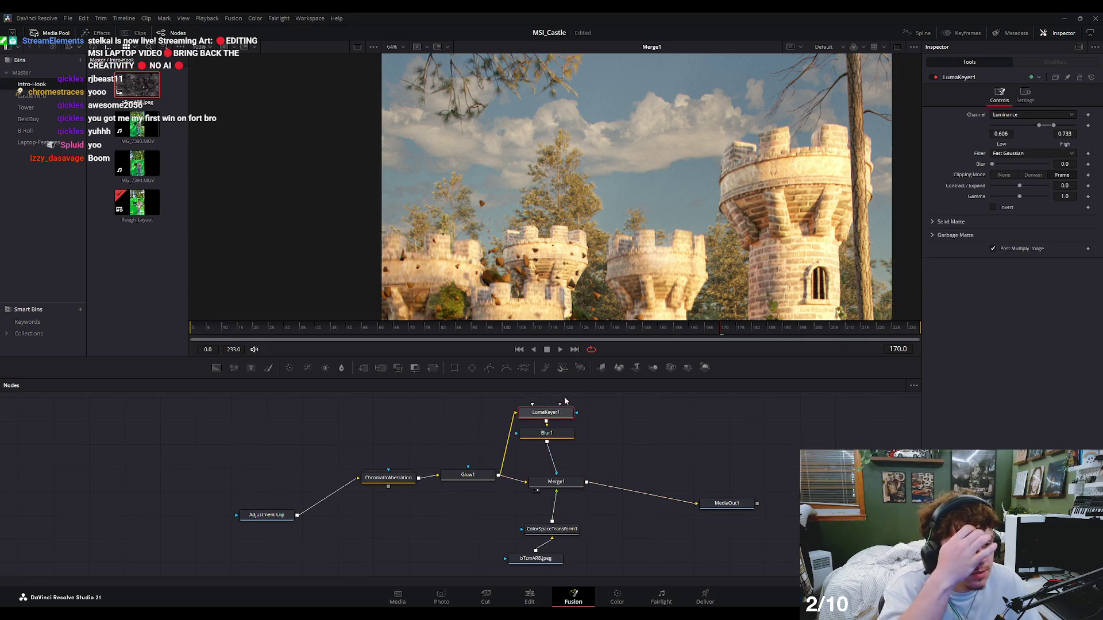
pyautogui.moveTo(1040, 125); pyautogui.dragTo(1017, 133)
pyautogui.scroll(-3, 631, 144)
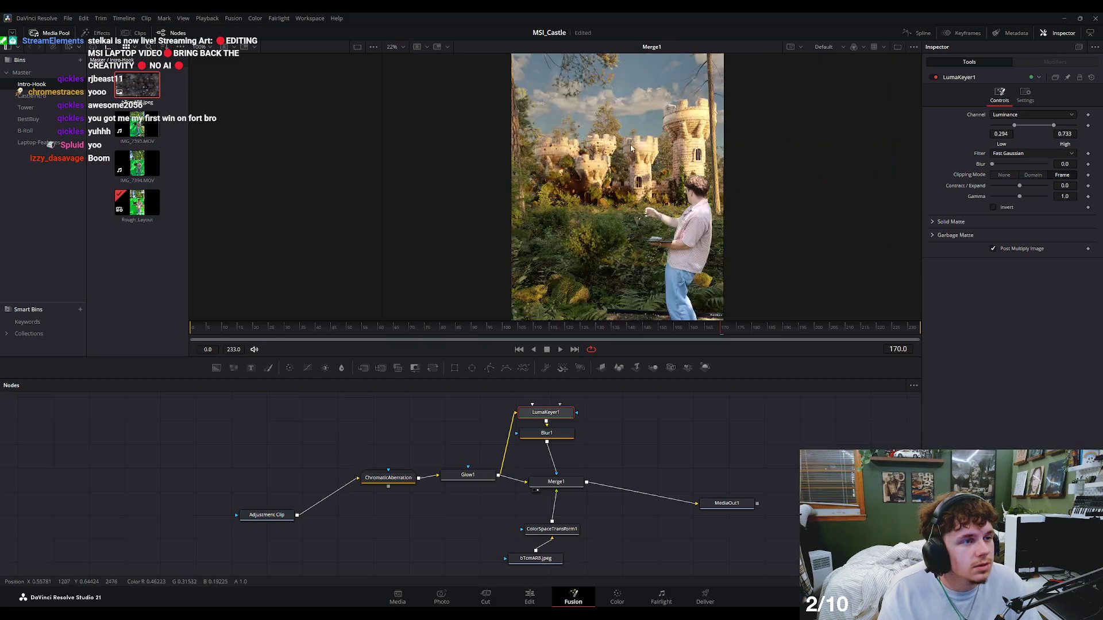
pyautogui.press('space')
pyautogui.press('space')
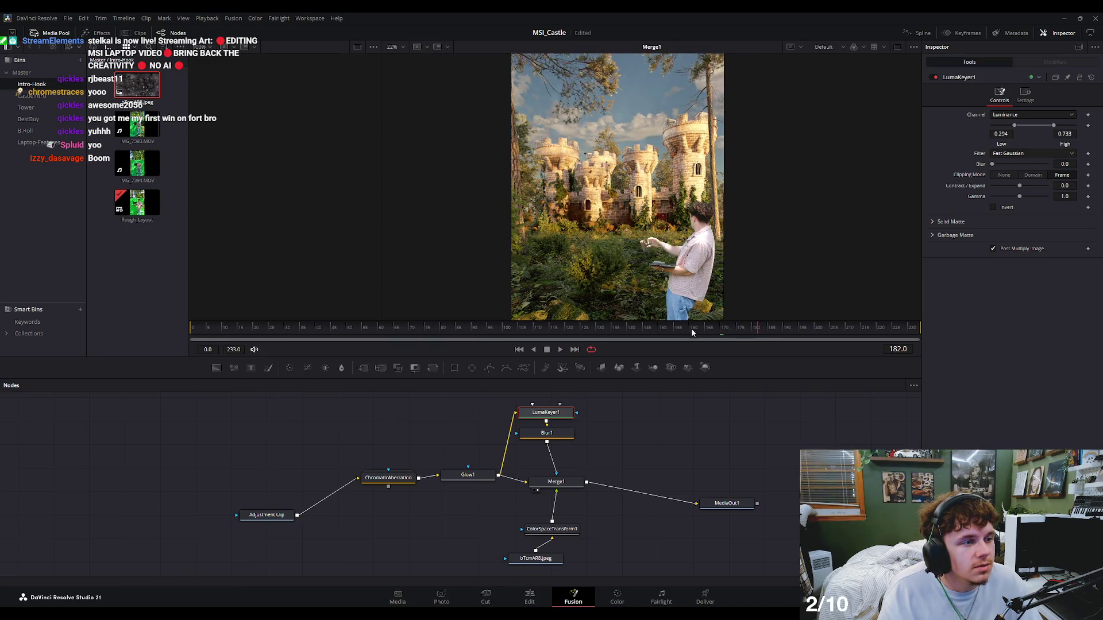
pyautogui.moveTo(692, 332); pyautogui.dragTo(490, 339)
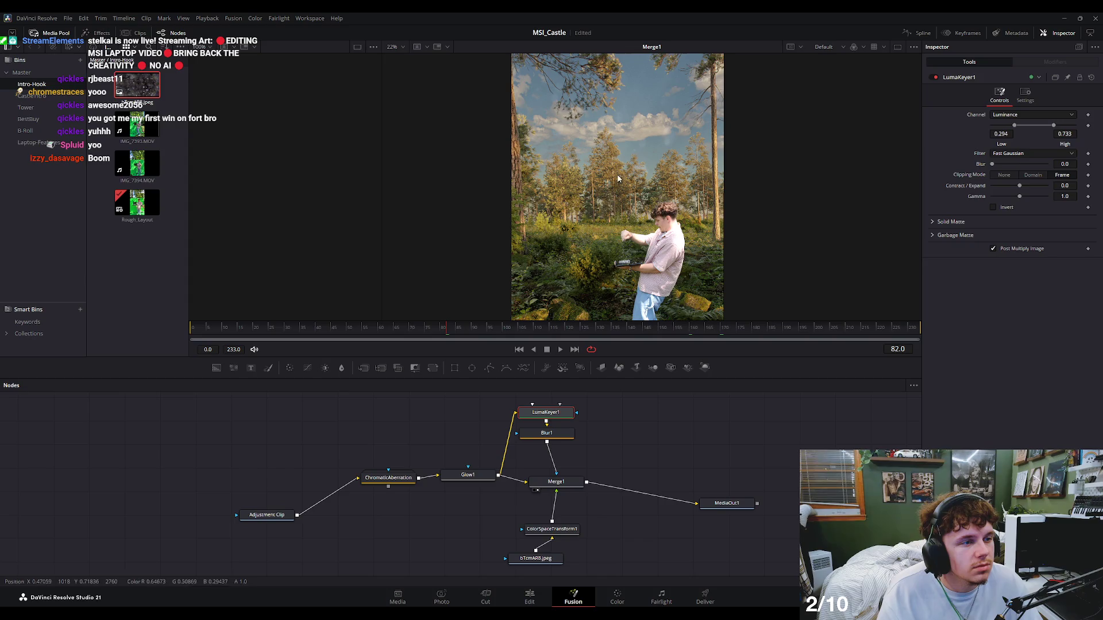
pyautogui.click(531, 598)
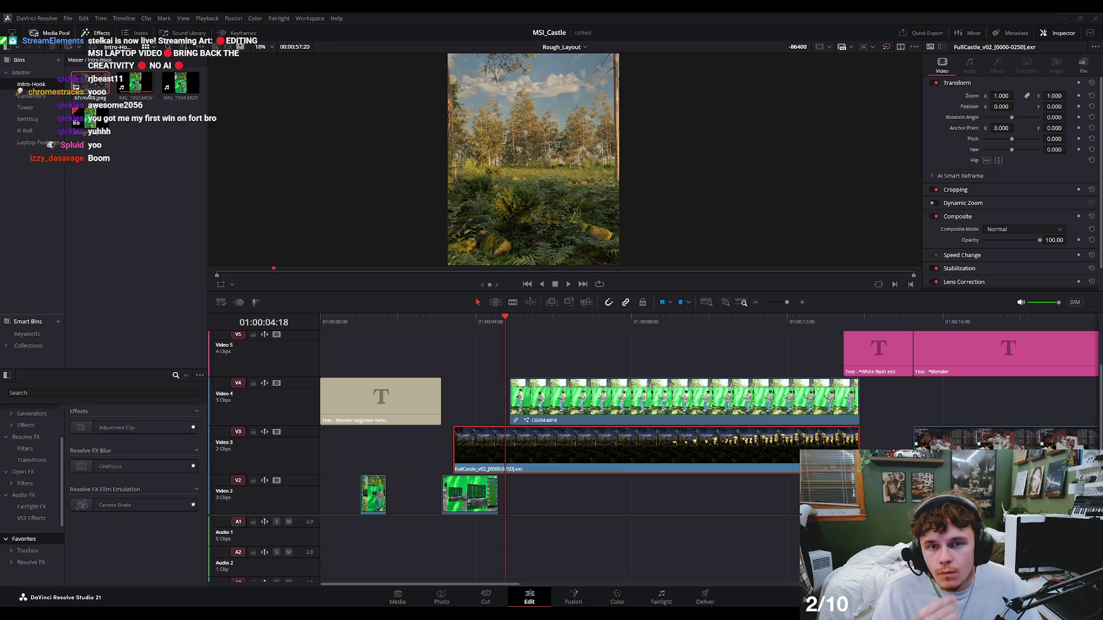
pyautogui.click(450, 319)
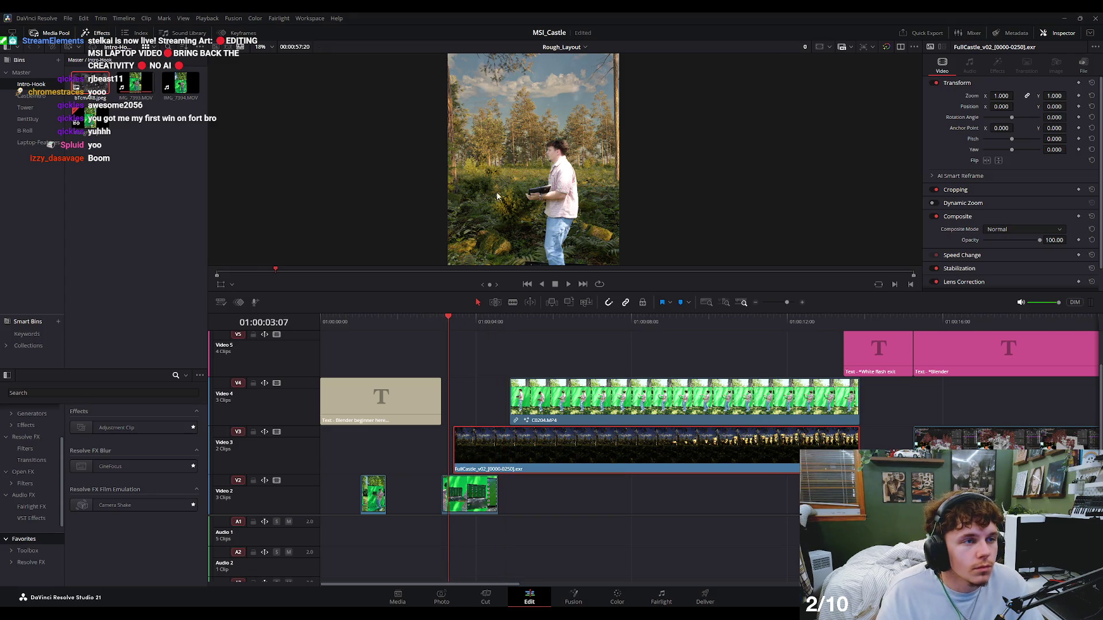
pyautogui.moveTo(457, 291); pyautogui.dragTo(456, 450)
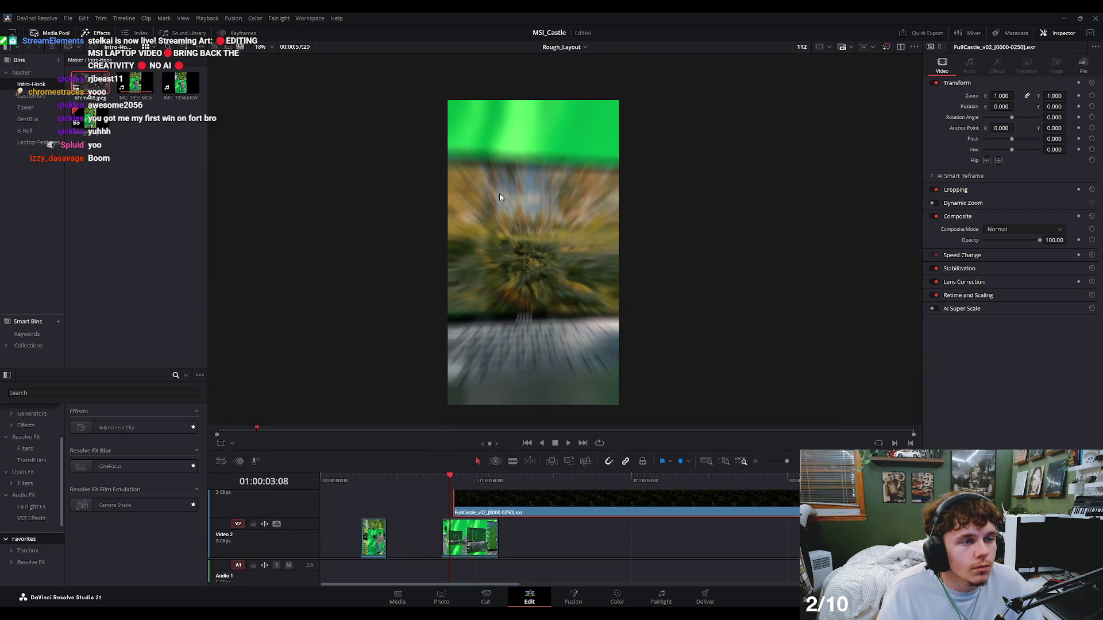
pyautogui.click(377, 480)
pyautogui.press('space')
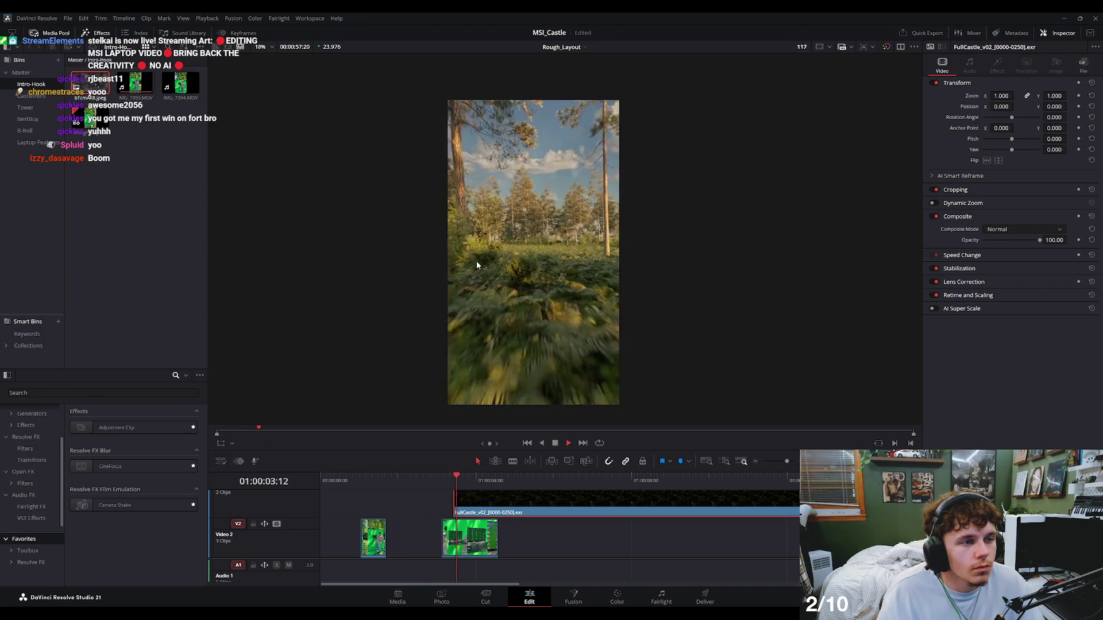
pyautogui.press('space')
pyautogui.click(404, 480)
pyautogui.press('space')
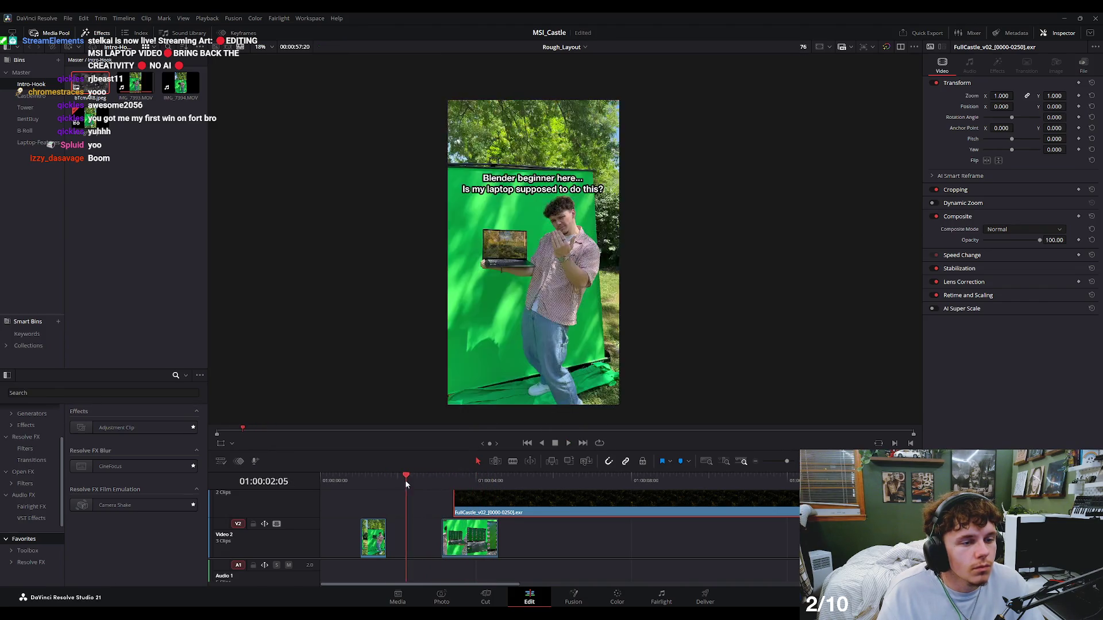
pyautogui.press('space')
pyautogui.click(345, 479)
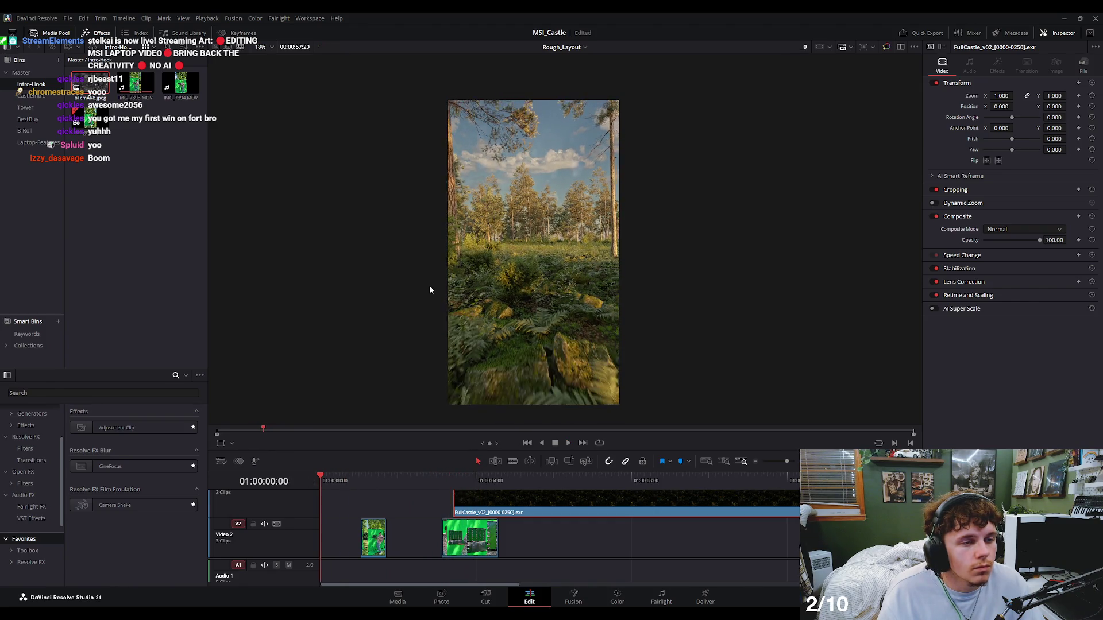
pyautogui.press('space')
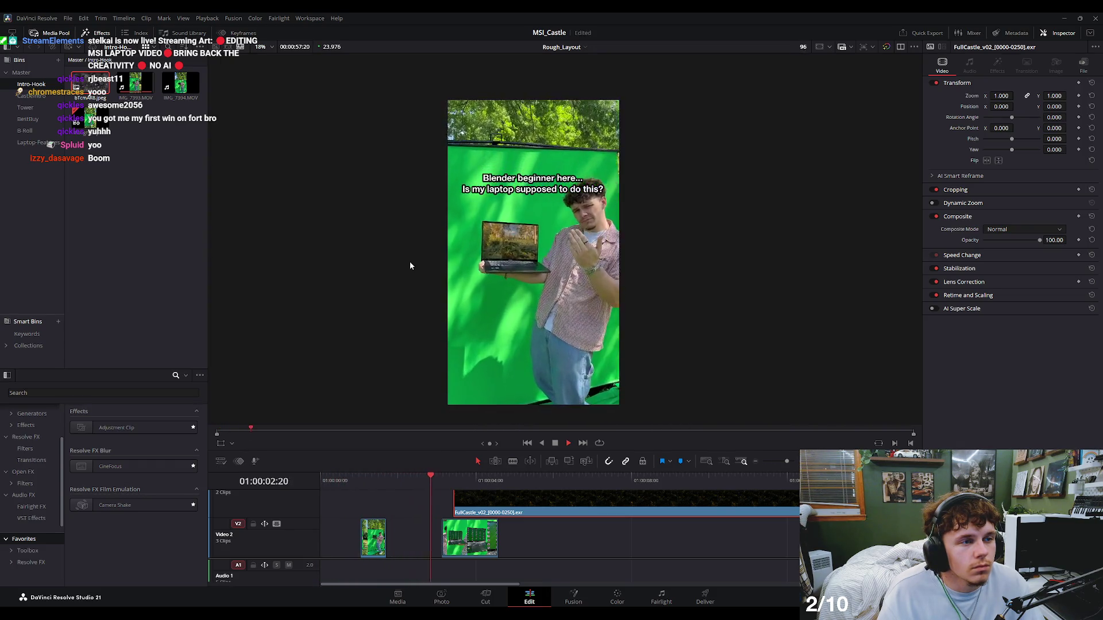
pyautogui.moveTo(356, 479); pyautogui.dragTo(315, 479)
pyautogui.press('space')
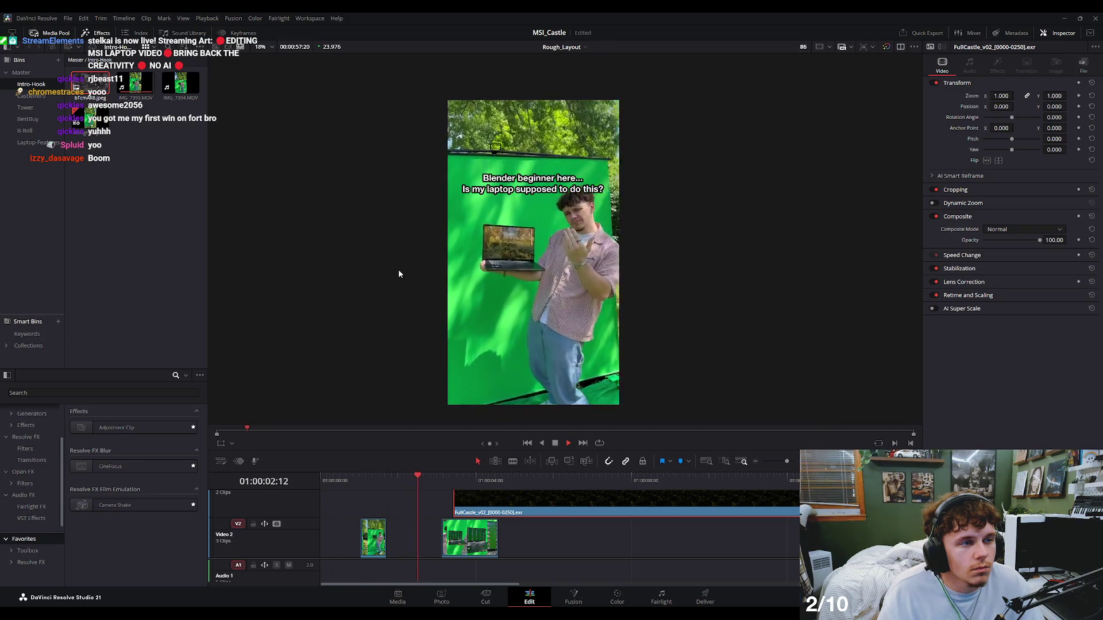
pyautogui.press('space')
pyautogui.click(429, 481)
pyautogui.press('space')
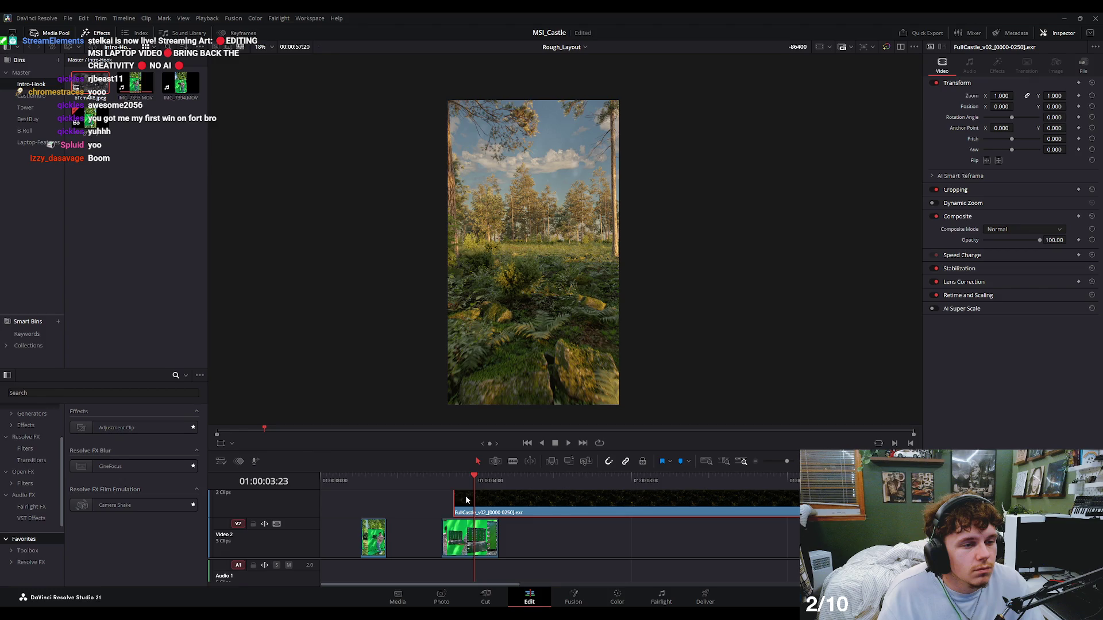
pyautogui.press('space')
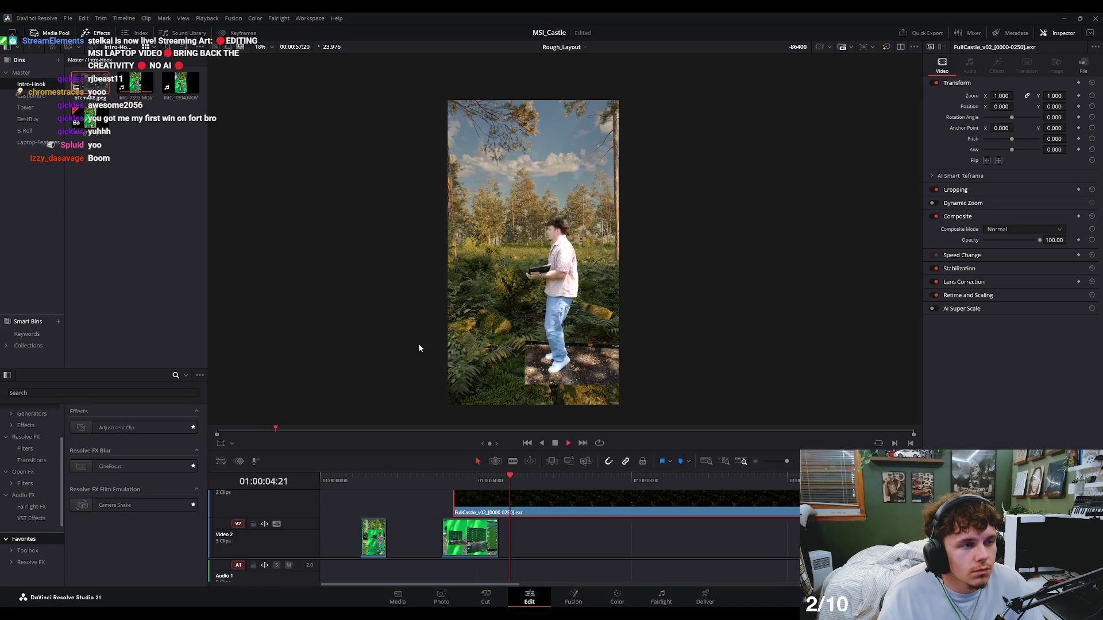
pyautogui.press('space')
pyautogui.click(418, 484)
pyautogui.press('space')
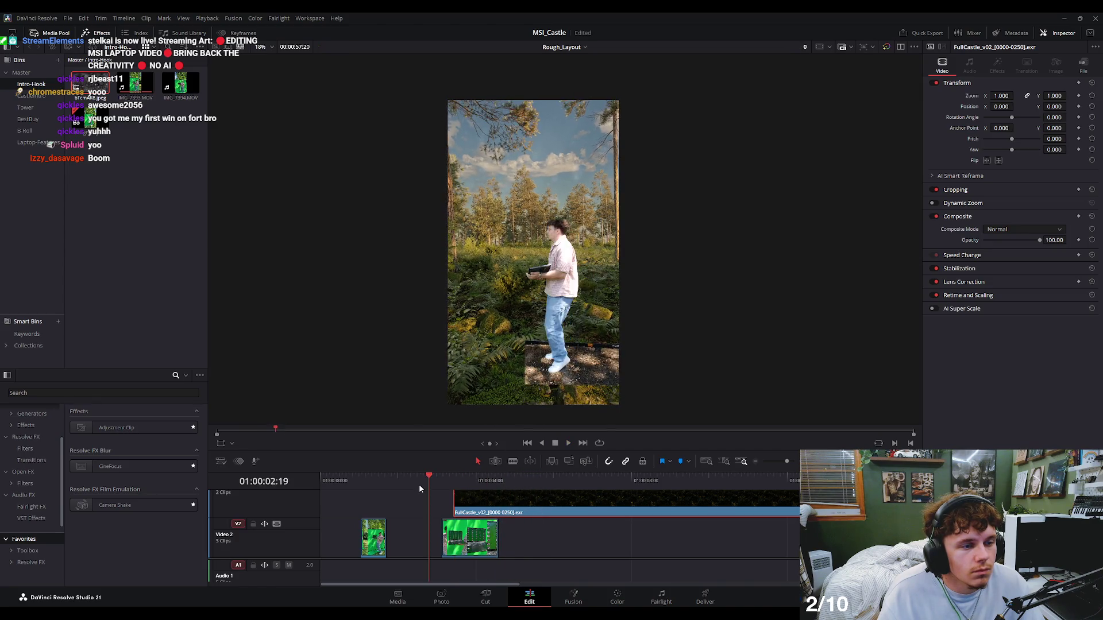
pyautogui.press('space')
pyautogui.scroll(2, 560, 517)
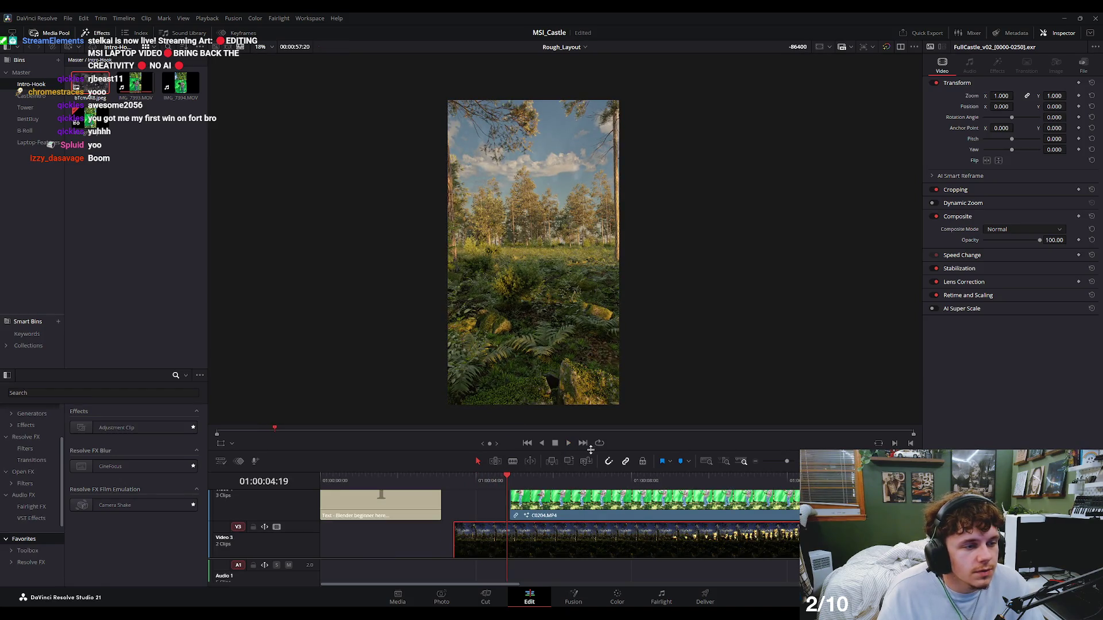
# Resize the preview and timeline, set the playhead to 01:00:04:21, and select C0204.MP4.
pyautogui.moveTo(590, 450); pyautogui.dragTo(568, 228)
pyautogui.click(511, 259)
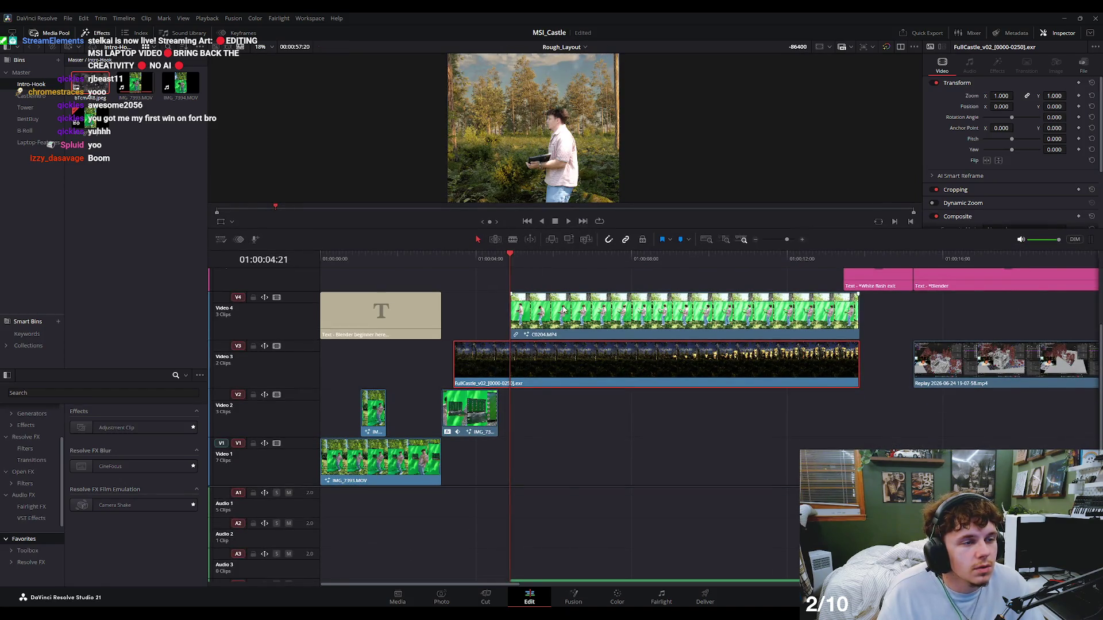
pyautogui.click(563, 310)
pyautogui.scroll(3, 604, 296)
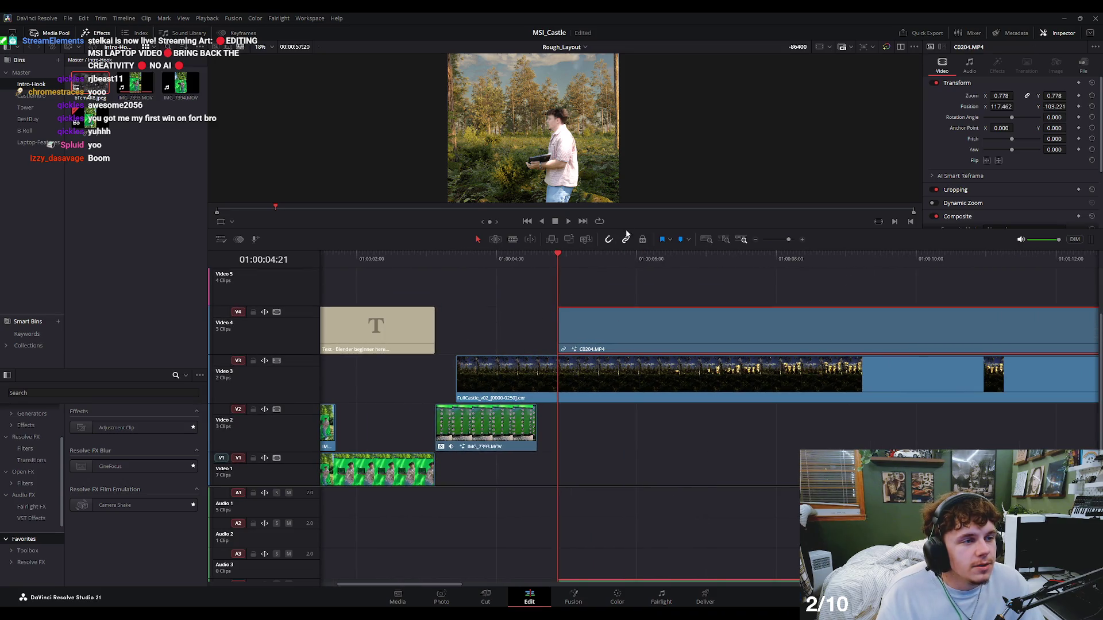
pyautogui.moveTo(626, 229); pyautogui.dragTo(609, 366)
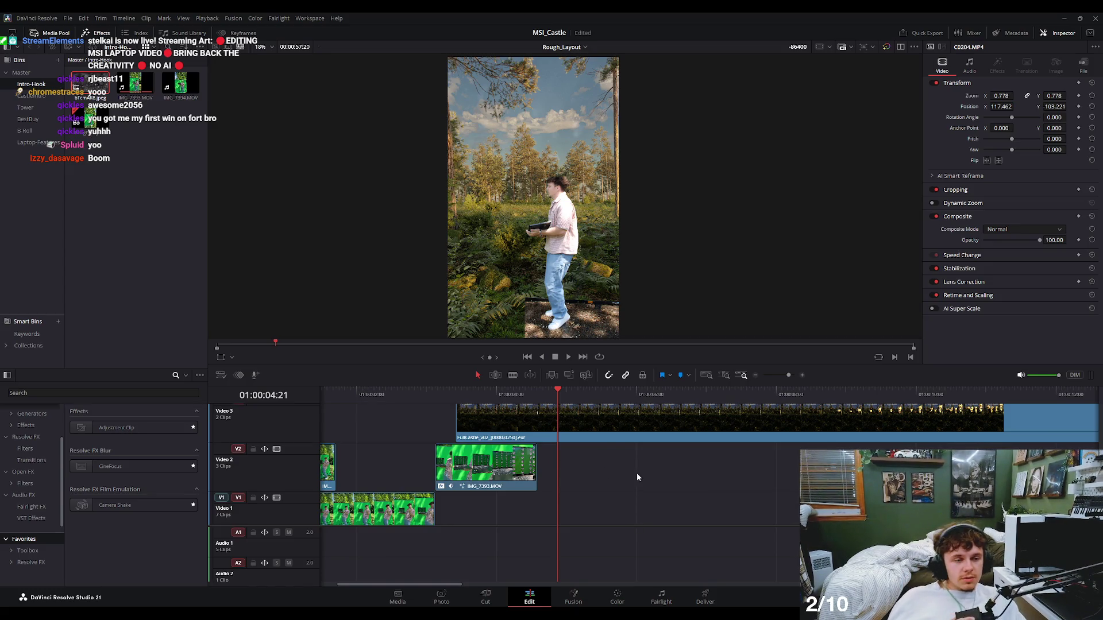
pyautogui.scroll(3, 636, 476)
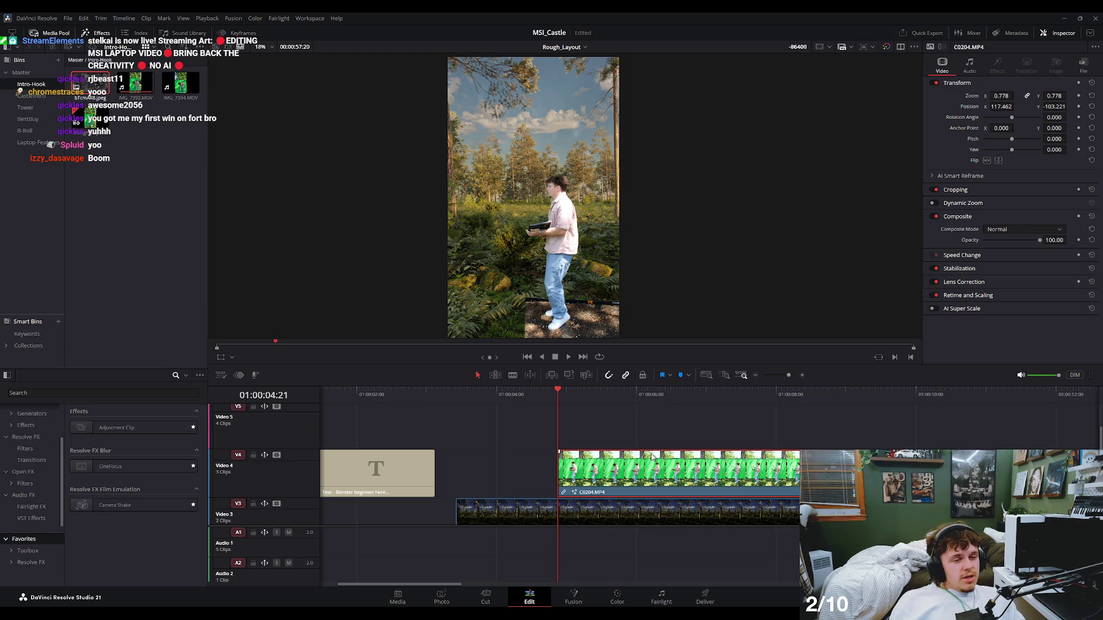
pyautogui.scroll(-2, 653, 451)
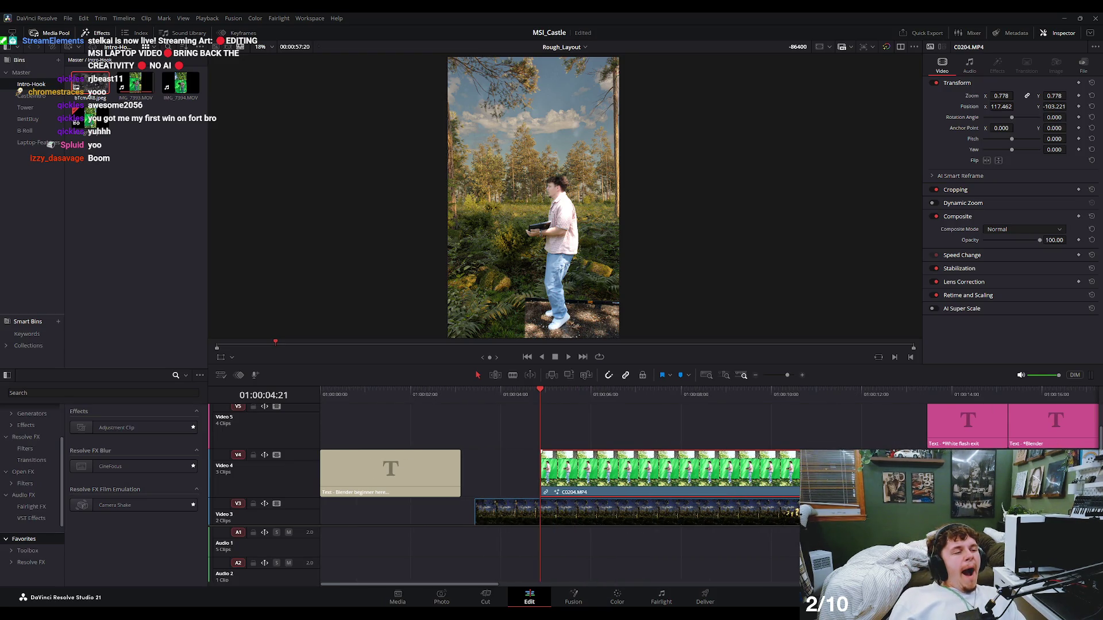
# Copy C0204.MP4 from V4 onto Video 5, play it, and open it in Fusion.
pyautogui.moveTo(667, 468); pyautogui.dragTo(845, 440)
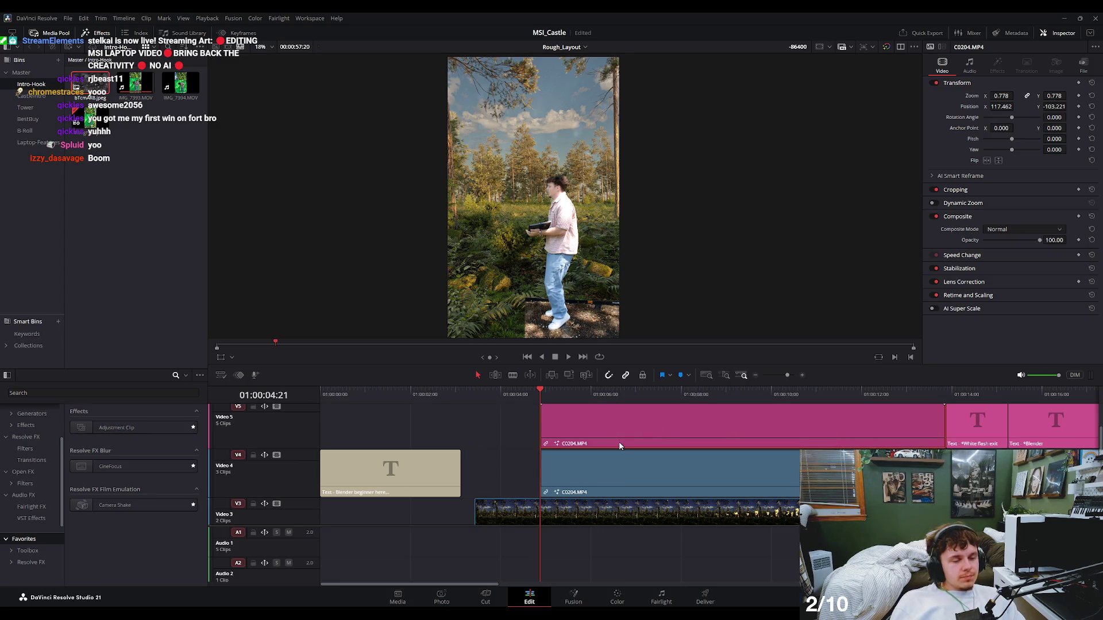
pyautogui.press('space')
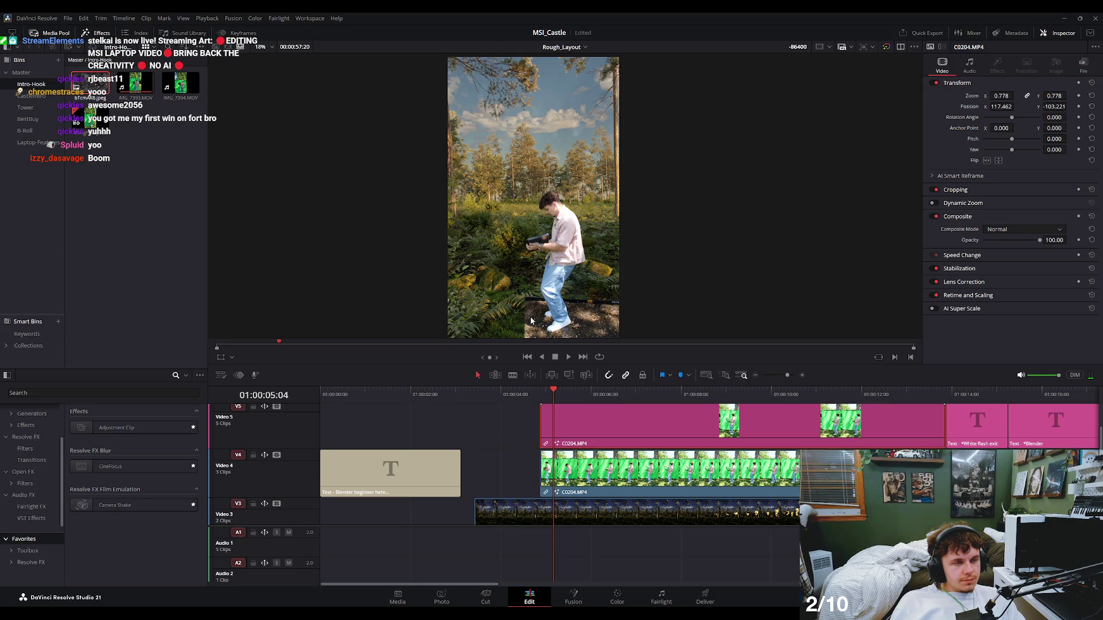
pyautogui.hotkey('shift', '5')
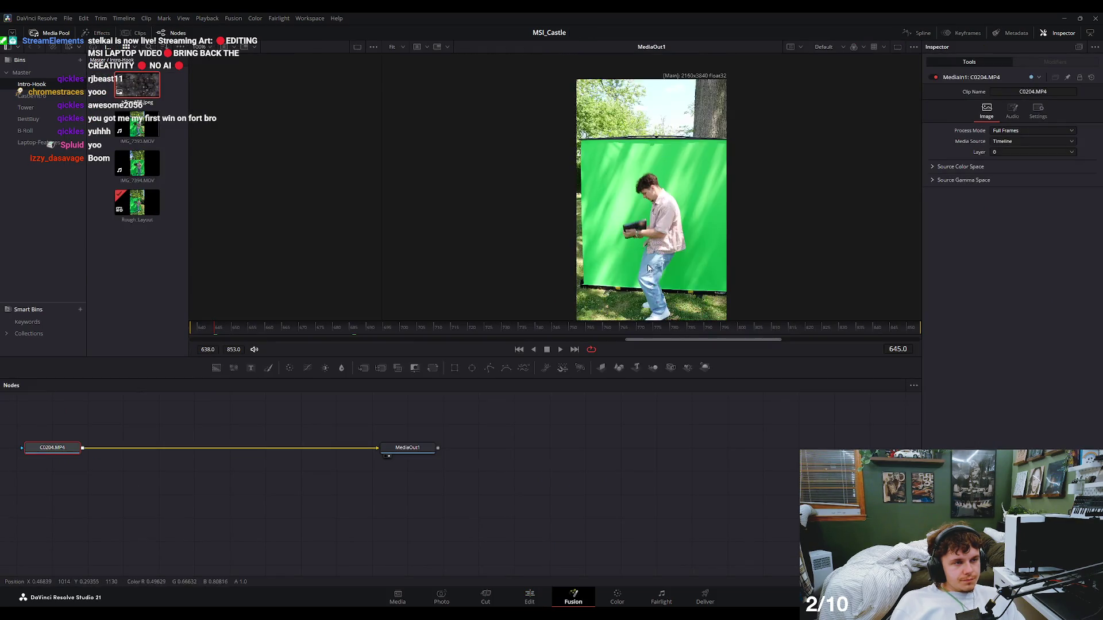
# On the Color page, add Magic Mask points on the presenter's leg and shoe with the overlay shown.
pyautogui.scroll(3, 664, 284)
pyautogui.click(618, 599)
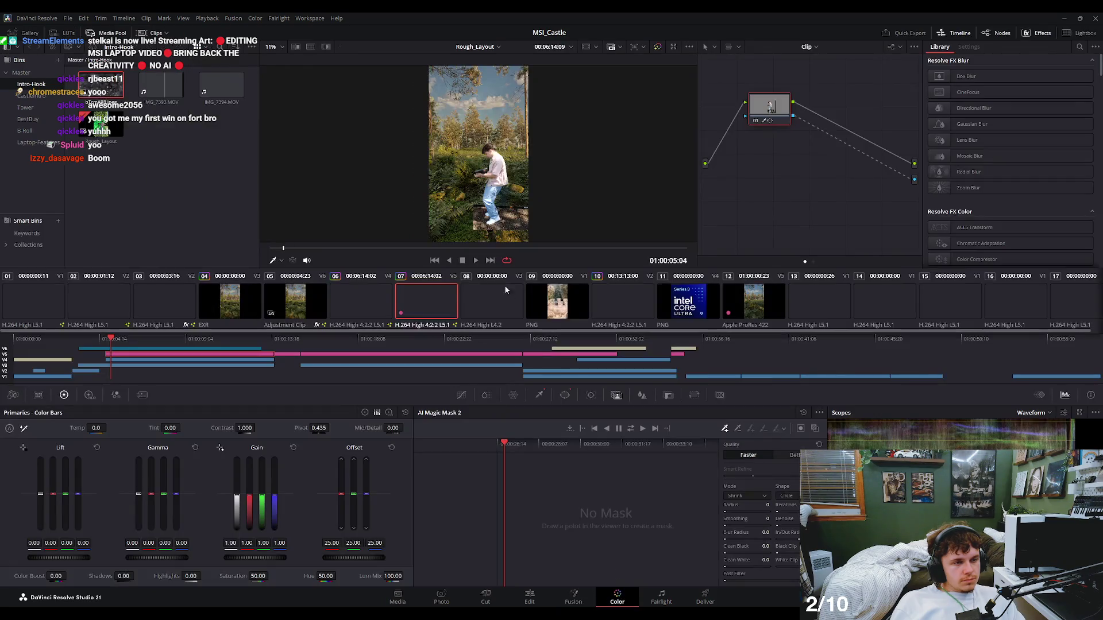
pyautogui.scroll(2, 500, 192)
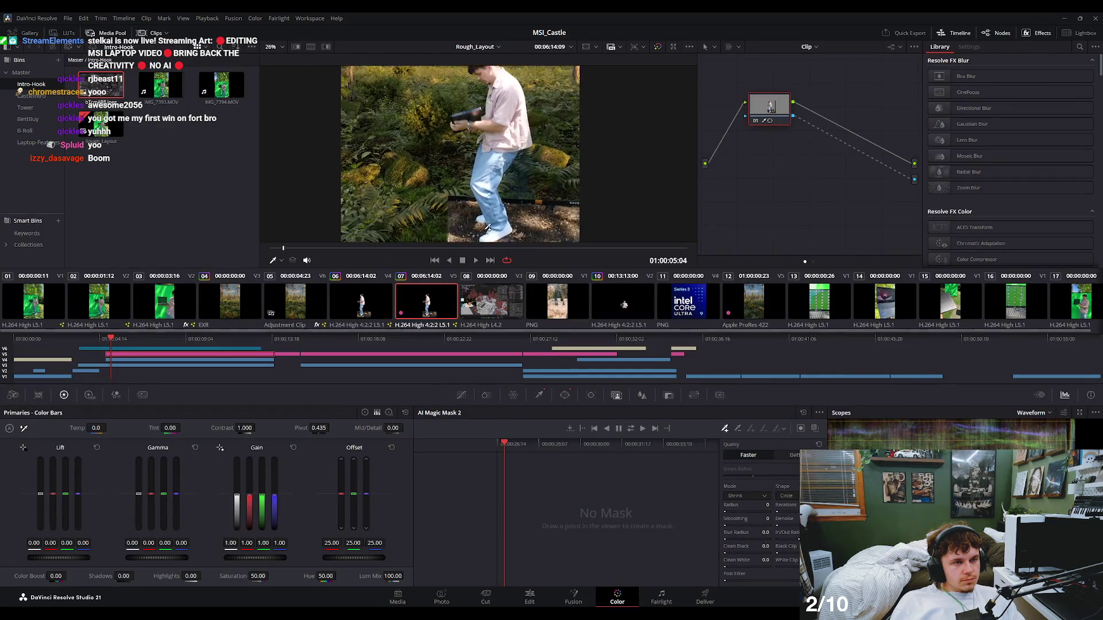
pyautogui.scroll(2, 500, 192)
pyautogui.scroll(2, 500, 192)
pyautogui.scroll(1, 500, 192)
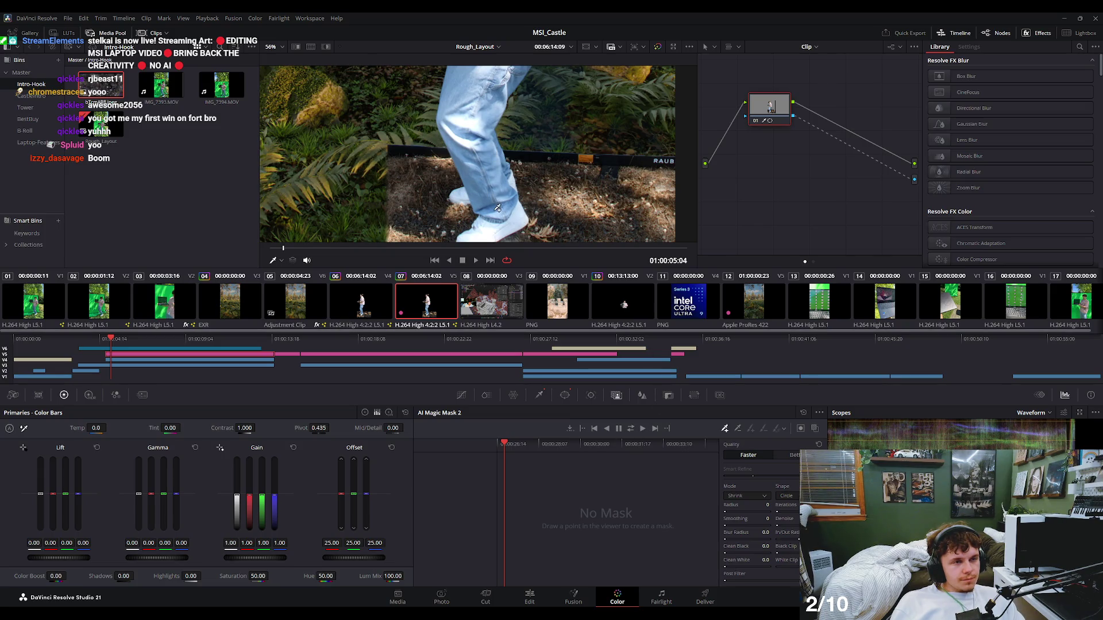
pyautogui.click(477, 186)
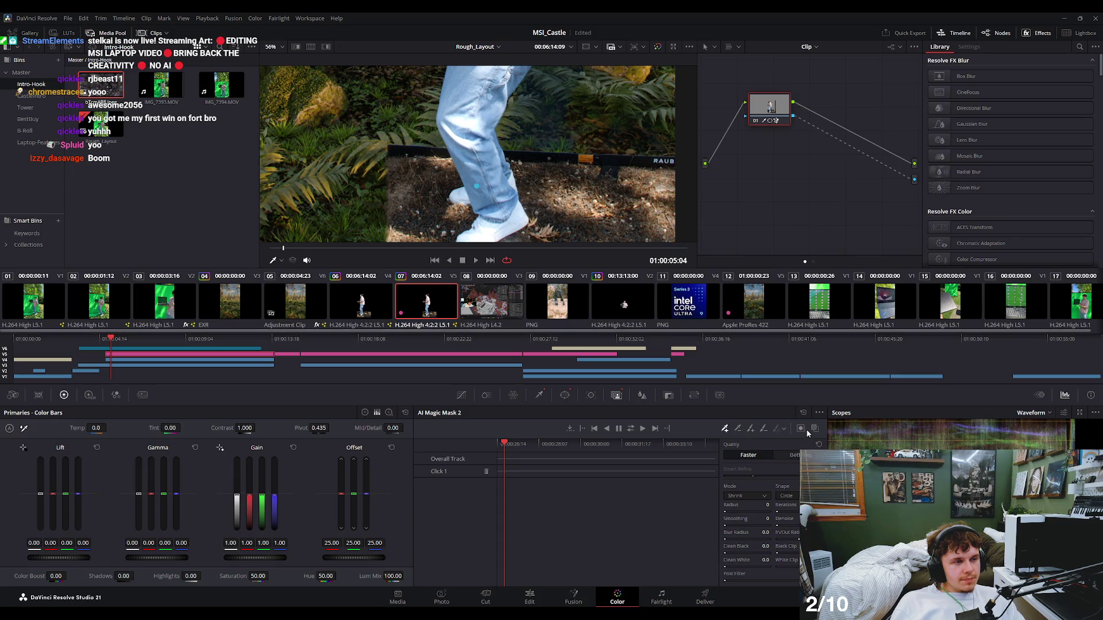
pyautogui.click(815, 429)
pyautogui.click(476, 215)
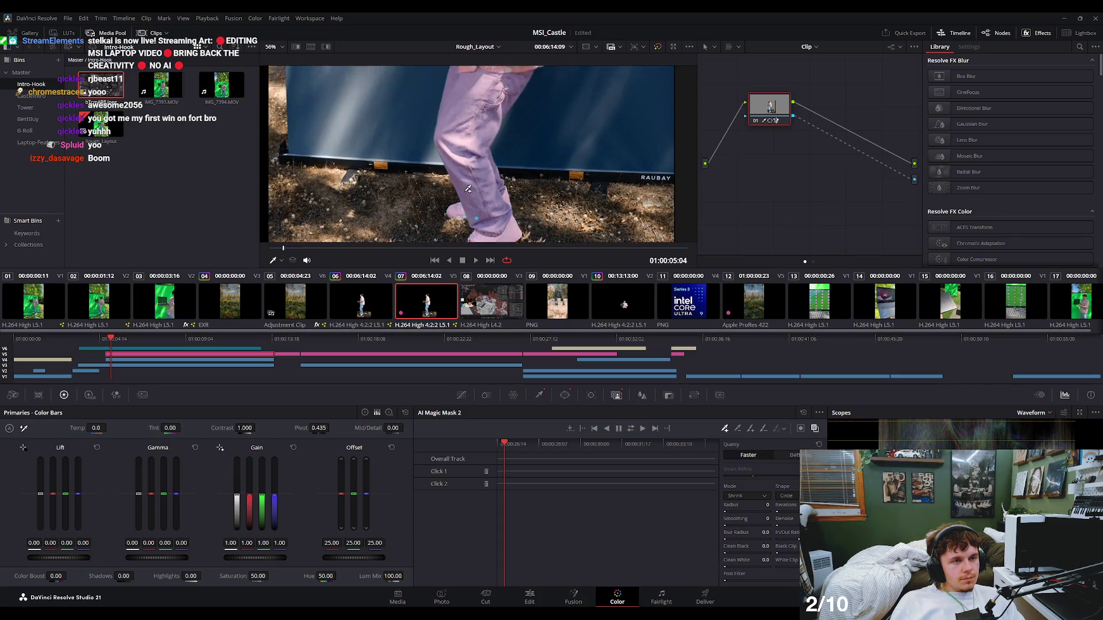
# Add two more Magic Mask points on the presenter's shirt, then view the legs and shoes.
pyautogui.scroll(3, 479, 145)
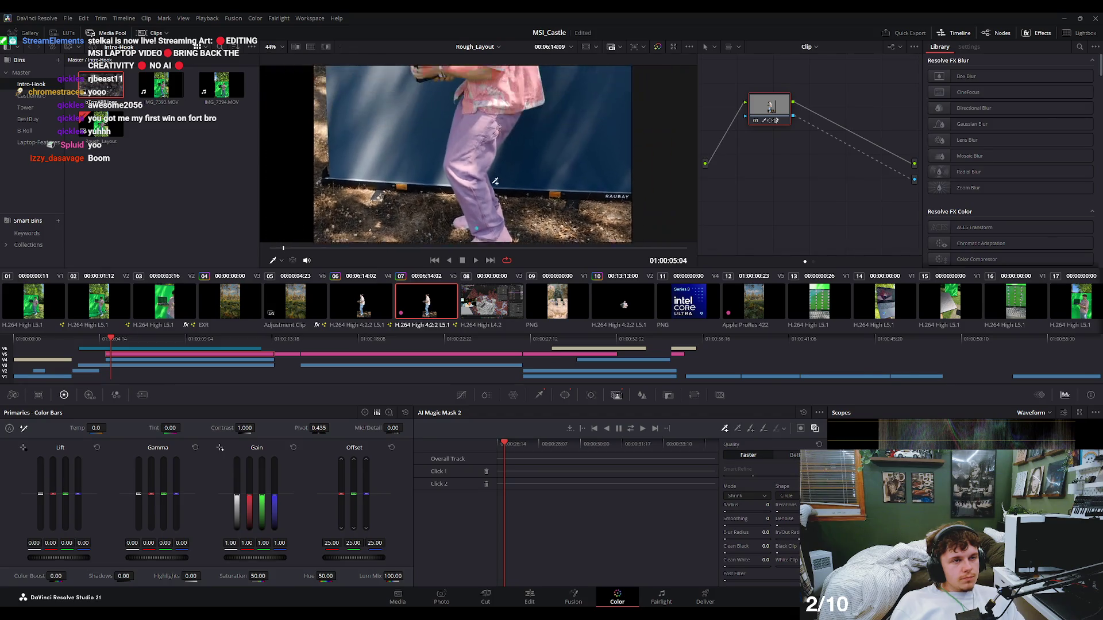
pyautogui.scroll(-2, 499, 166)
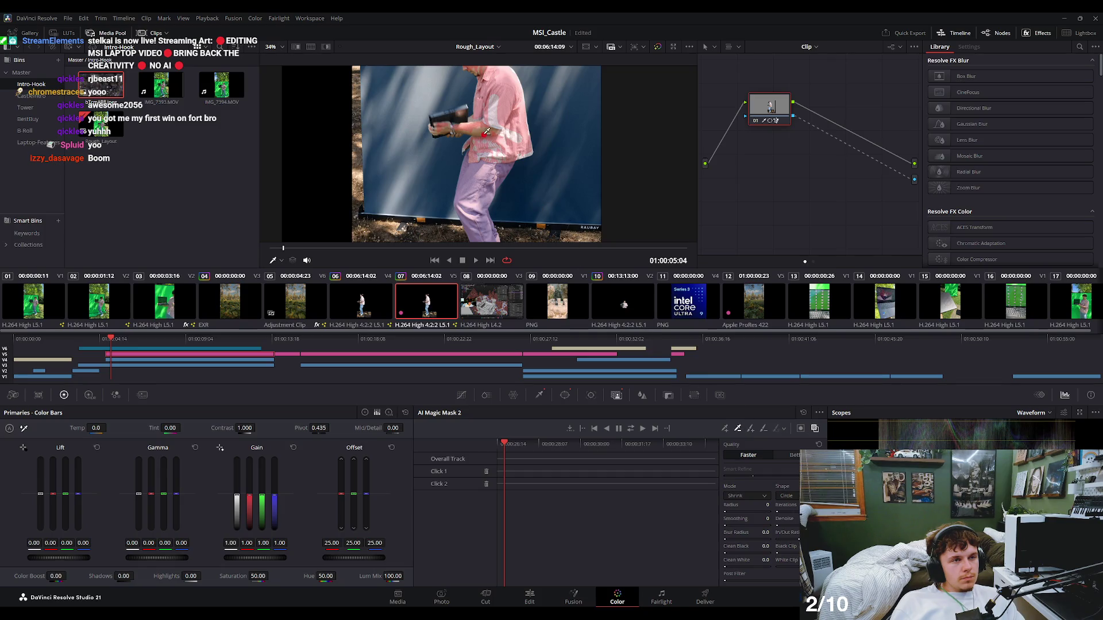
pyautogui.click(500, 150)
pyautogui.scroll(1, 506, 209)
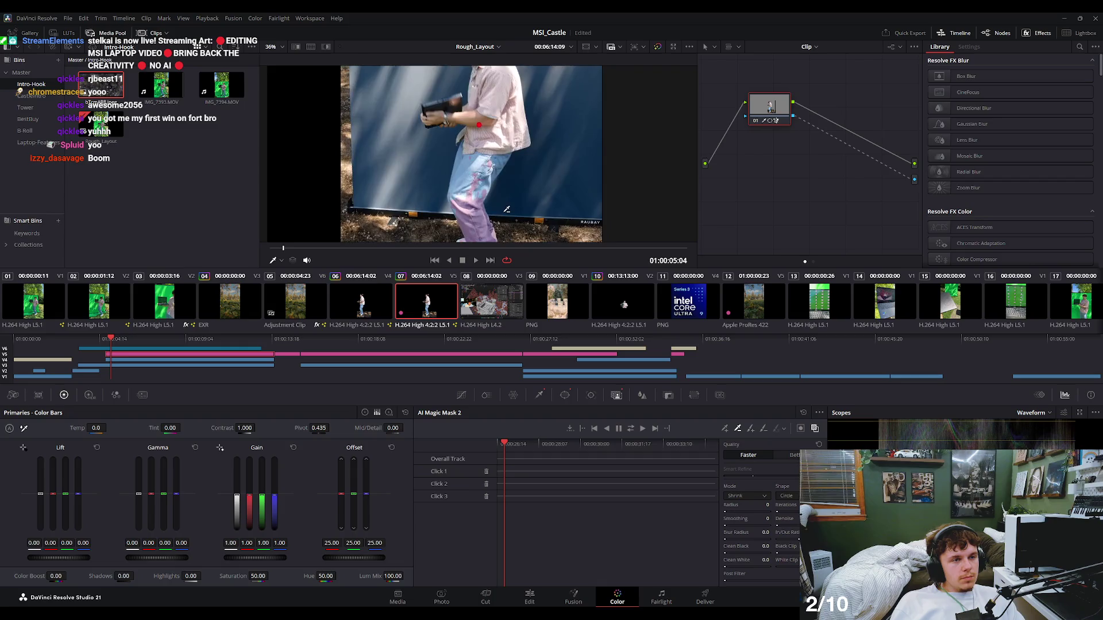
pyautogui.scroll(3, 507, 209)
pyautogui.scroll(2, 499, 123)
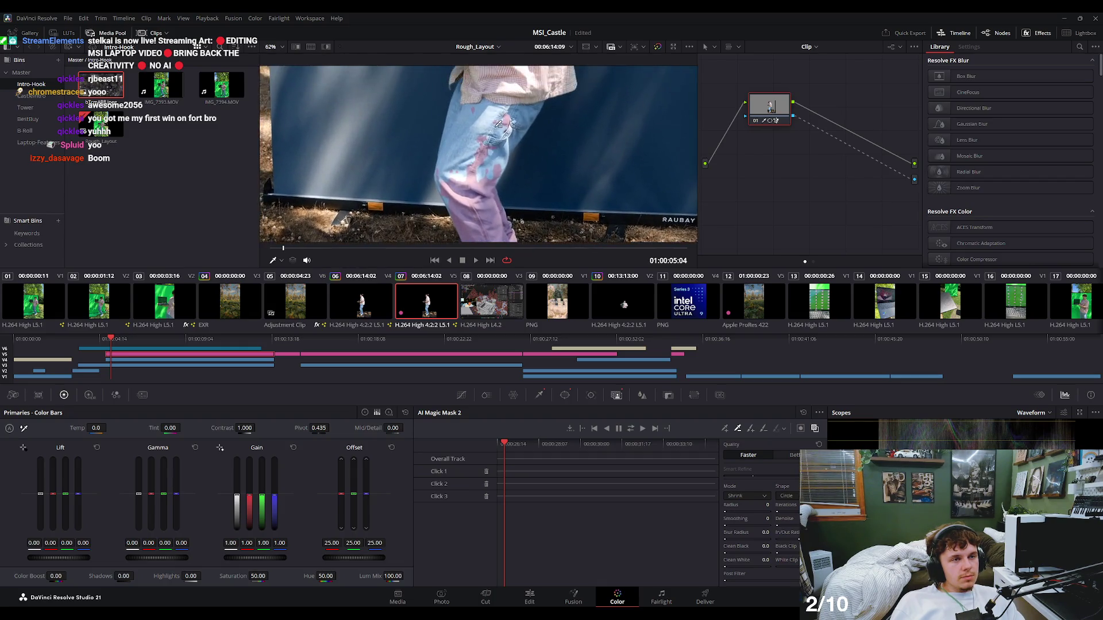
pyautogui.moveTo(499, 123); pyautogui.dragTo(498, 201)
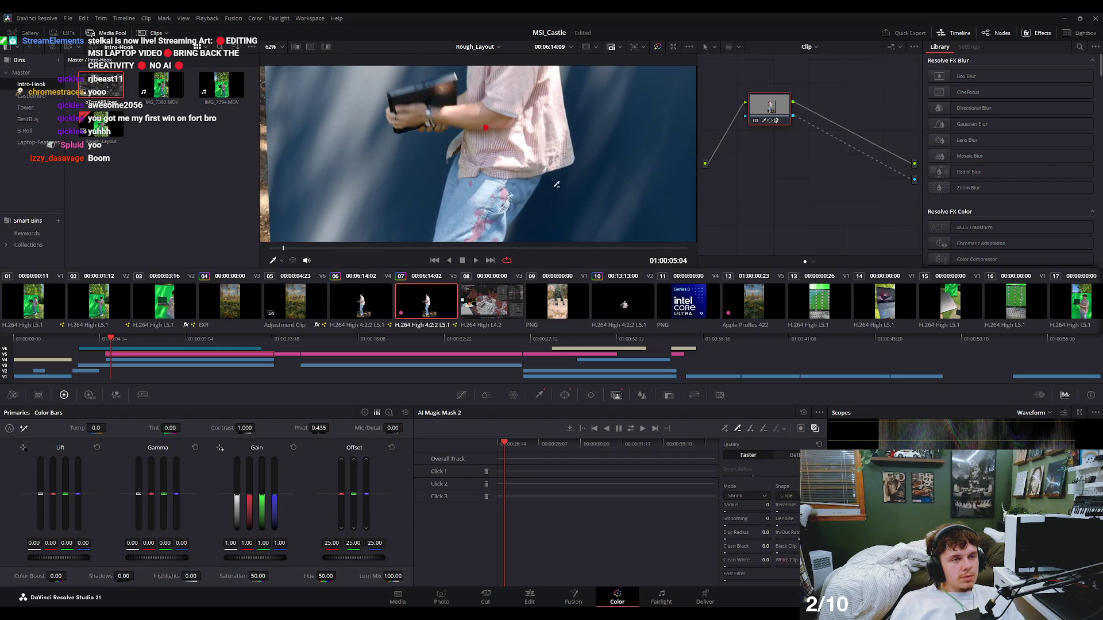
pyautogui.click(483, 200)
pyautogui.moveTo(468, 251); pyautogui.dragTo(471, 165)
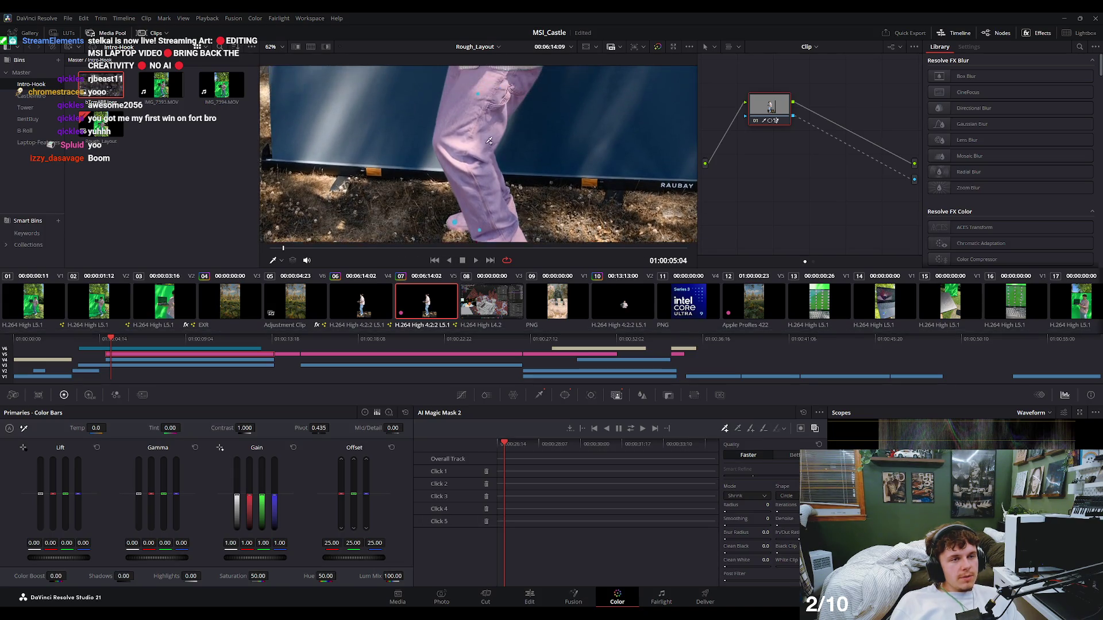
pyautogui.scroll(3, 487, 144)
pyautogui.scroll(-5, 488, 144)
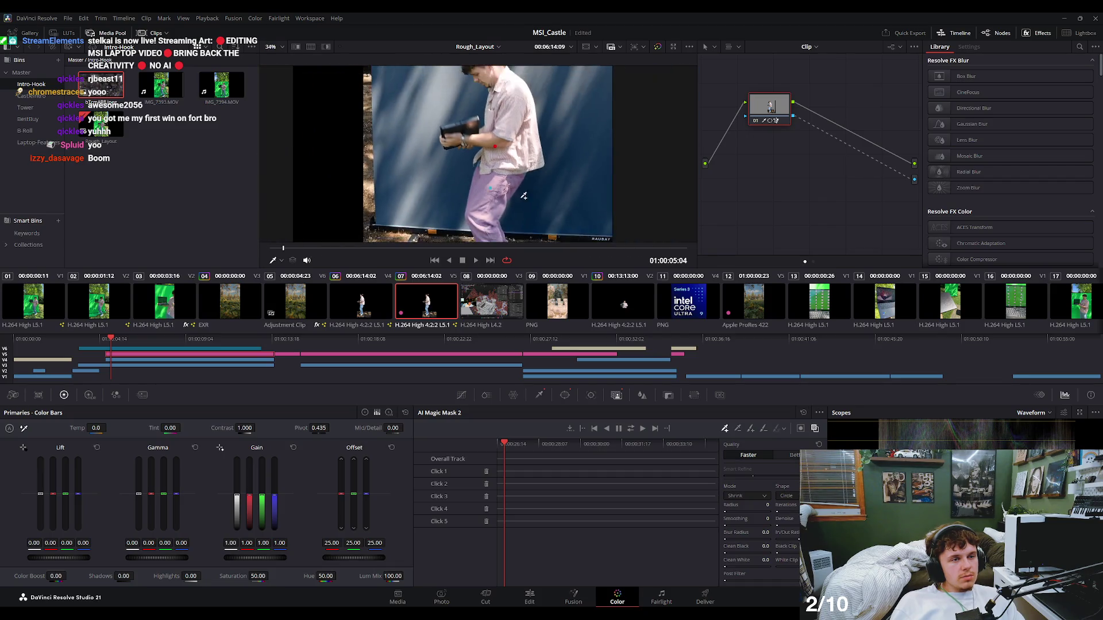